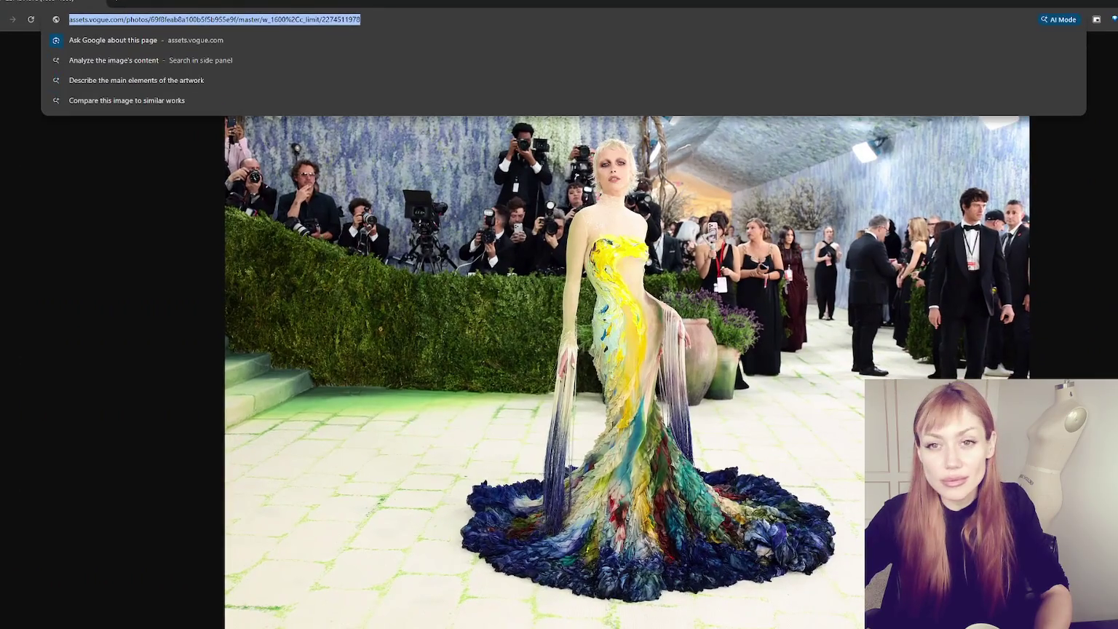
- Dismiss the address bar suggestions to view the full-size feathered gown photo
key(Return)
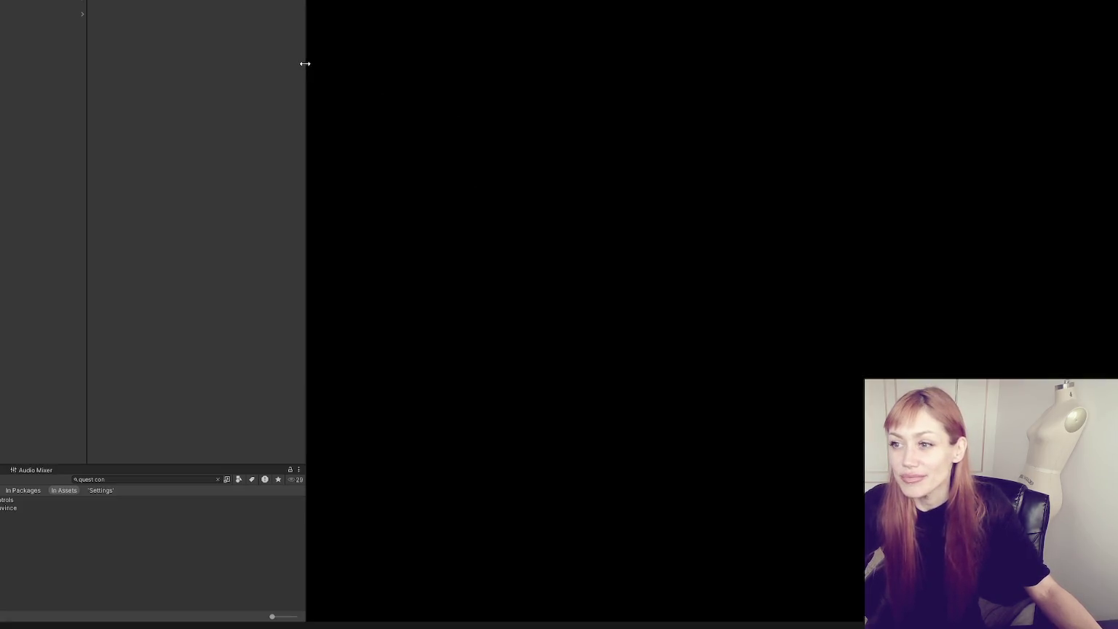
- Narrow the Project panel and raise the left panel's splitter to enlarge the game view
mouse_move(305, 63)
mouse_down()
mouse_move(25, 65)
mouse_move(56, 68)
mouse_up()
drag(13, 464, 3, 281)
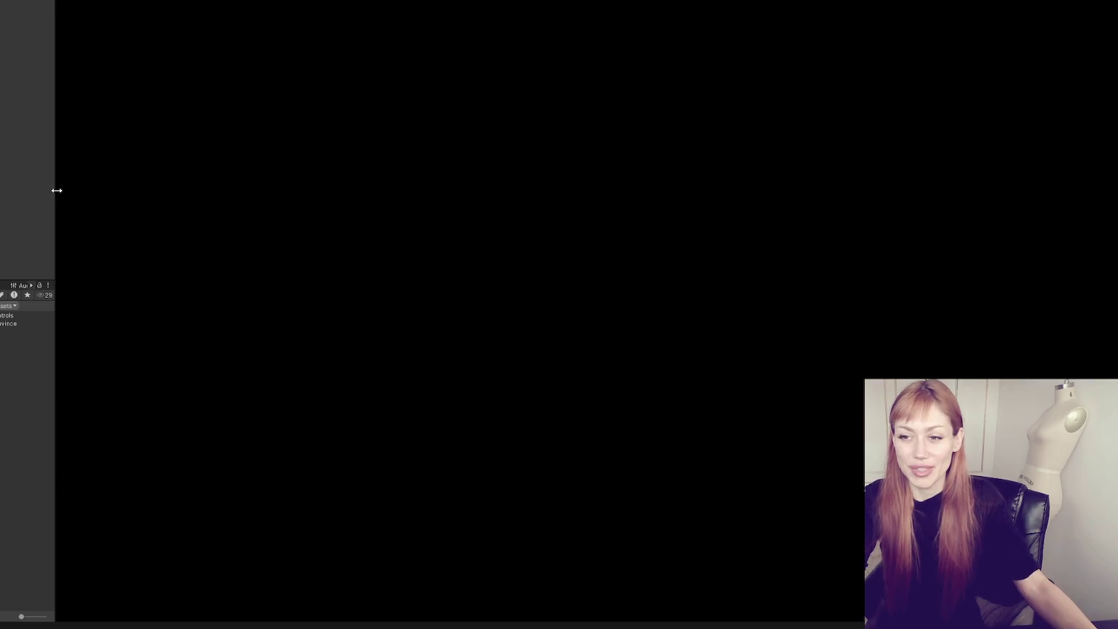
- Widen the left side panel slightly by moving its divider right
drag(55, 190, 94, 190)
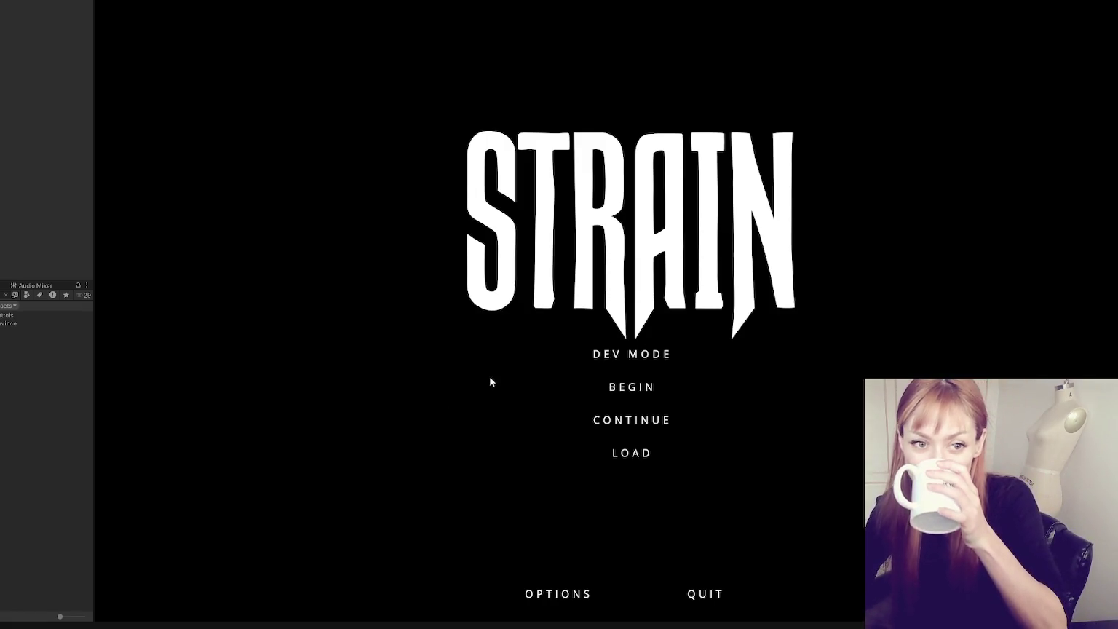
- Start STRAIN in DEV MODE from the main menu
click(620, 352)
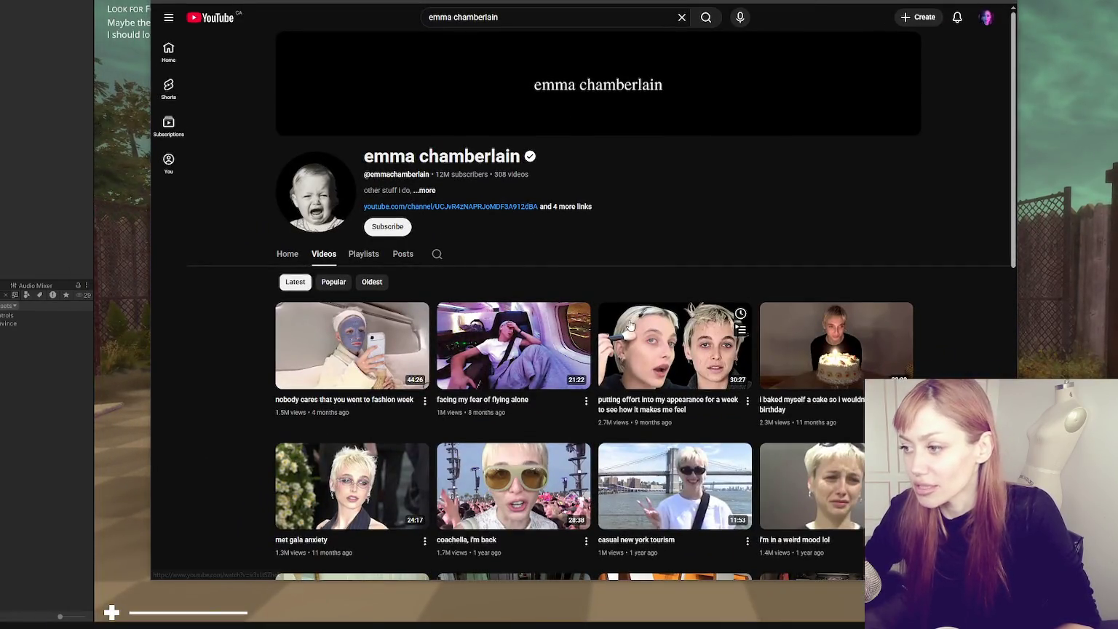
- Scroll the channel's Videos grid and open 'i got rid of (almost) everything'
scroll(631, 325, down, 3)
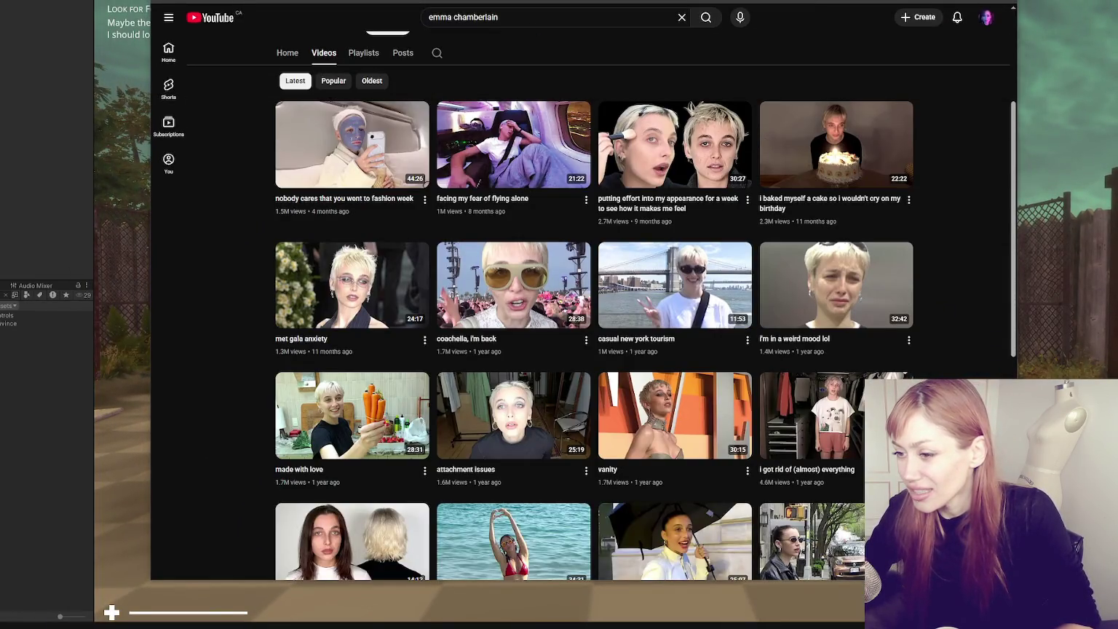
scroll(598, 306, down, 1)
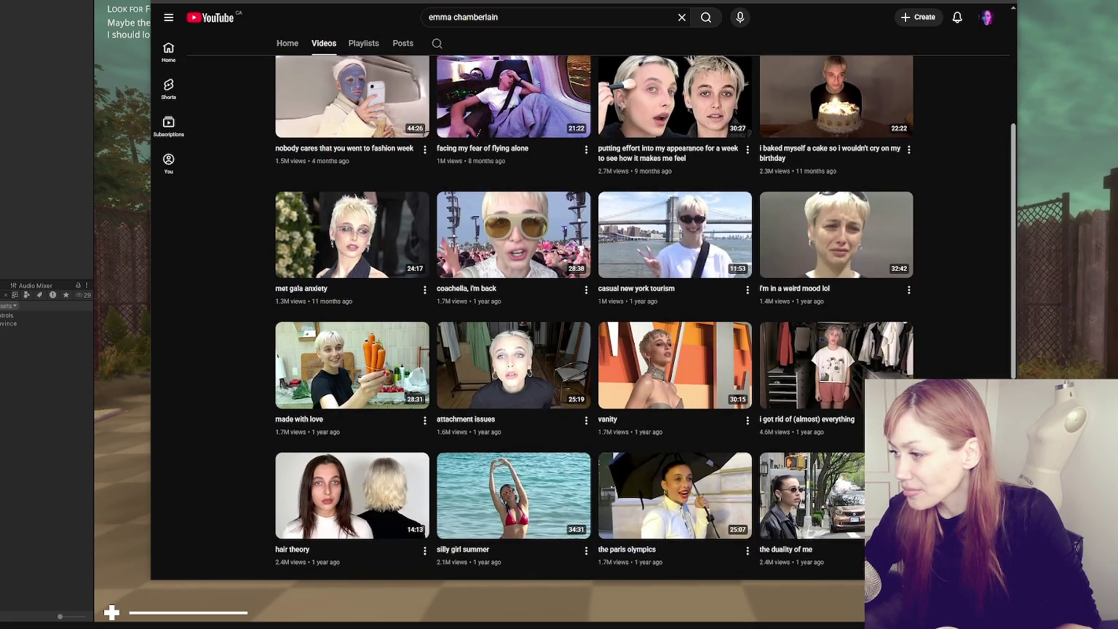
scroll(800, 335, up, 2)
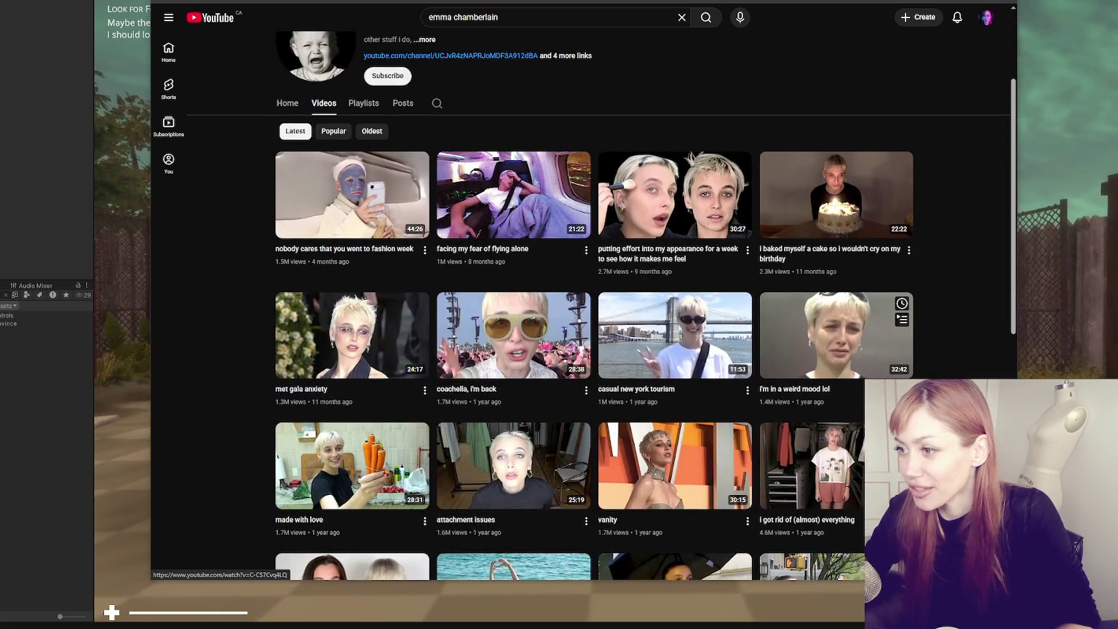
scroll(837, 335, down, 3)
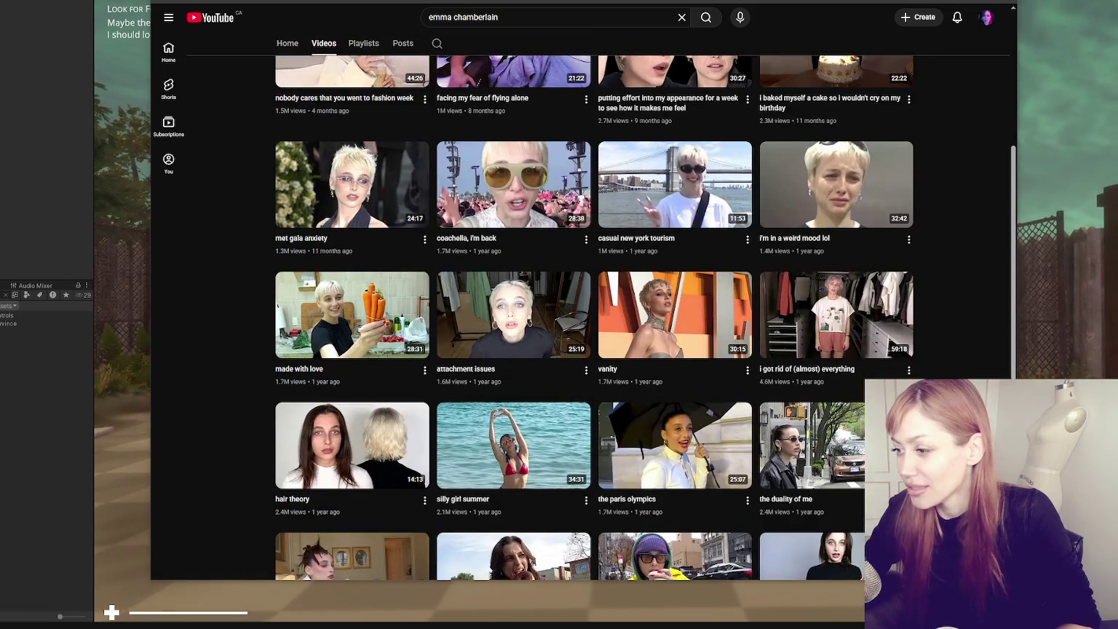
scroll(595, 318, down, 2)
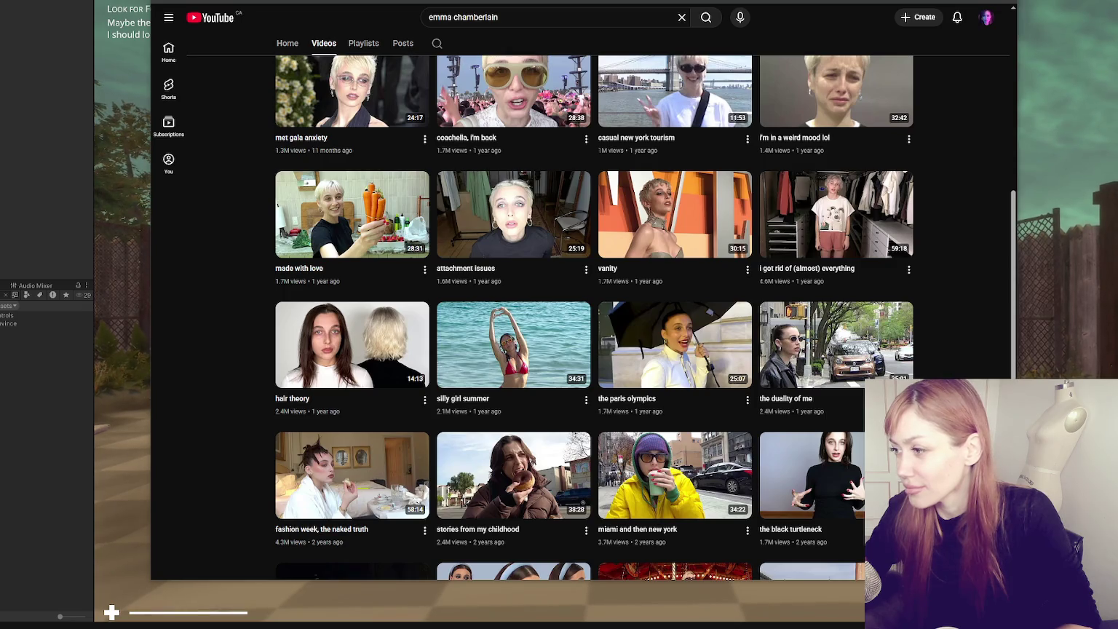
click(850, 211)
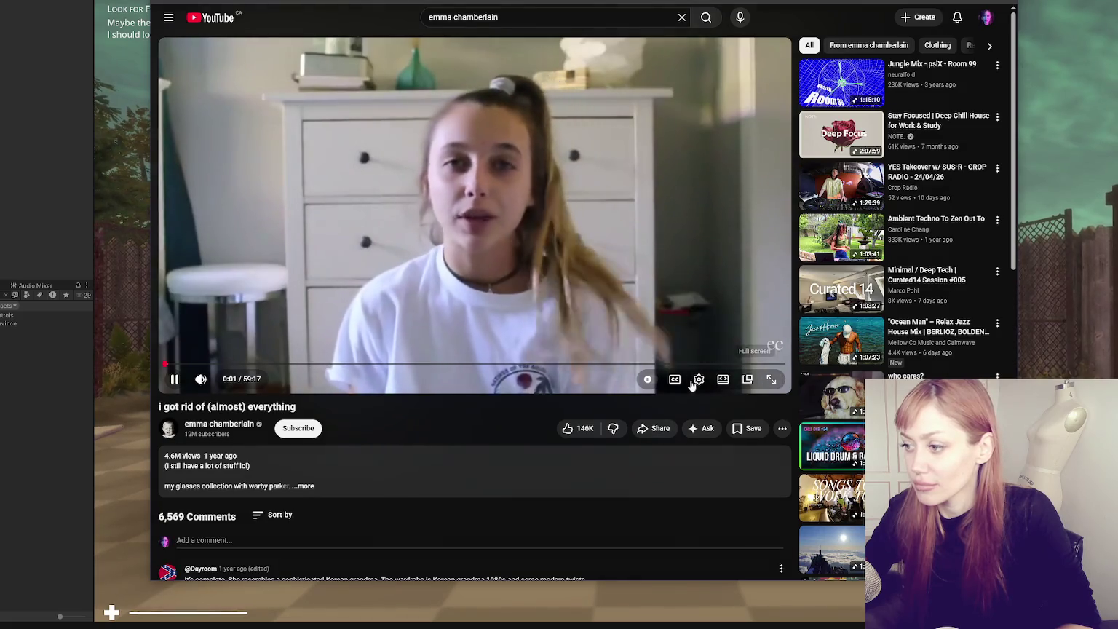
- Switch the video player to theater mode, then scroll down the page
click(723, 379)
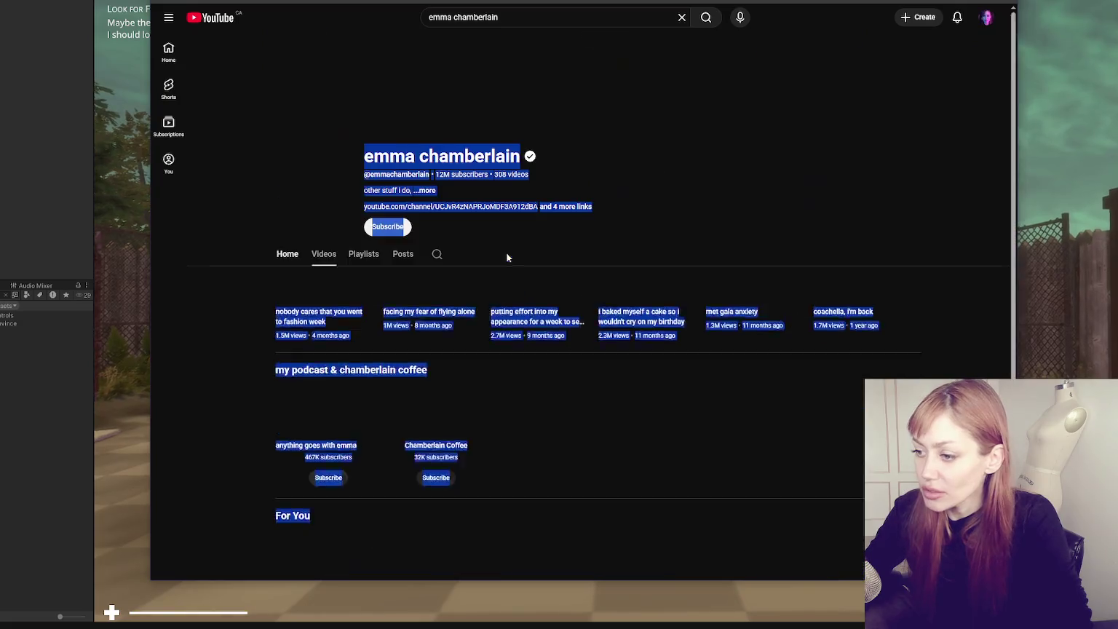
scroll(507, 252, down, 2)
- Go to the creator's channel page and list all its uploaded videos
click(247, 327)
scroll(247, 327, down, 2)
scroll(218, 306, up, 5)
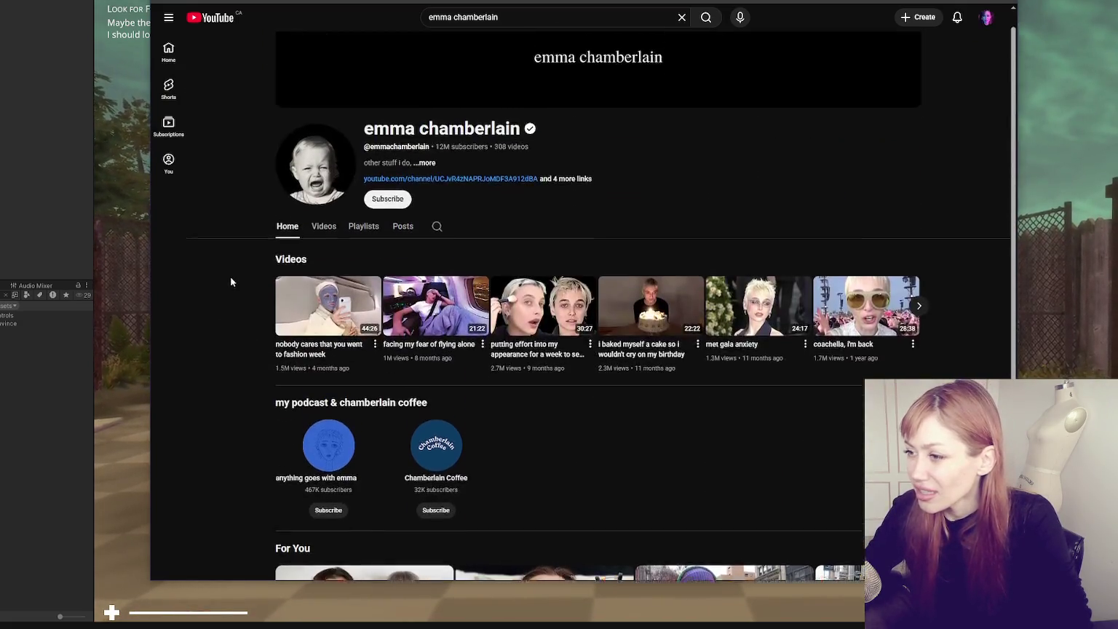
click(322, 255)
- Scroll down through the uploads and open HOW I PACK FOR A TRIP
scroll(619, 299, down, 4)
scroll(619, 295, down, 6)
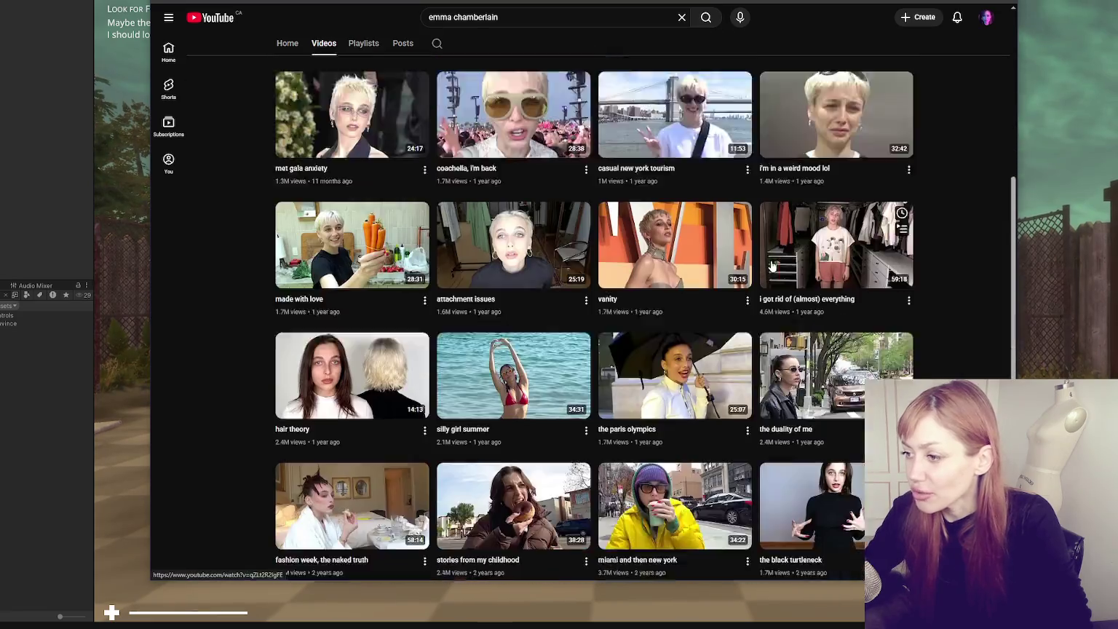
scroll(986, 235, down, 2)
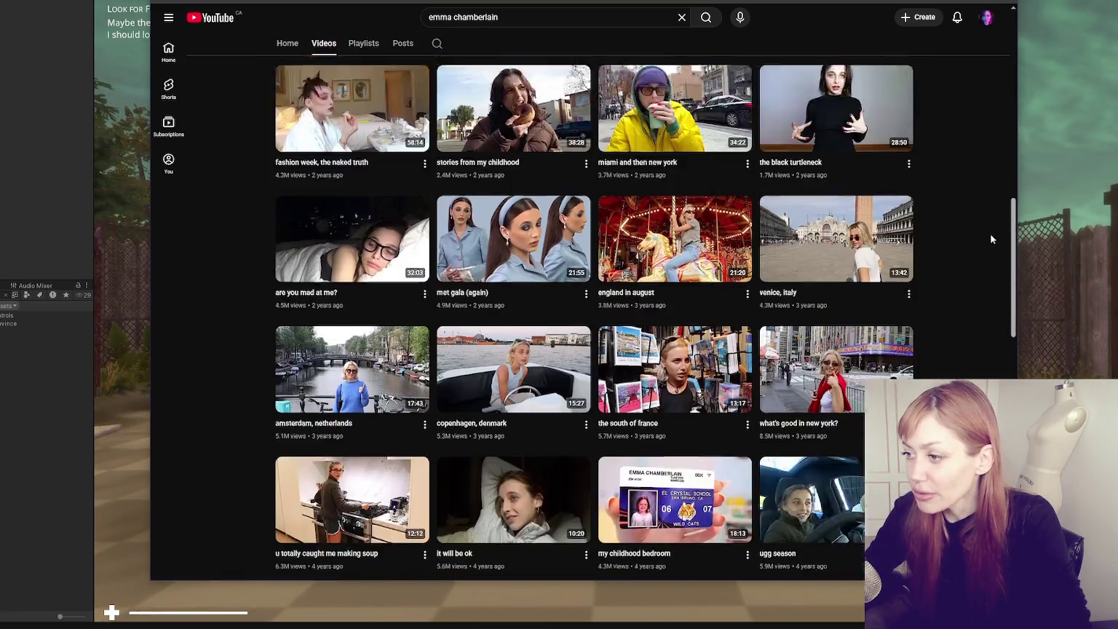
scroll(977, 232, down, 5)
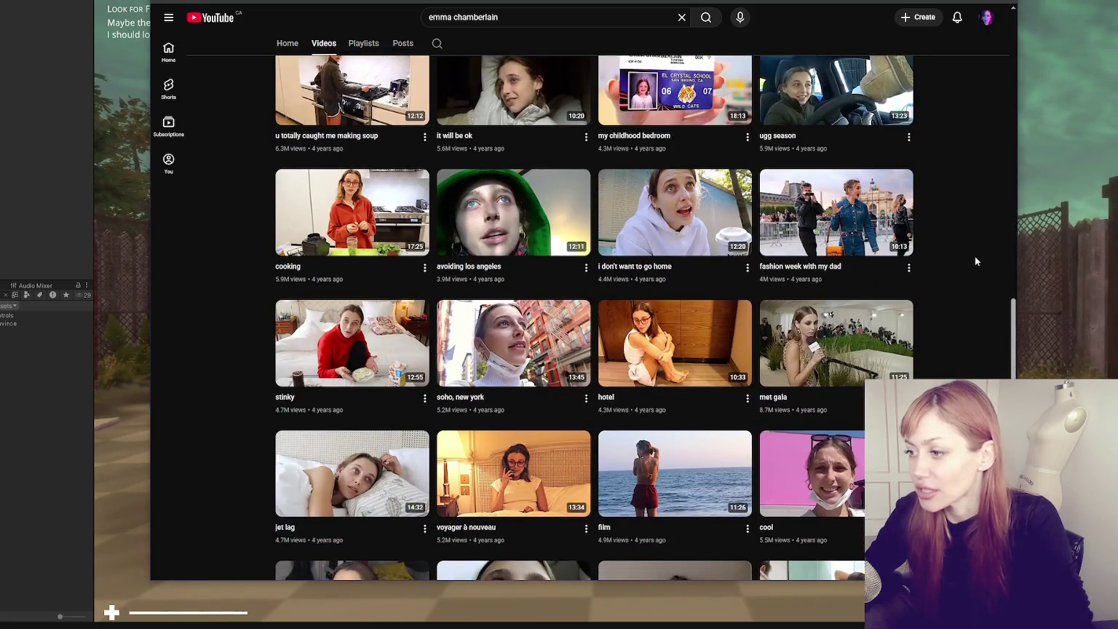
scroll(975, 256, down, 1)
scroll(493, 254, down, 2)
scroll(493, 254, down, 7)
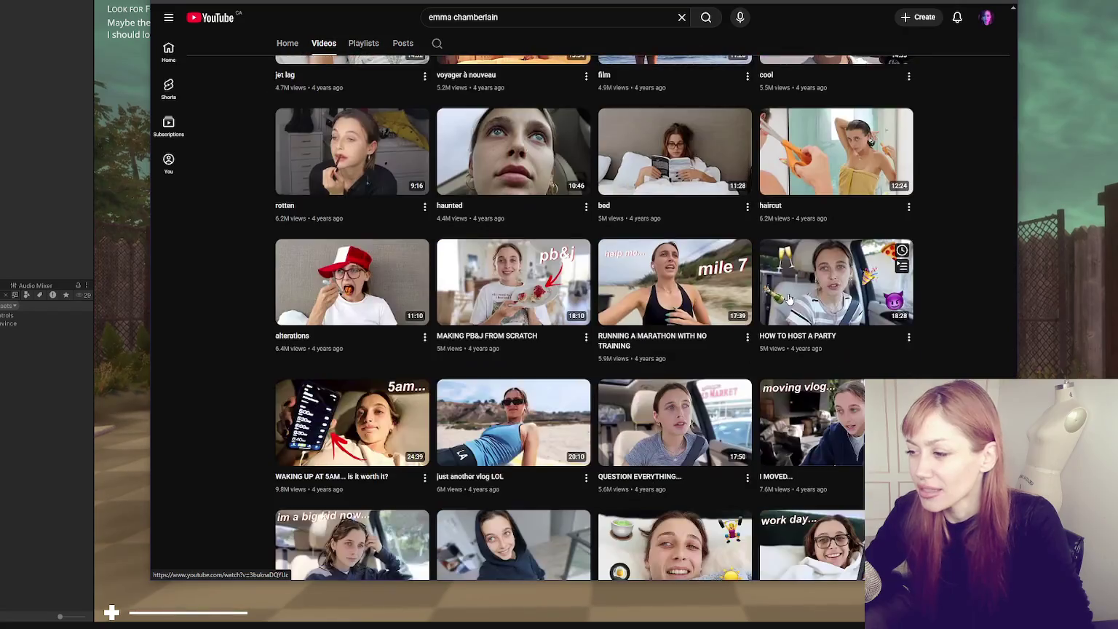
scroll(946, 291, down, 2)
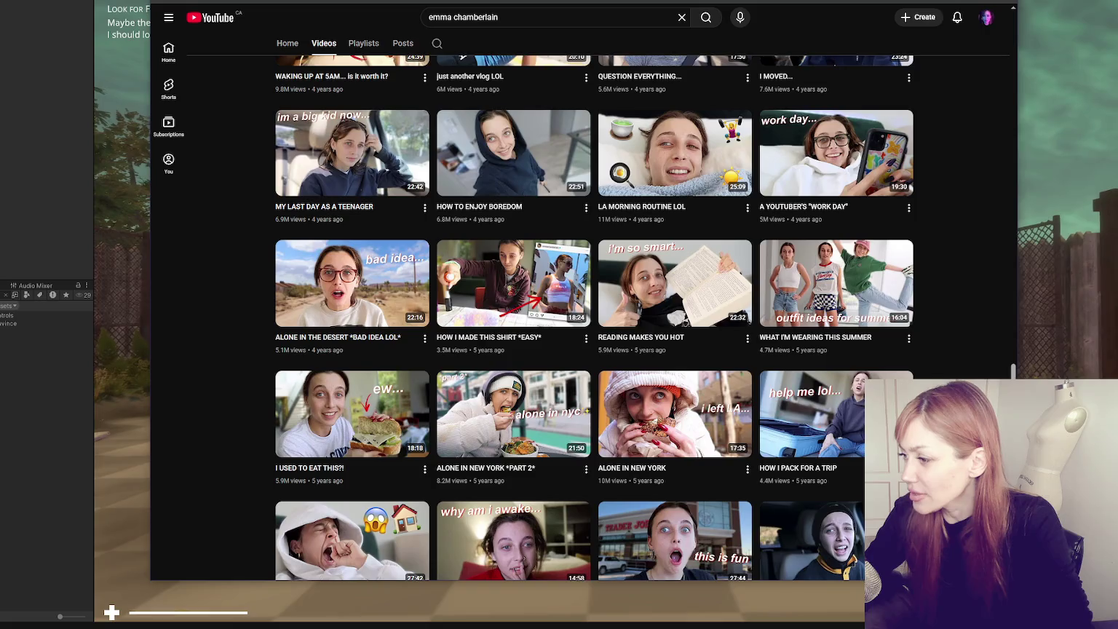
scroll(928, 349, down, 3)
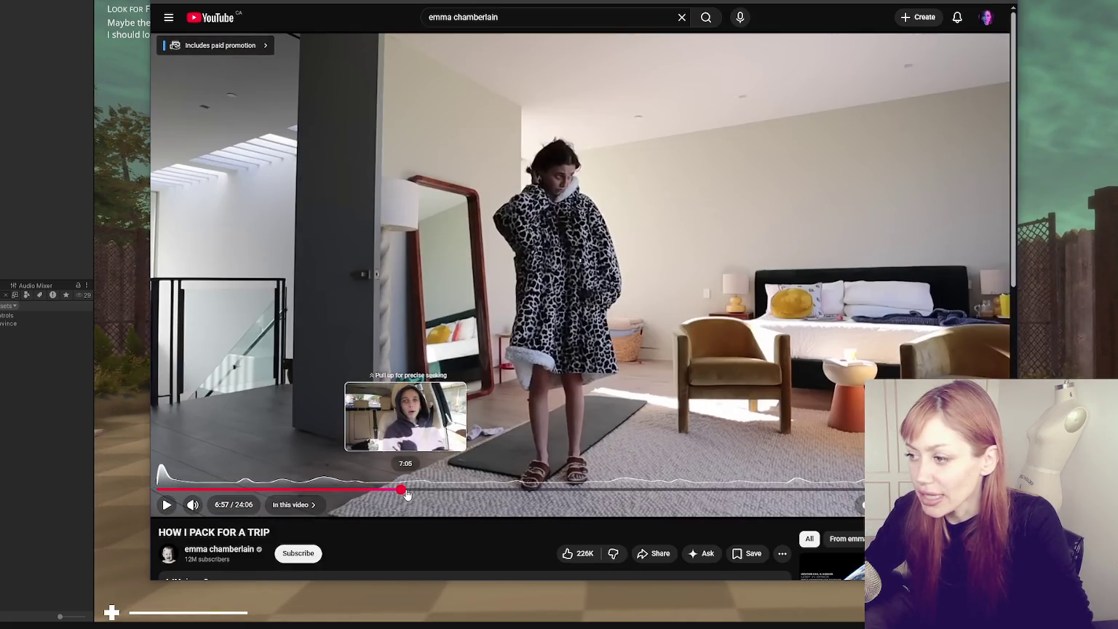
click(406, 493)
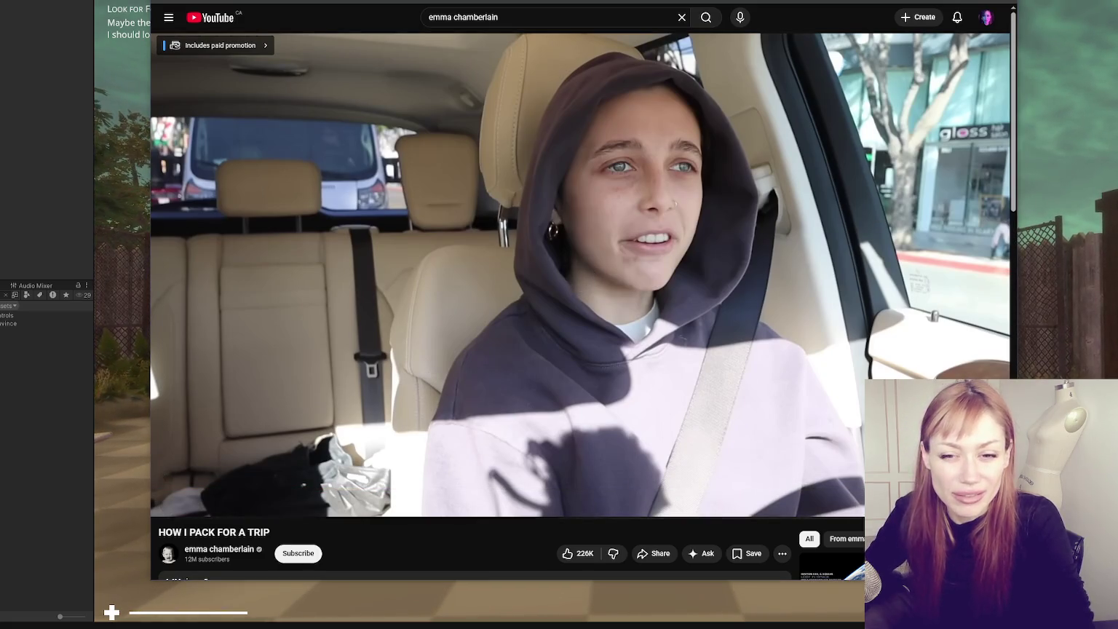
- Watch HOW I PACK FOR A TRIP fullscreen, pause at 15:09, exit fullscreen, and resume
key(f)
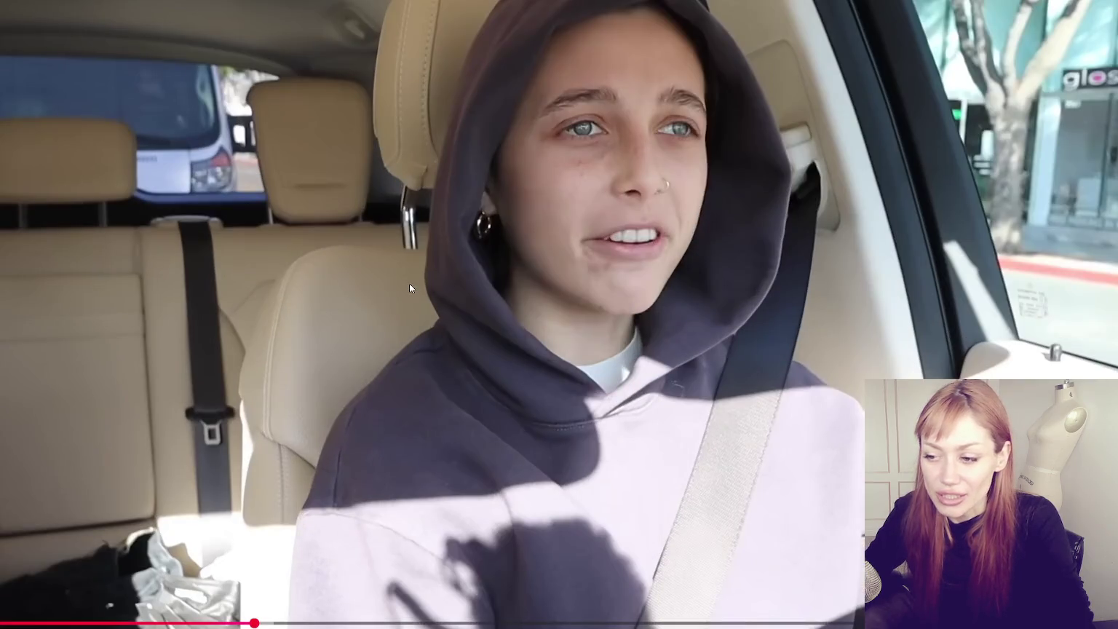
click(409, 283)
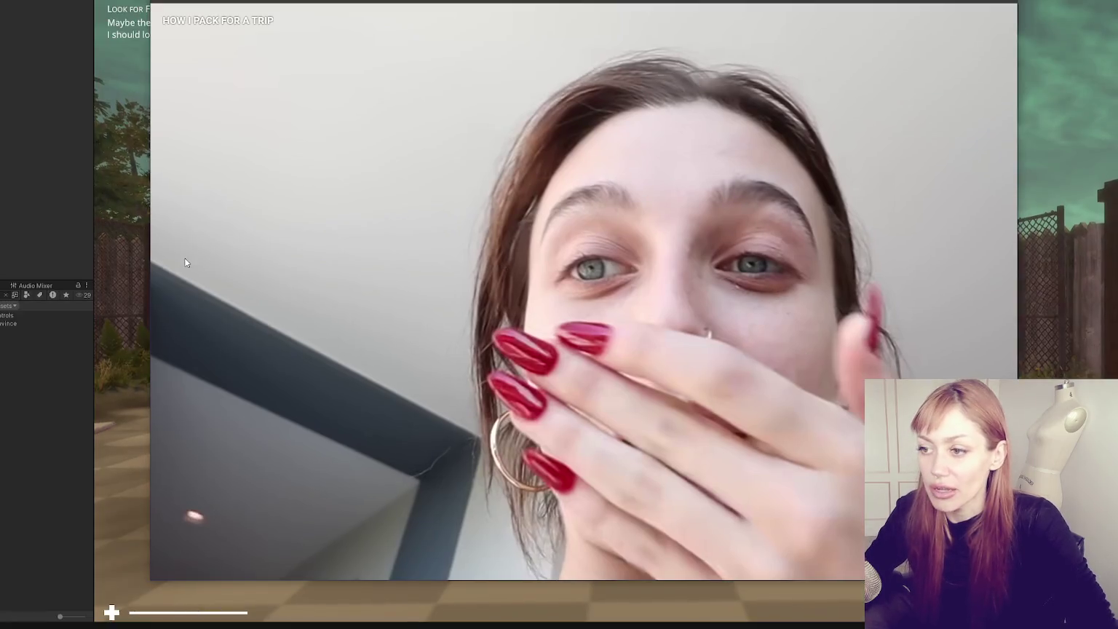
click(418, 204)
key(Escape)
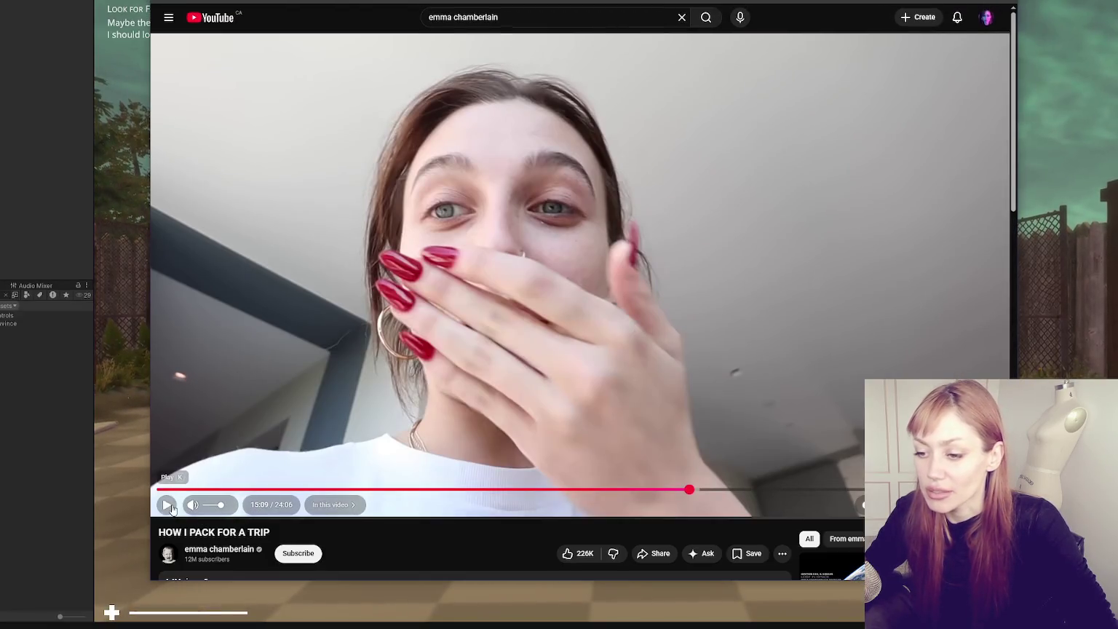
key(space)
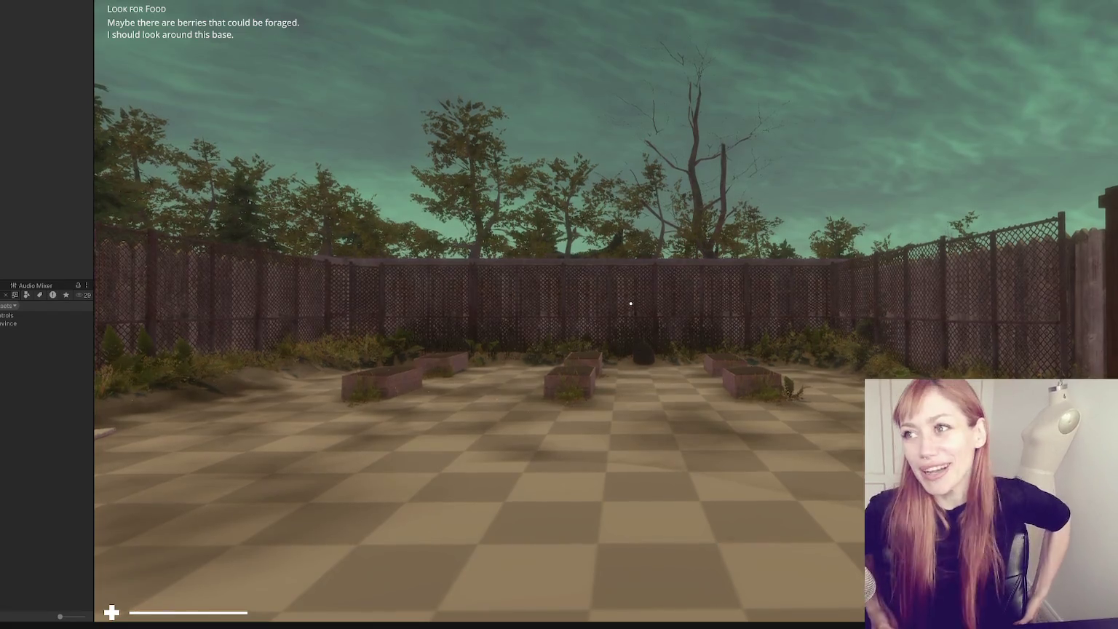
- Walk to the fence and forage the wild berries from the bush
click(574, 381)
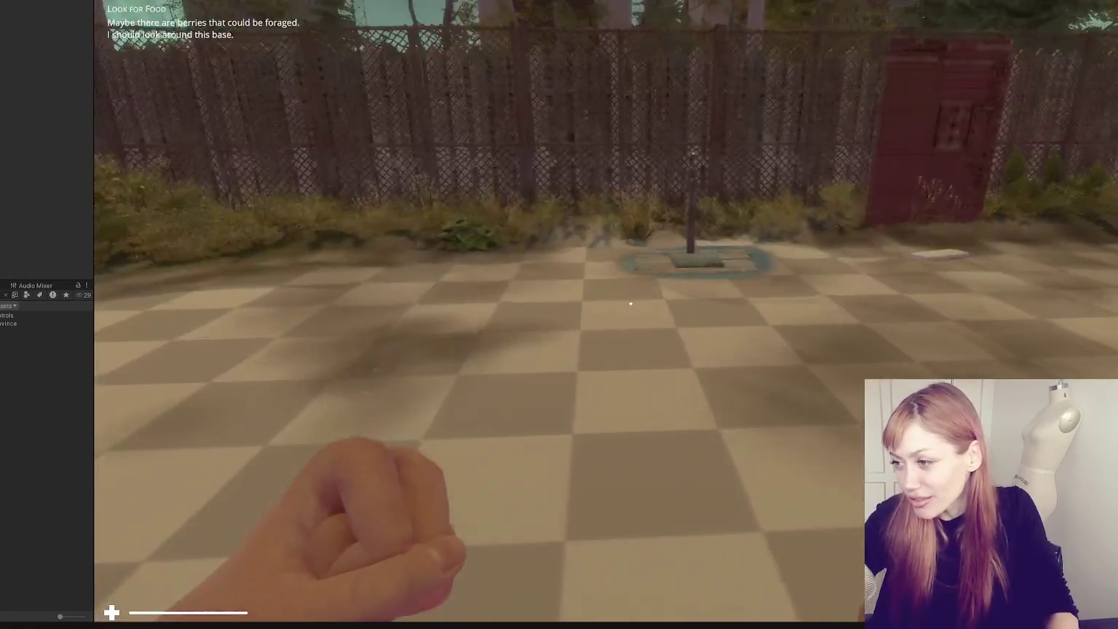
key(w)
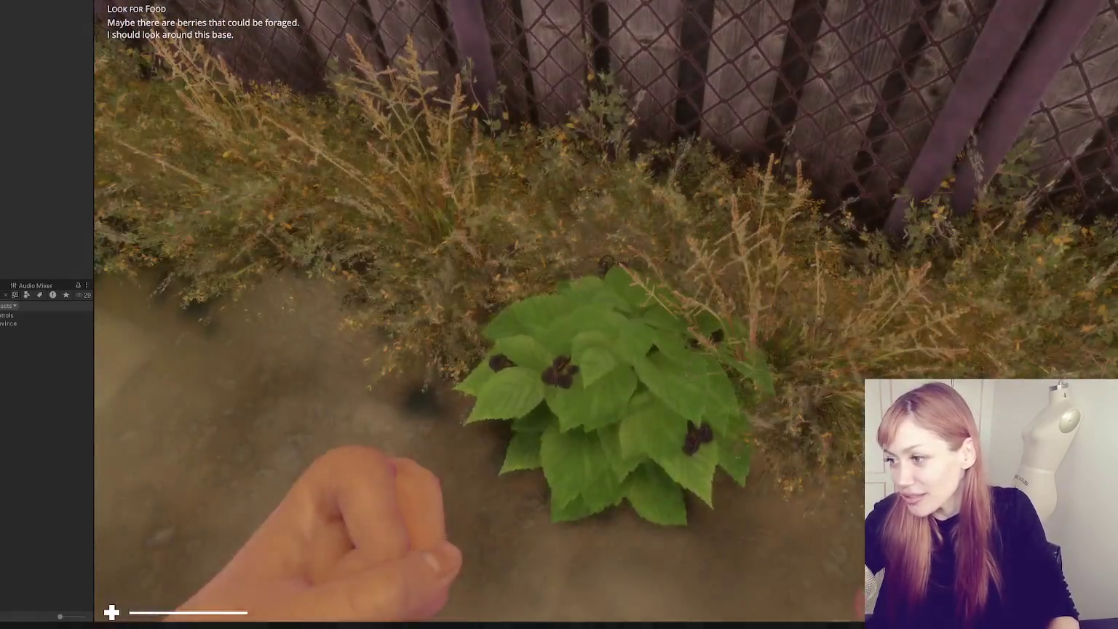
key(e)
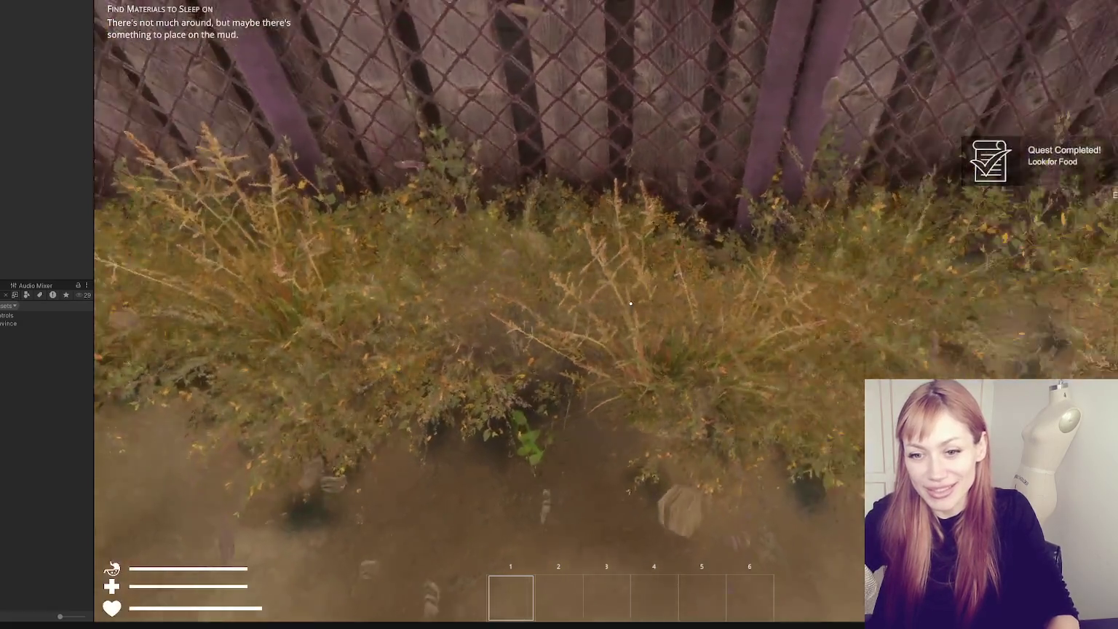
- Walk over and pick up the newspaper from the rooftop floor
mouse_move(630, 304)
key(w)
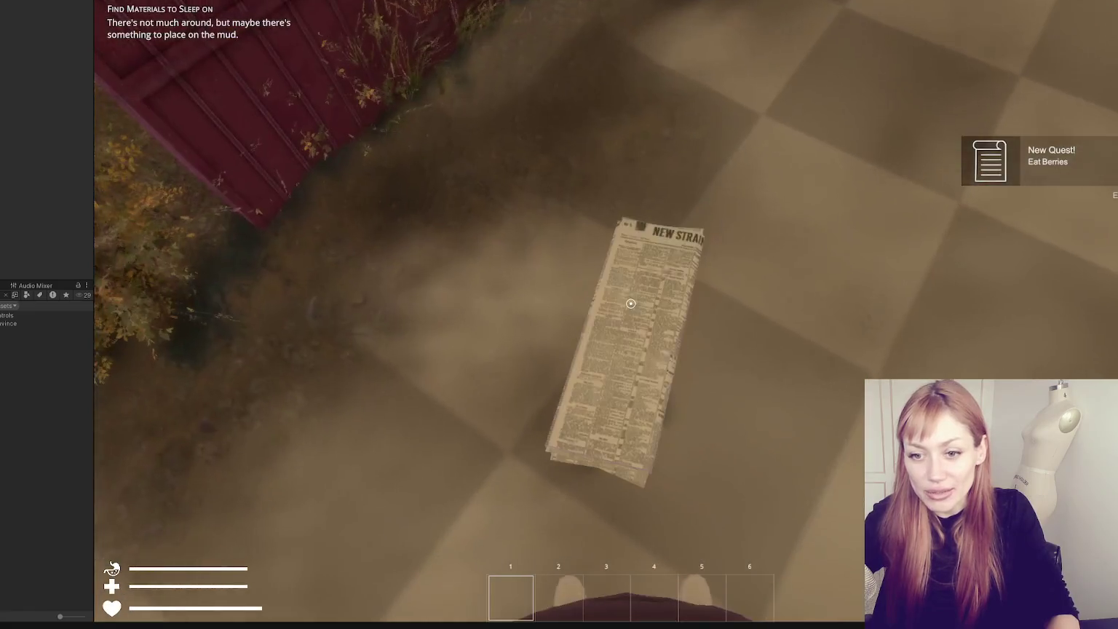
click(631, 303)
key(Escape)
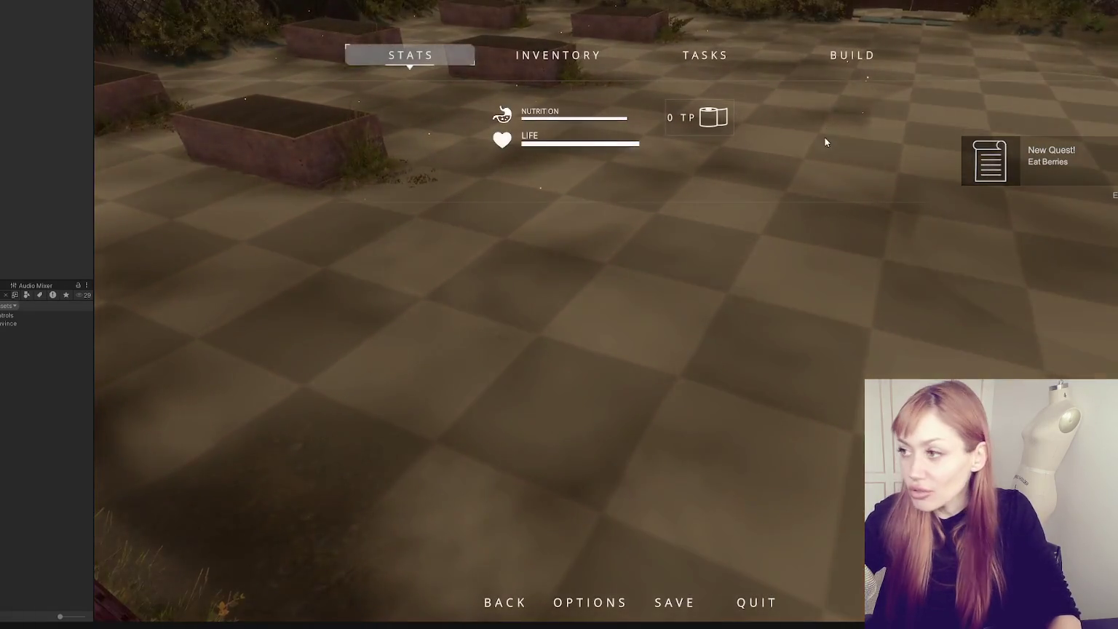
- Build a Newspaper Bed and place it on the rooftop floor
click(852, 43)
click(774, 169)
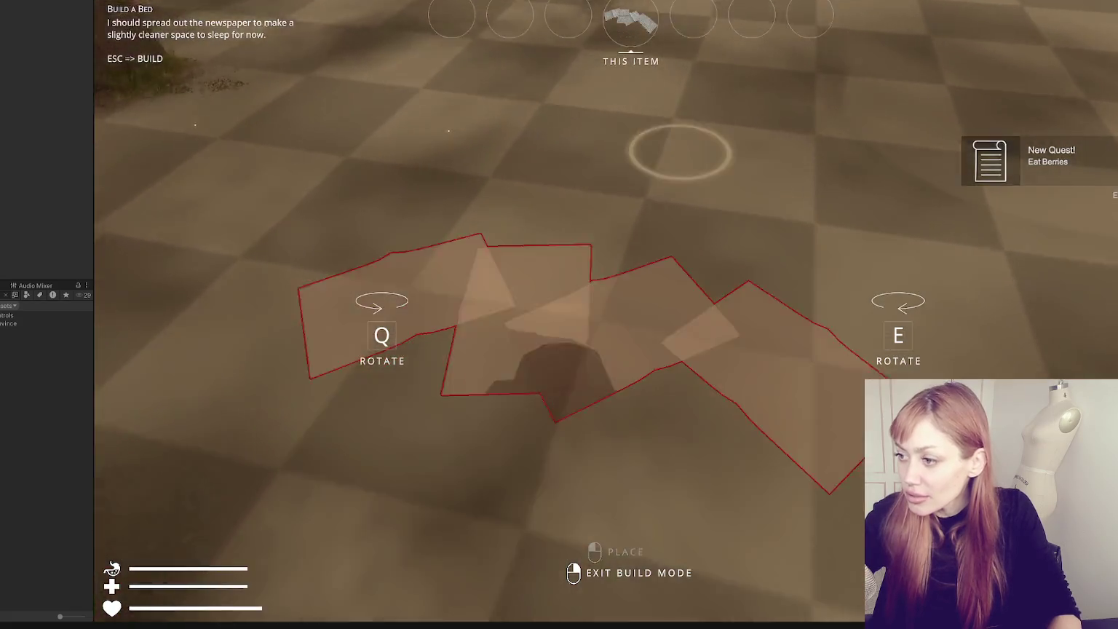
click(606, 314)
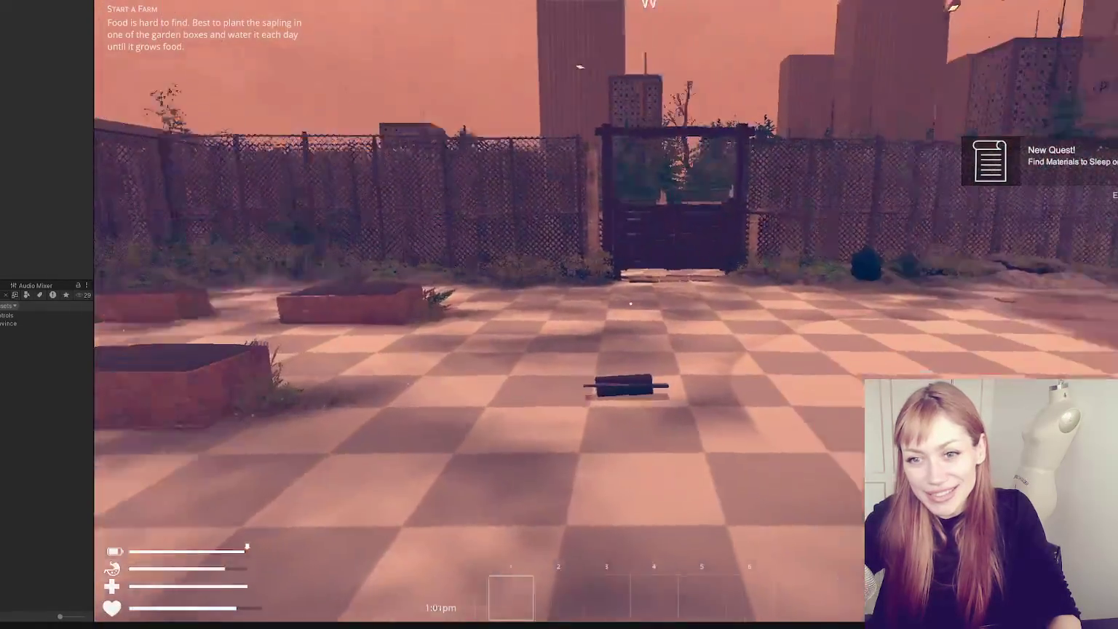
- Walk across the rooftop to the wooden gate, briefly opening the pause menu
key(w)
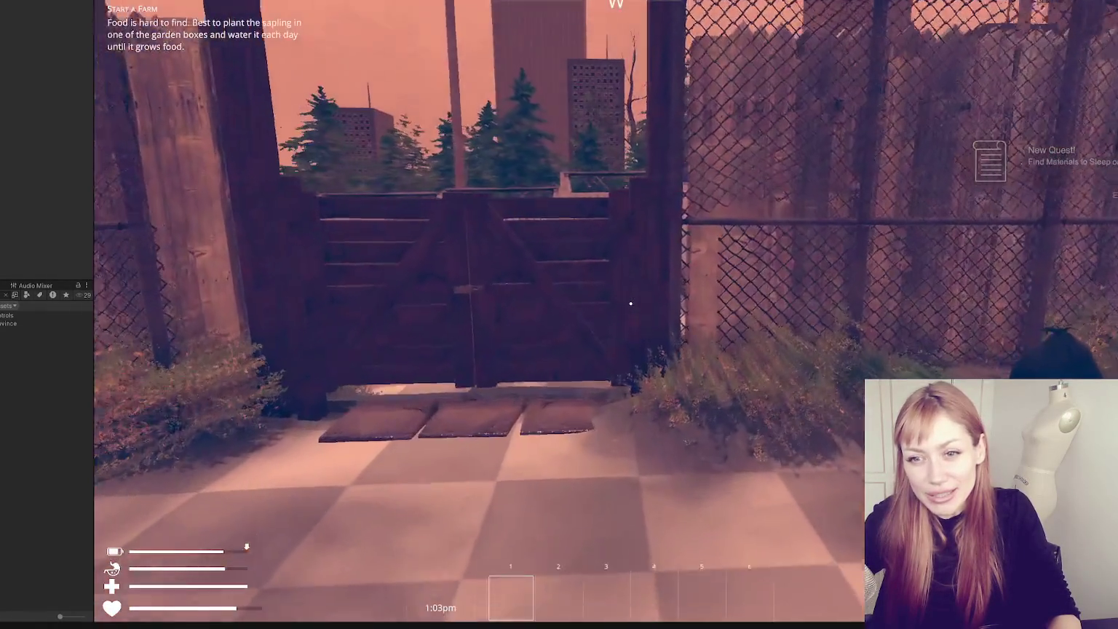
key(Escape)
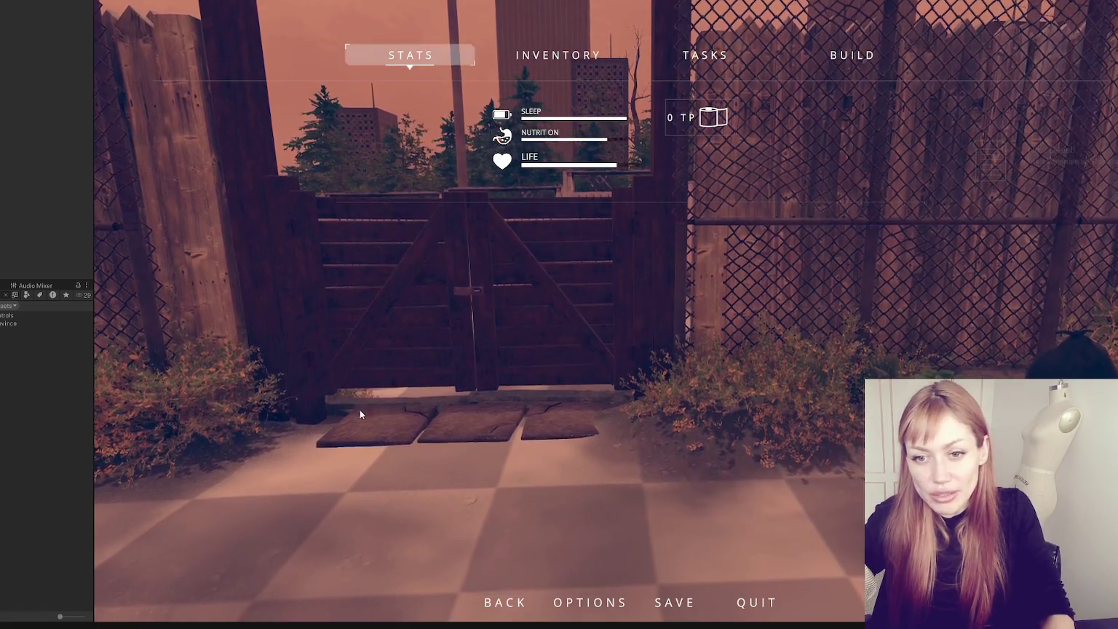
key(Escape)
- Walk through the wooden gate, down the alley past the side gate, and up to the red gate
key(w)
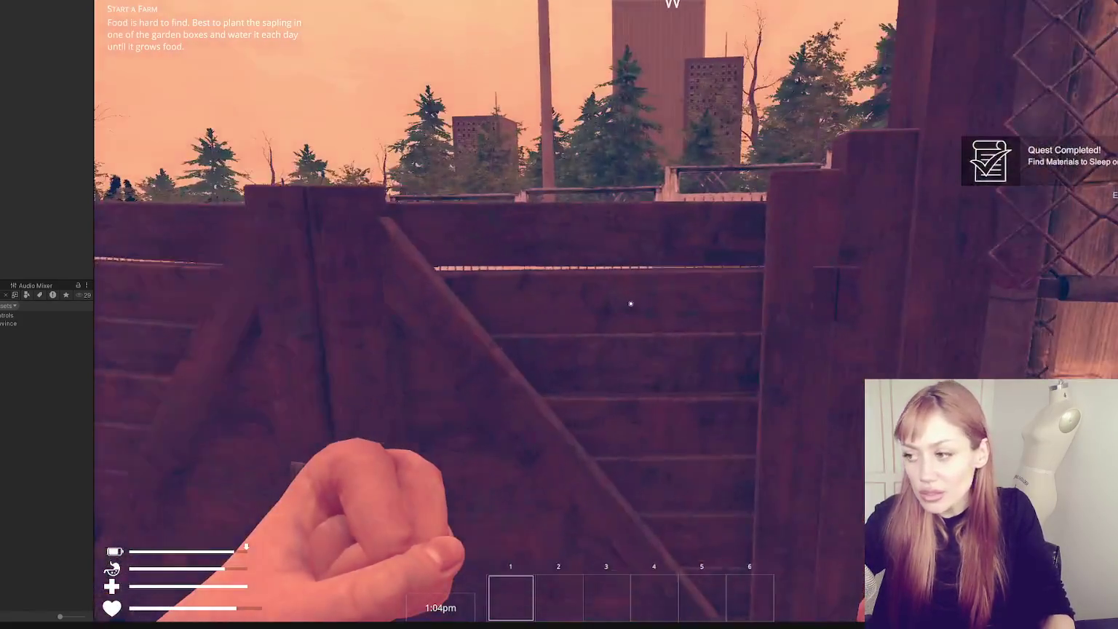
key(w)
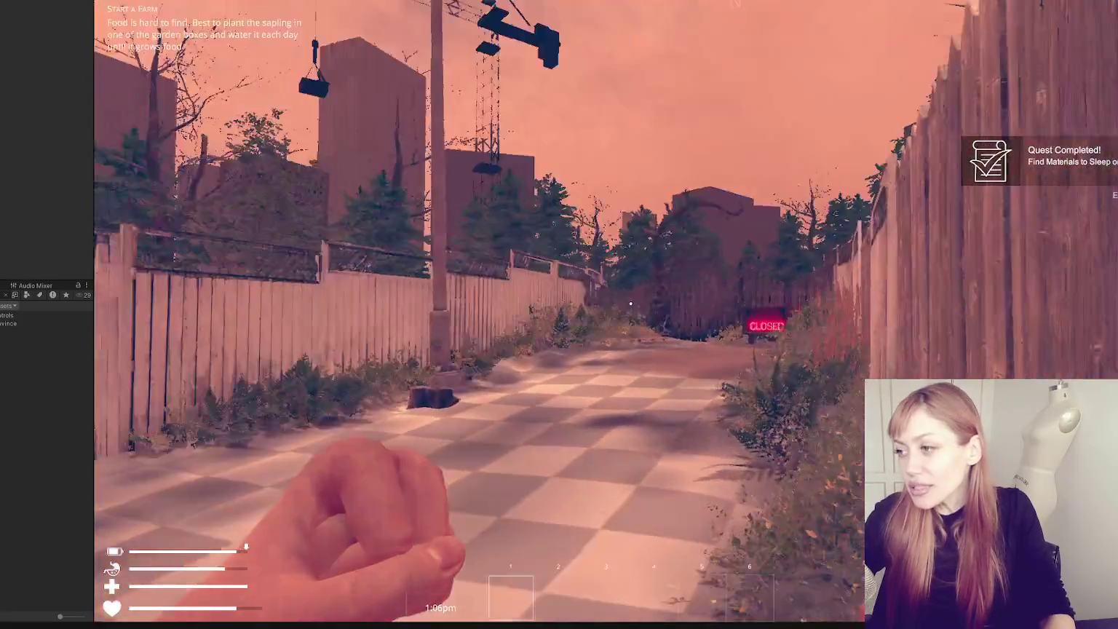
key(w)
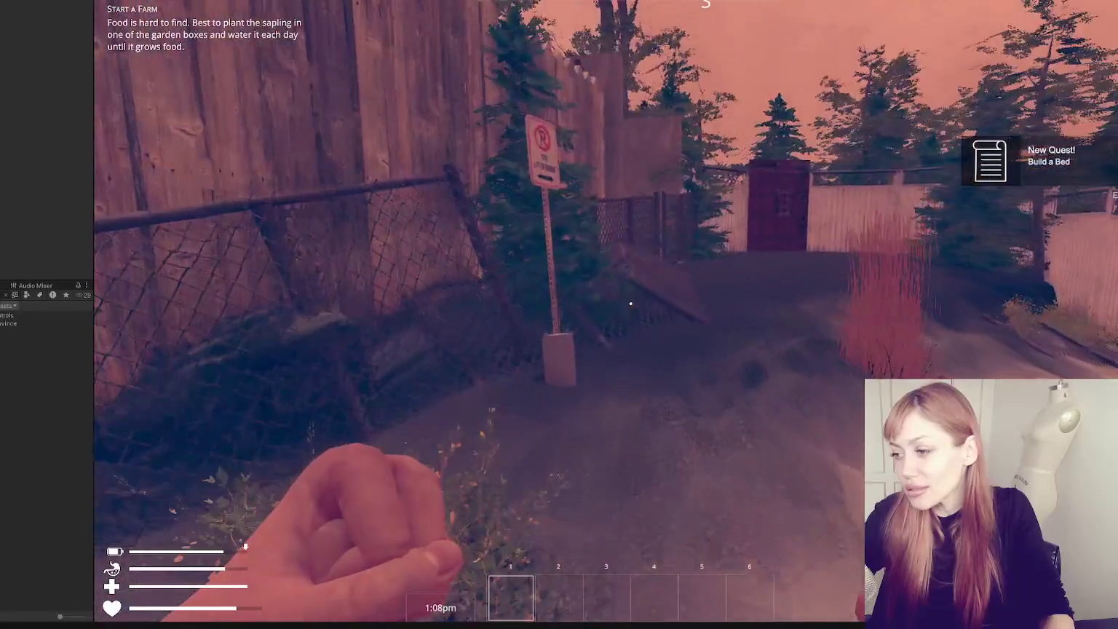
key(w)
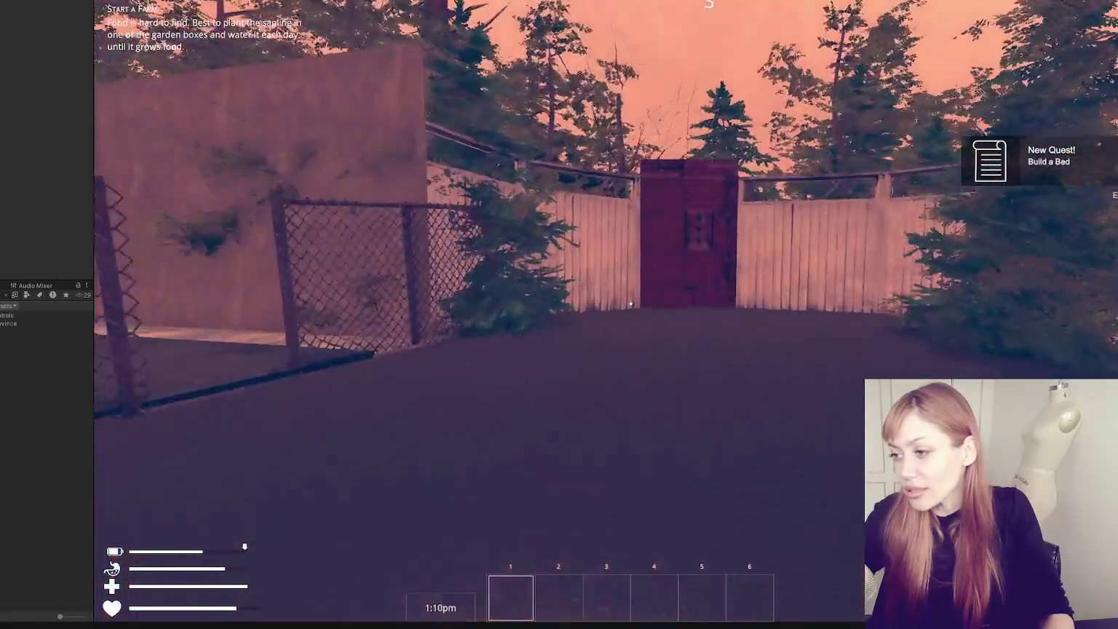
key(w)
key(w)
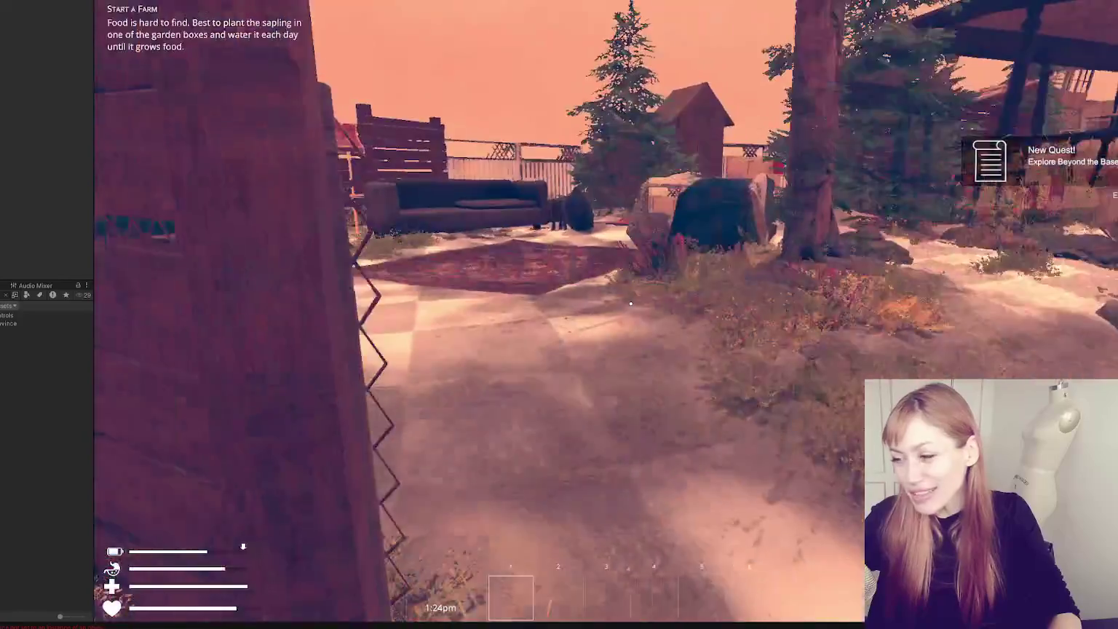
- Walk up to the boarded-up house and open its door
key(w)
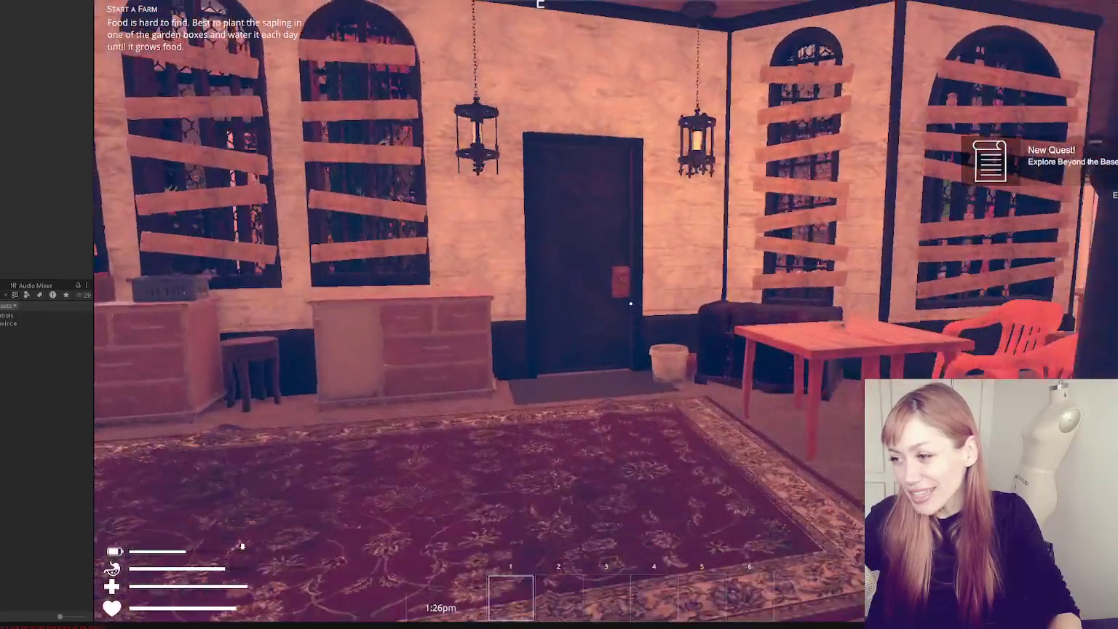
key(w)
key(e)
- Cross the fenced garden to the wooden gate, turn back toward it, then pause the game
key(w)
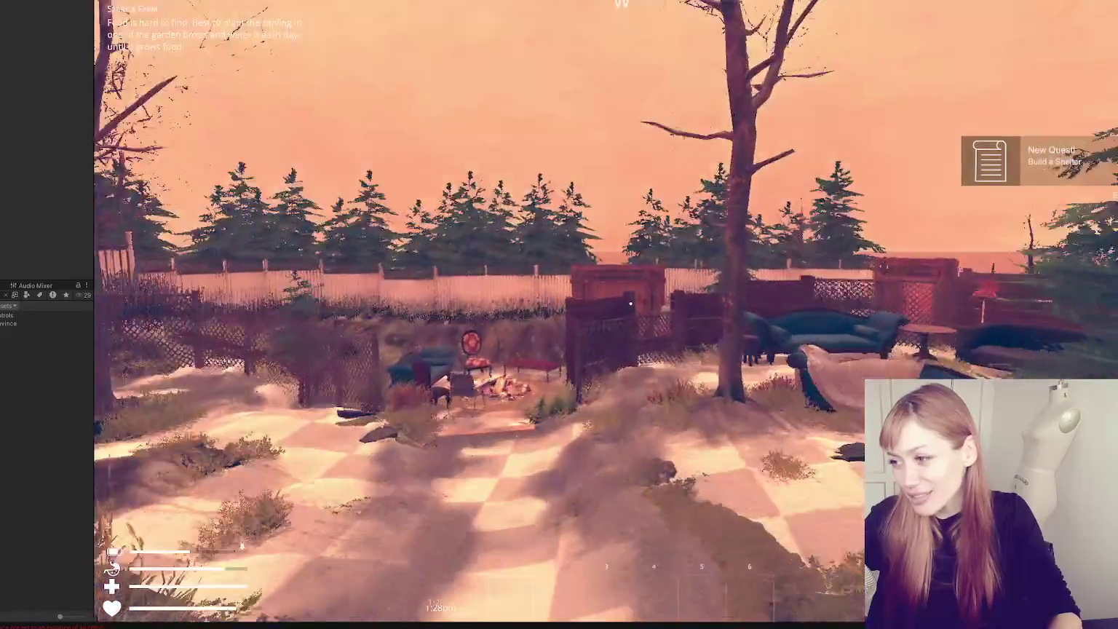
key(w)
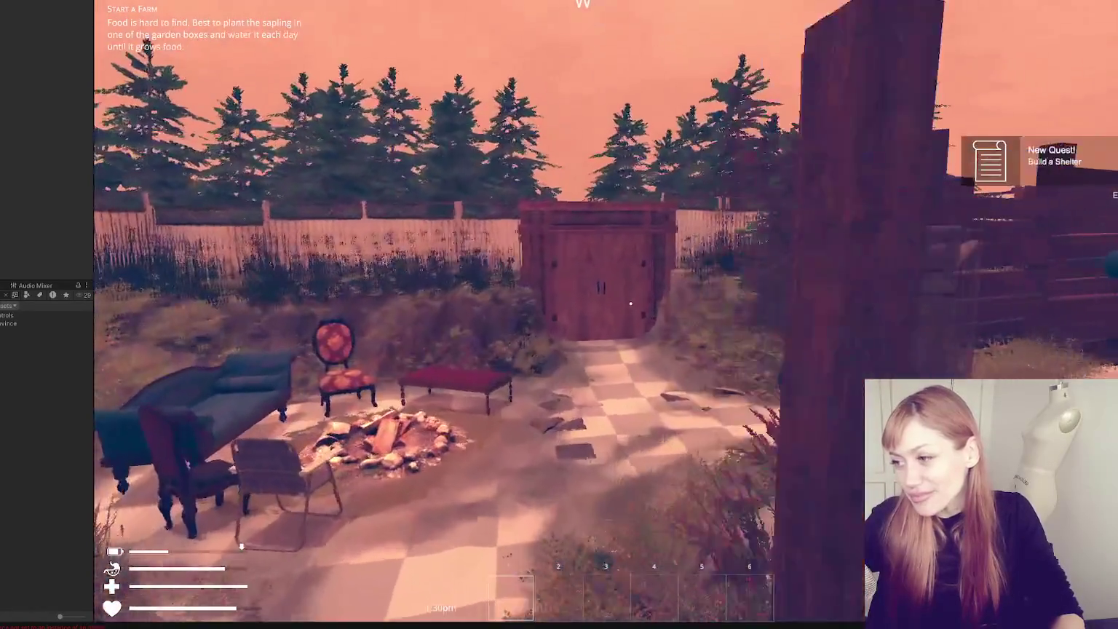
key(w)
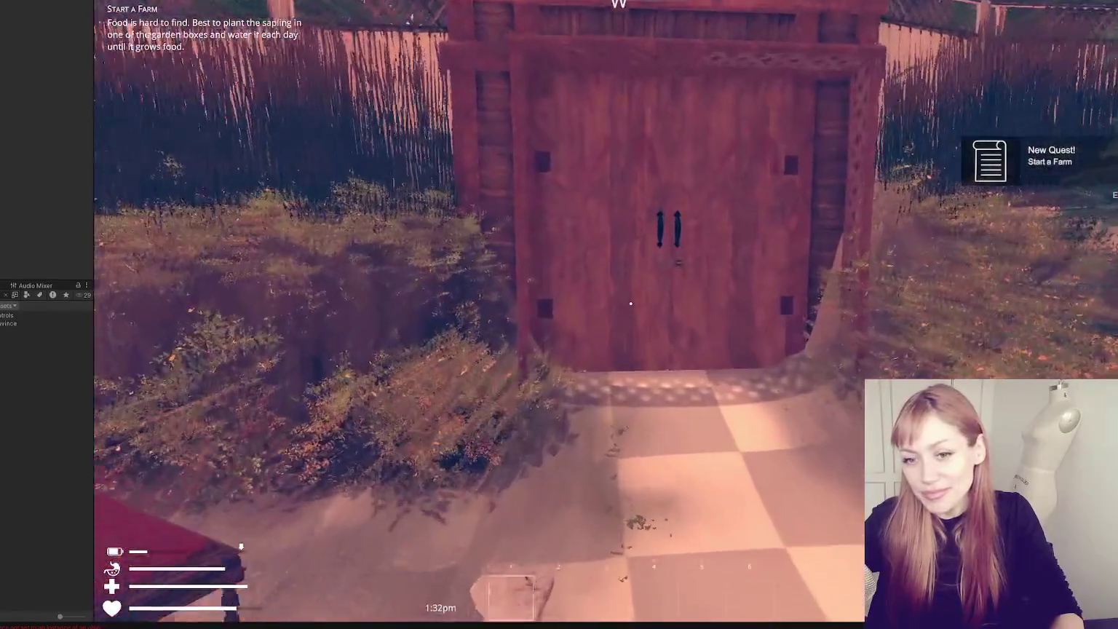
key(w)
key(s)
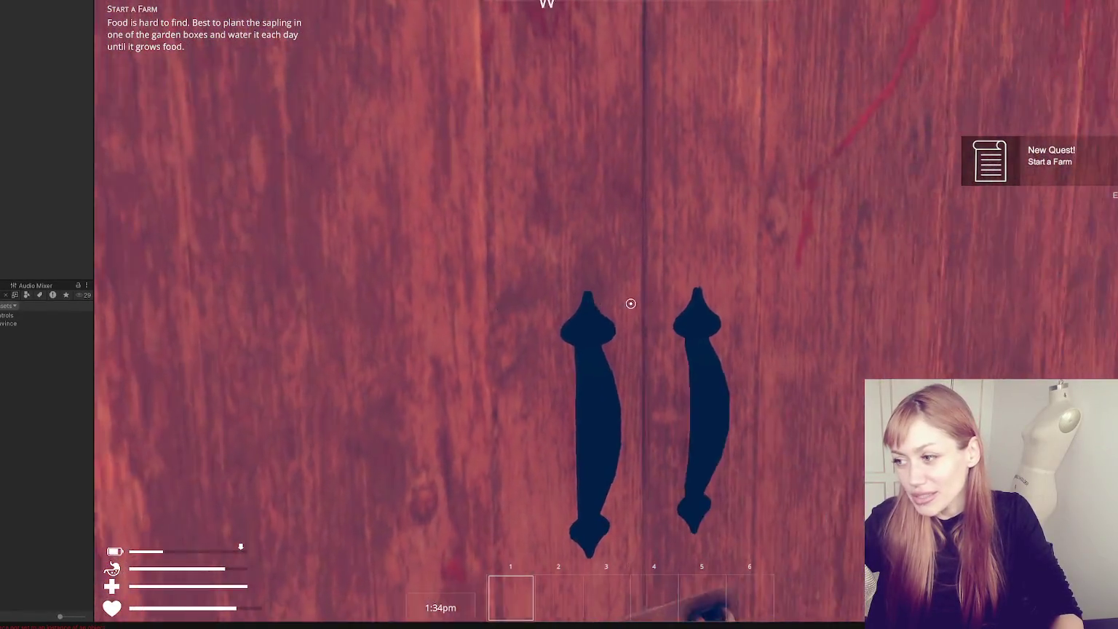
key(w)
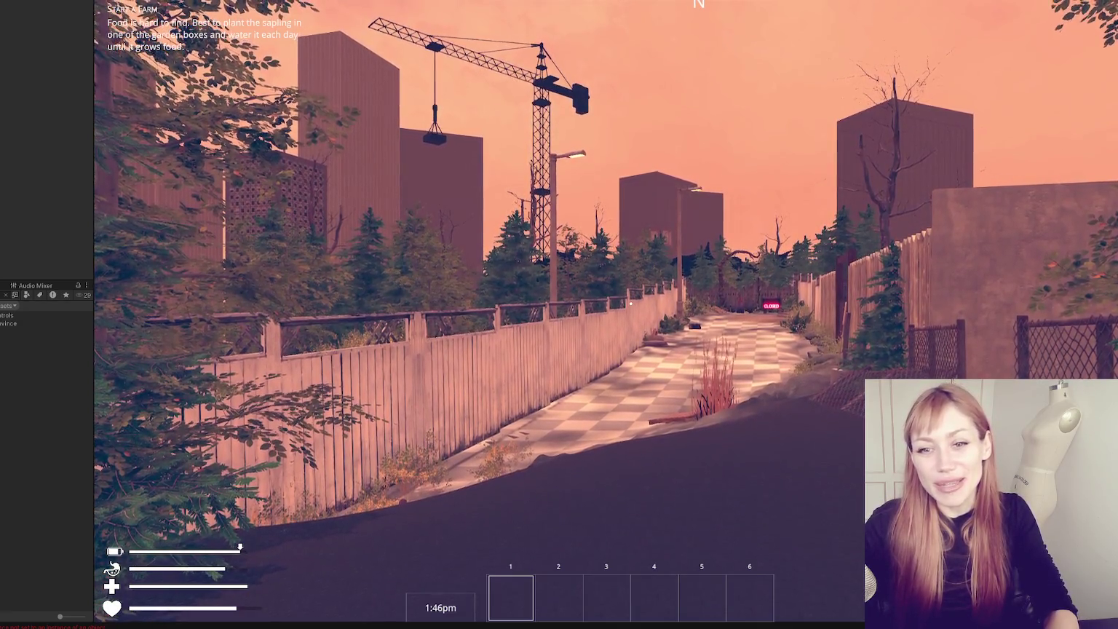
key(Escape)
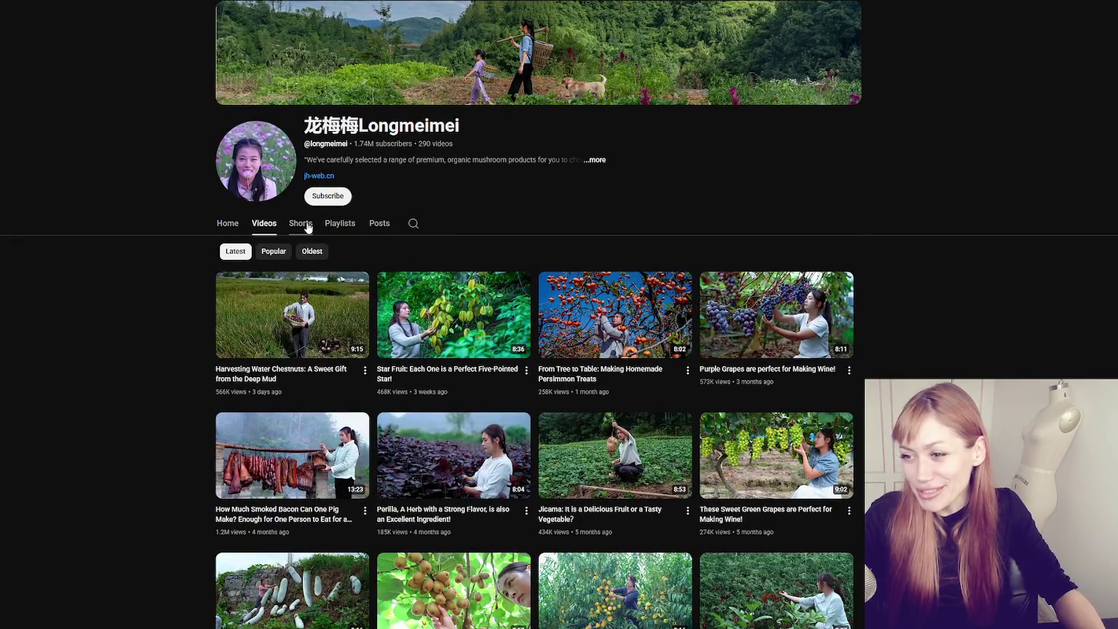
- Check the farming channel's Shorts, then open 'Harvesting Water Chestnuts' from the Videos grid
click(306, 225)
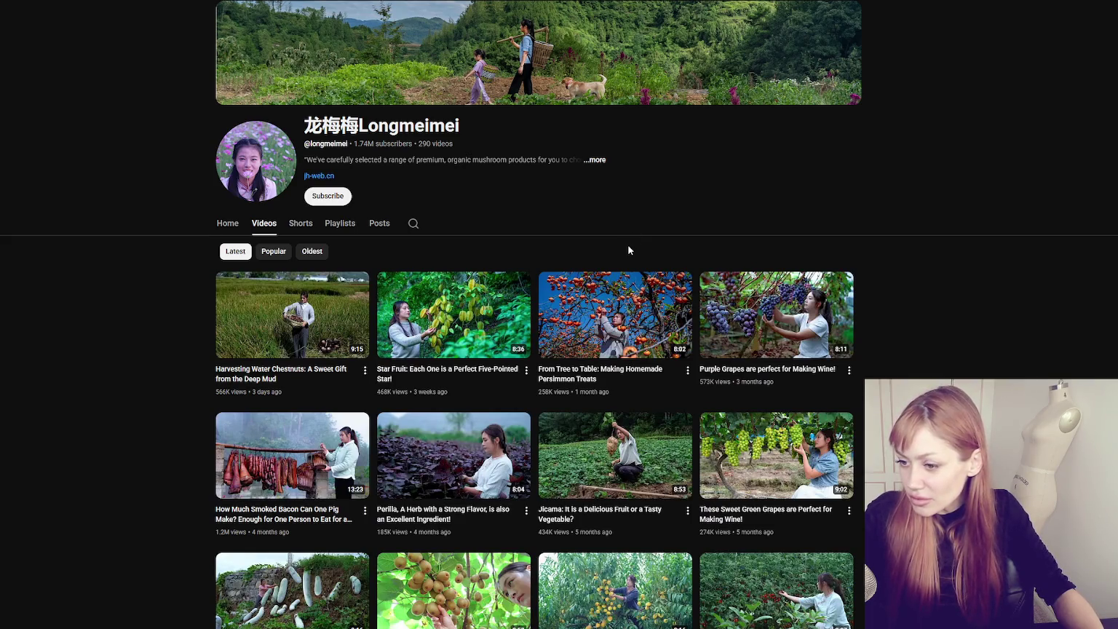
scroll(629, 250, down, 2)
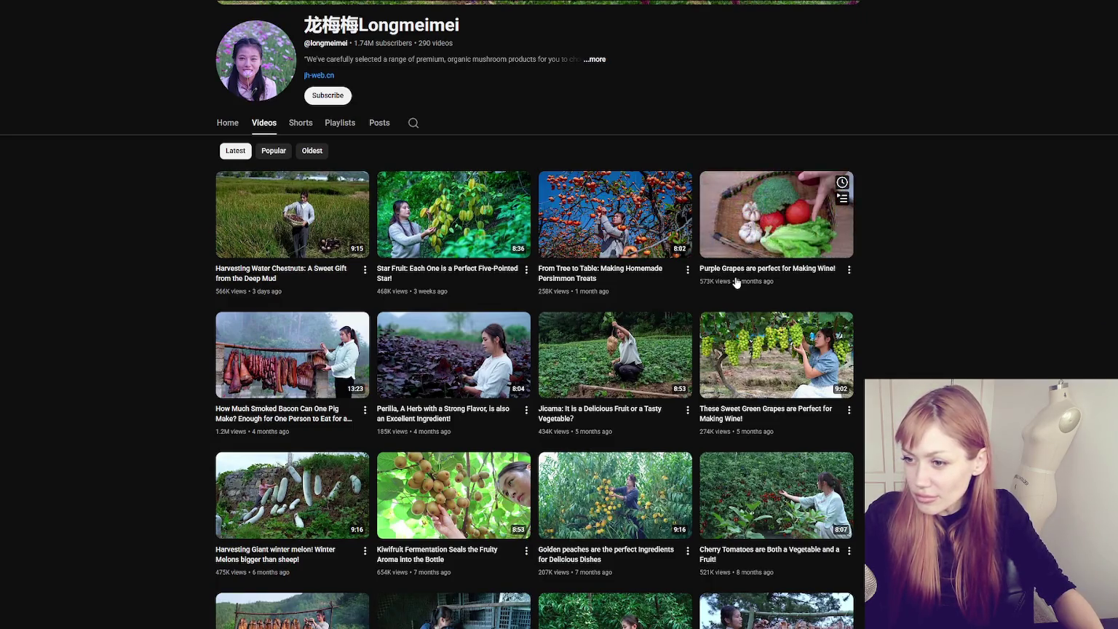
click(259, 244)
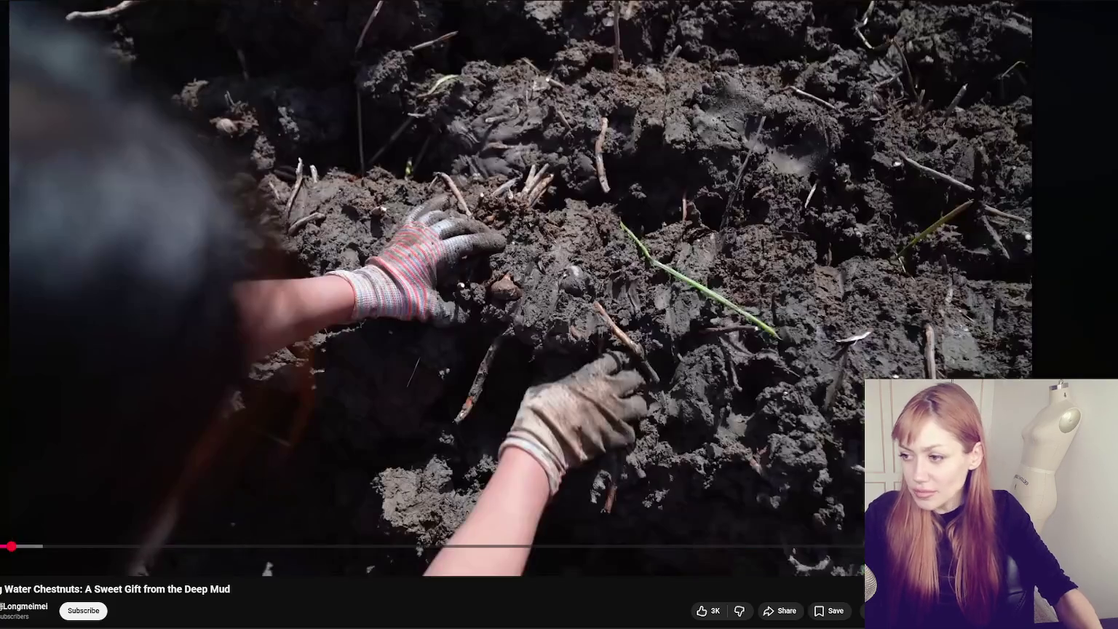
- Keep the water chestnut video playing and jump ahead past the field shot to the peeling scene
click(399, 333)
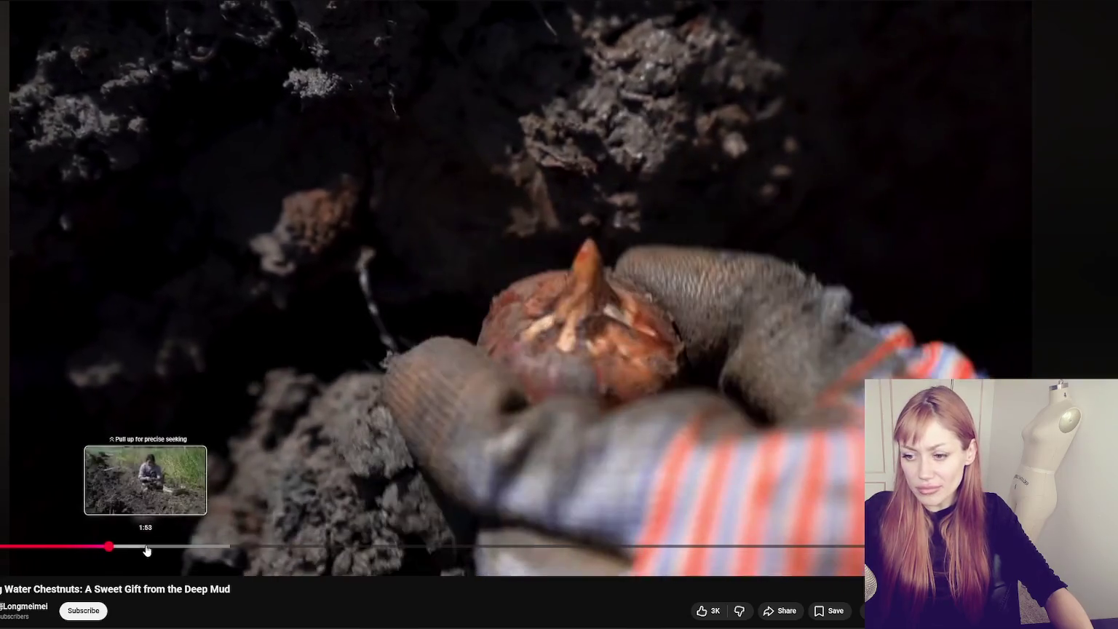
click(146, 546)
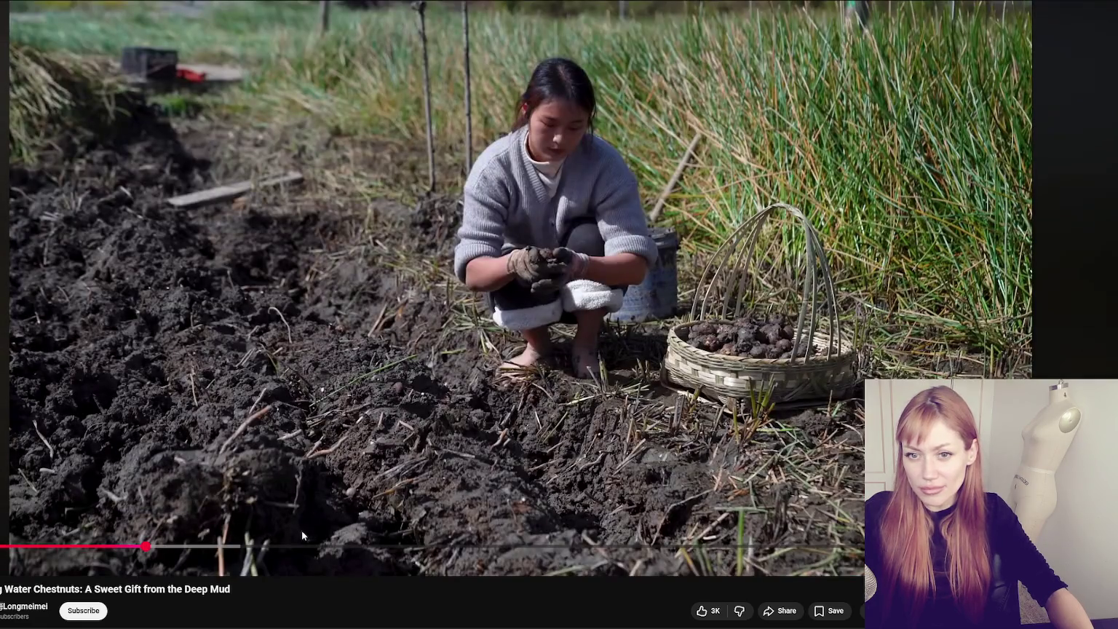
click(284, 546)
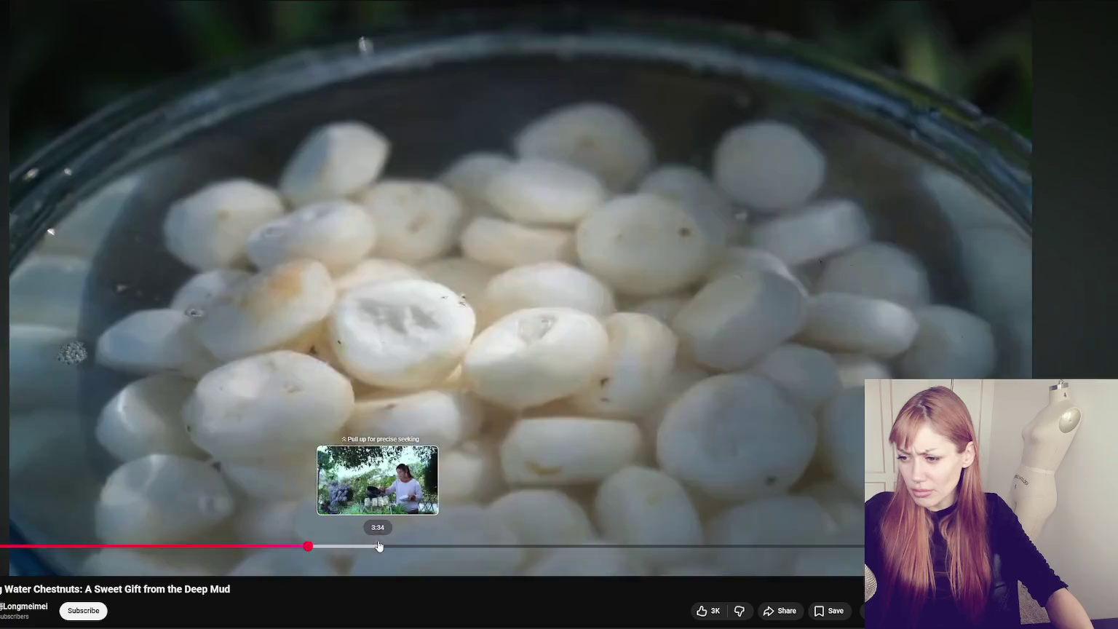
- Seek forward through the water pouring, jar steaming and cooking scenes, then pause the video
click(376, 546)
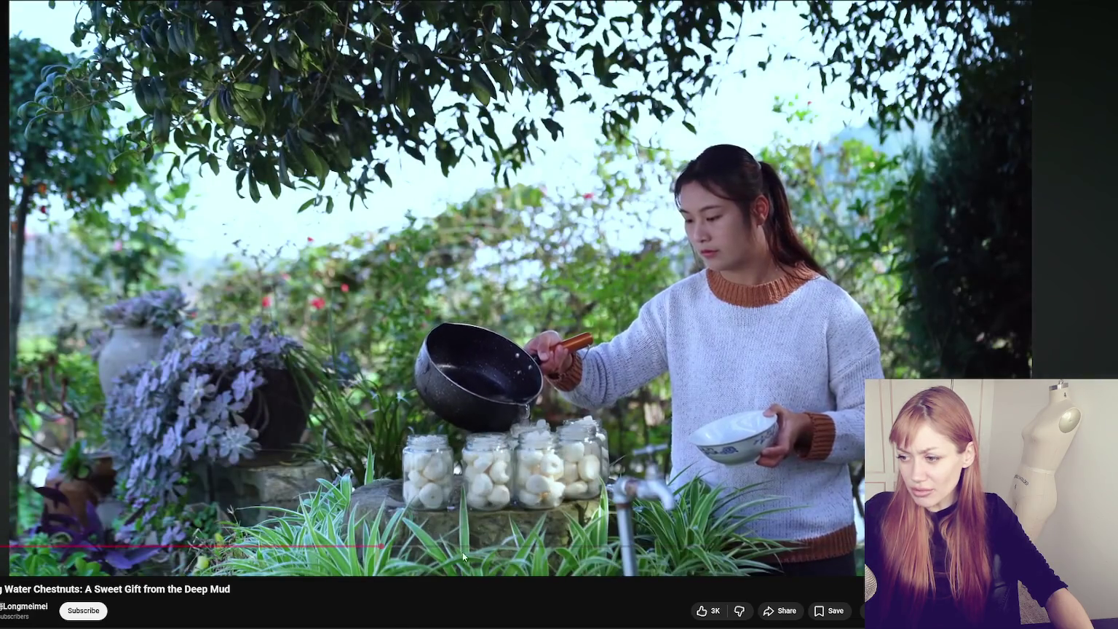
drag(449, 545, 400, 548)
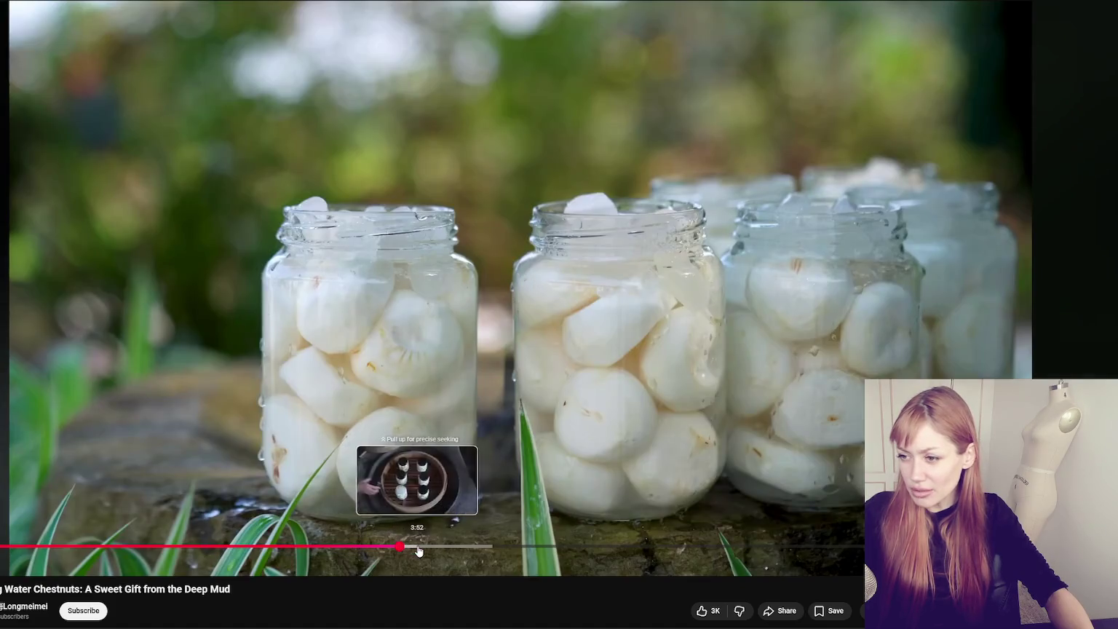
drag(433, 553, 472, 547)
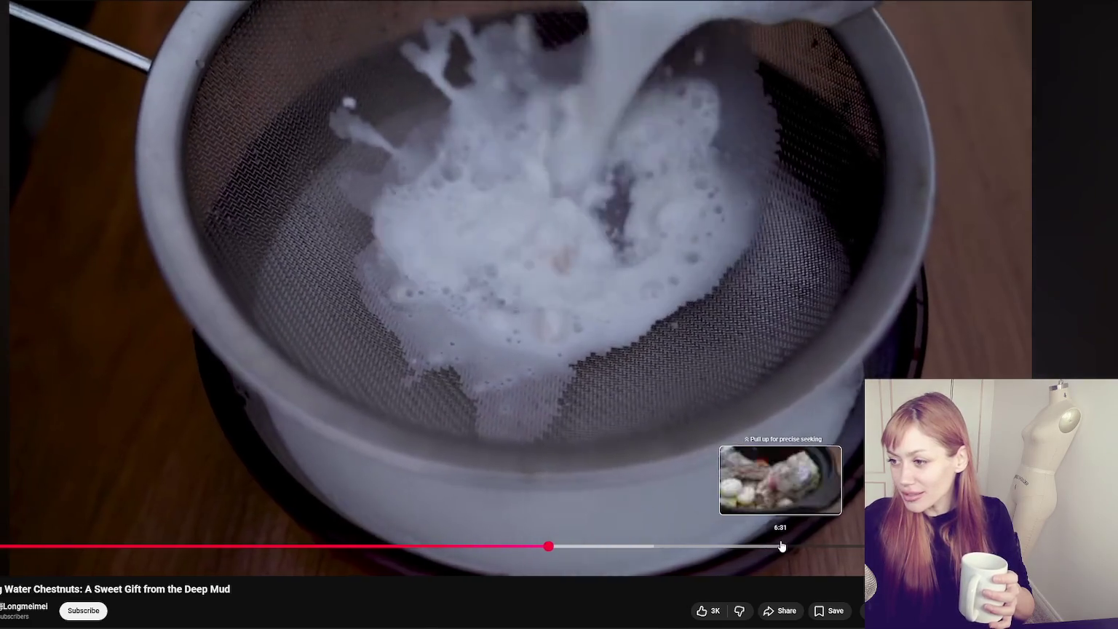
click(646, 546)
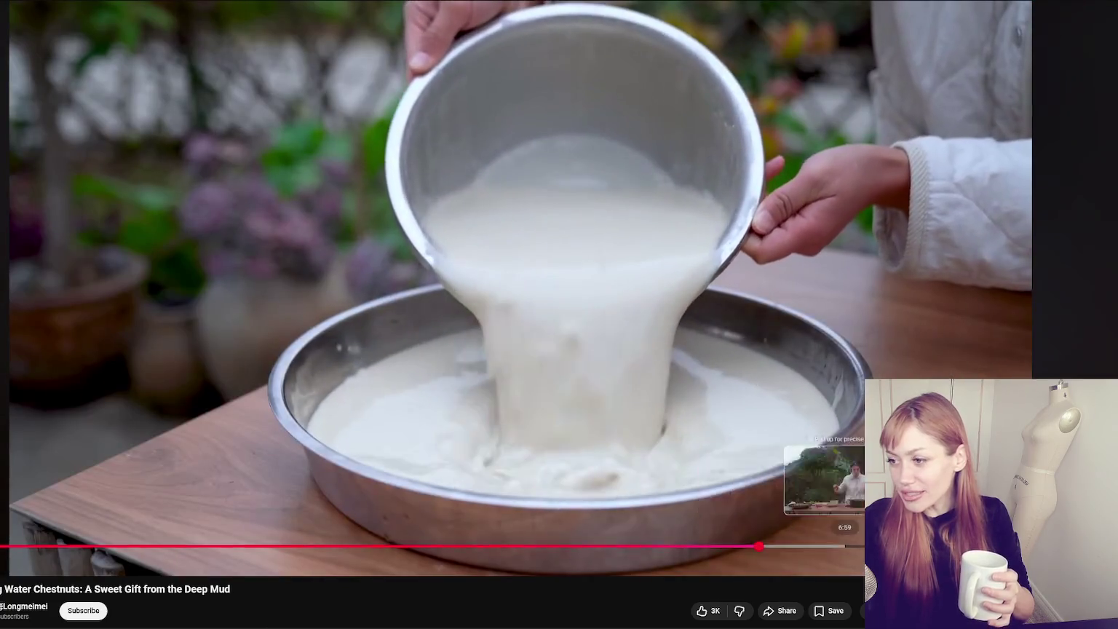
click(761, 546)
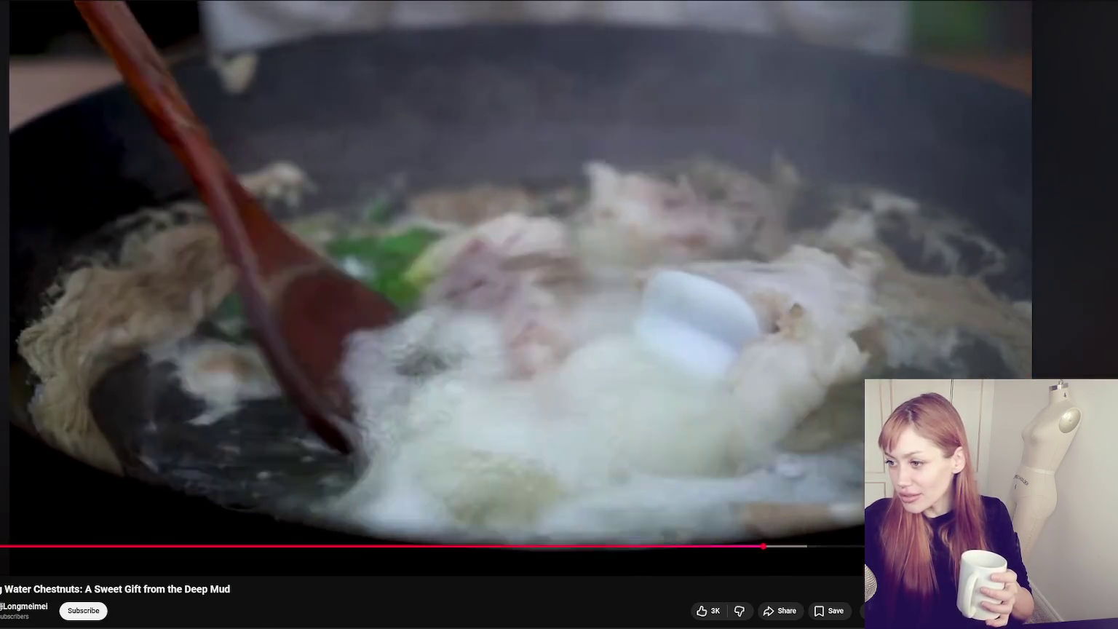
scroll(607, 437, down, 1)
scroll(601, 482, up, 1)
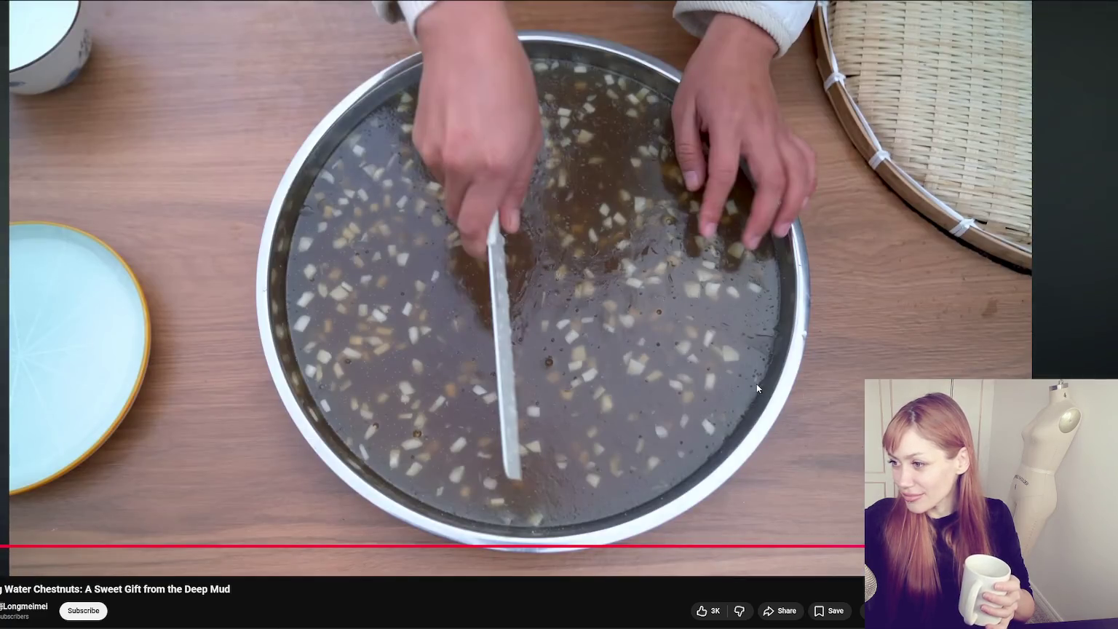
key(space)
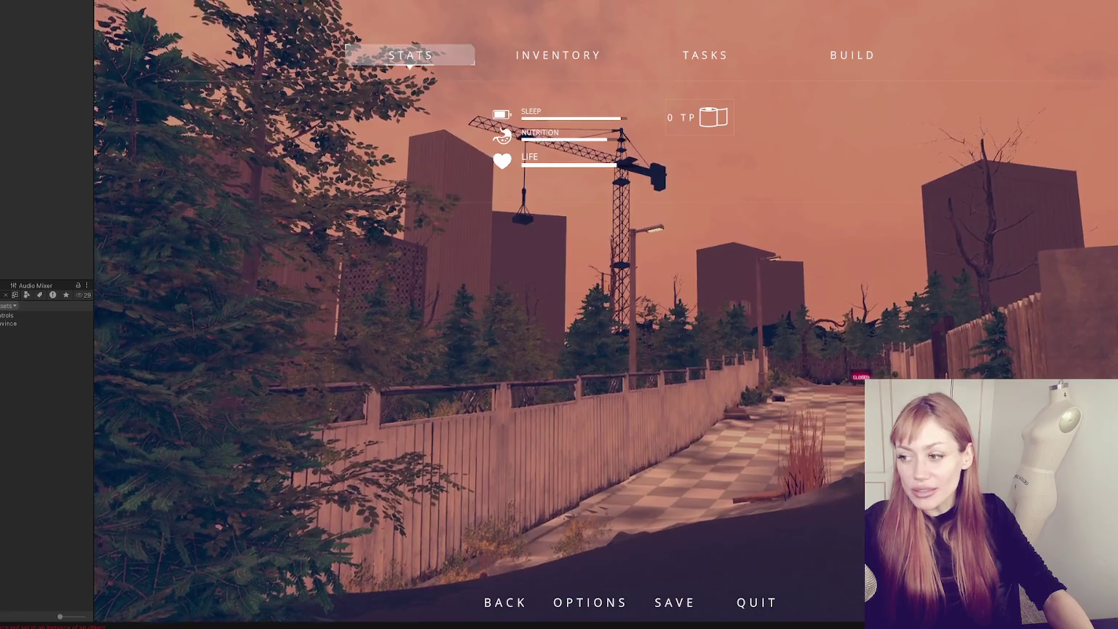
- Resume the game and walk down the alley past the red door toward the gazebo
key(Escape)
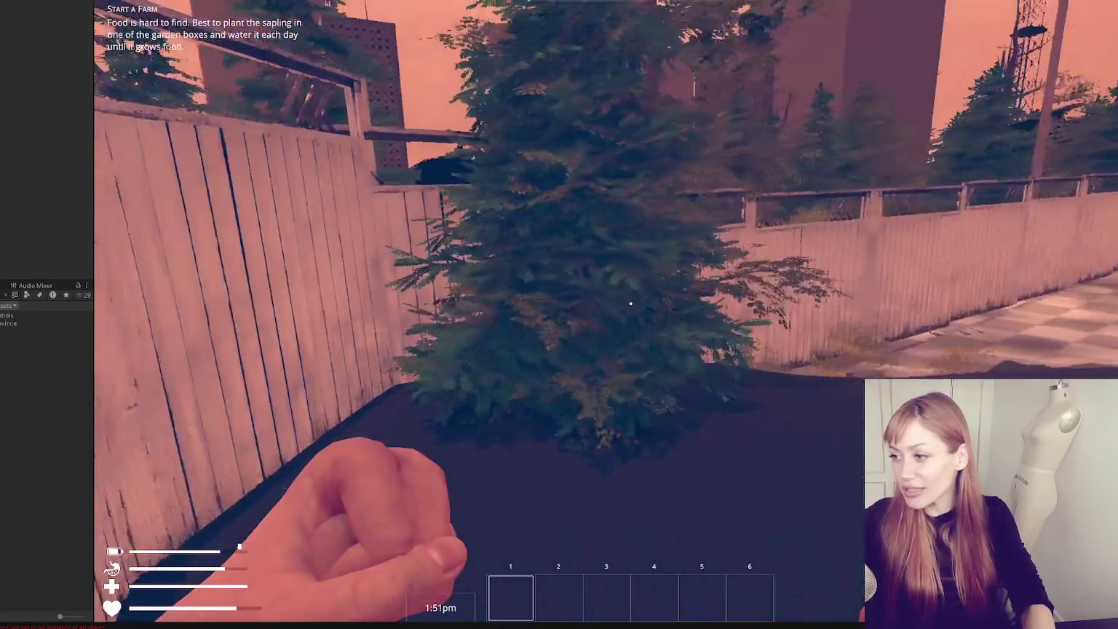
key(w)
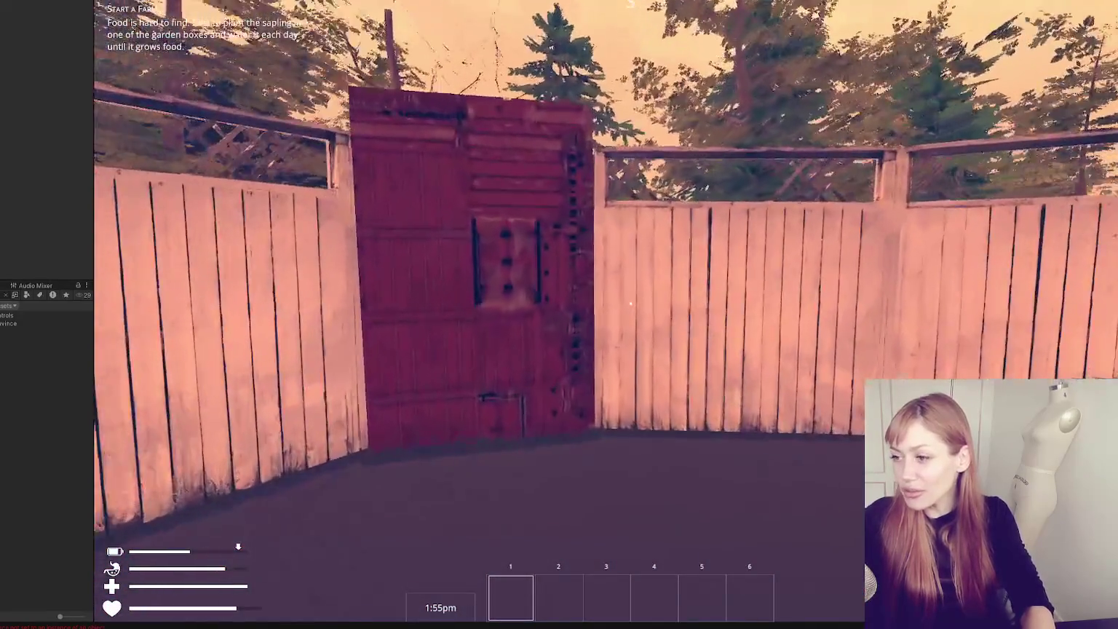
key(w)
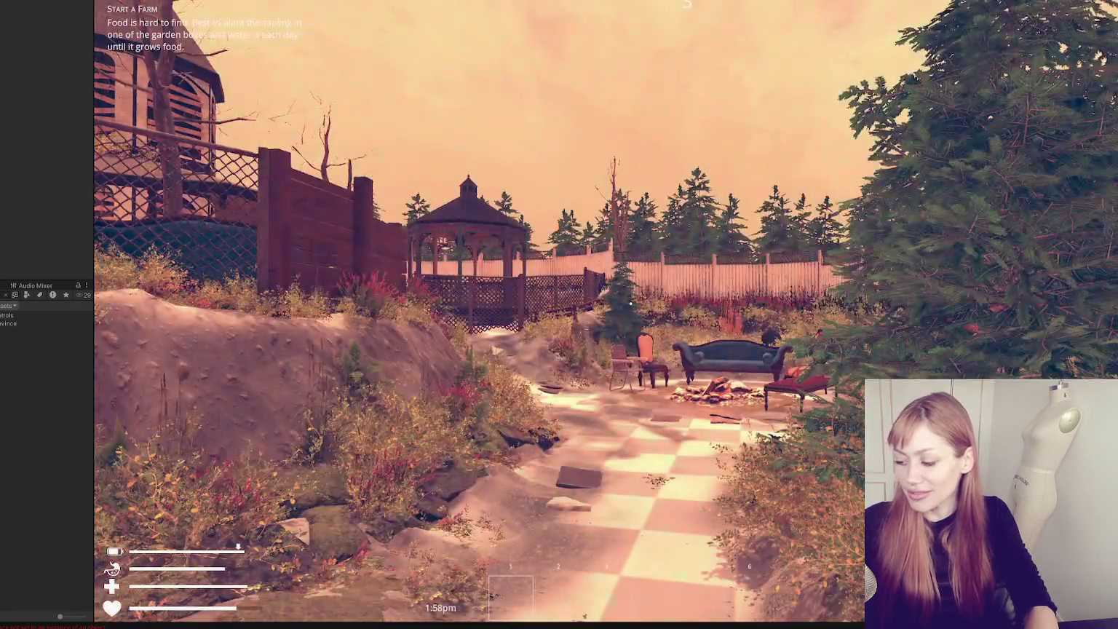
key(w)
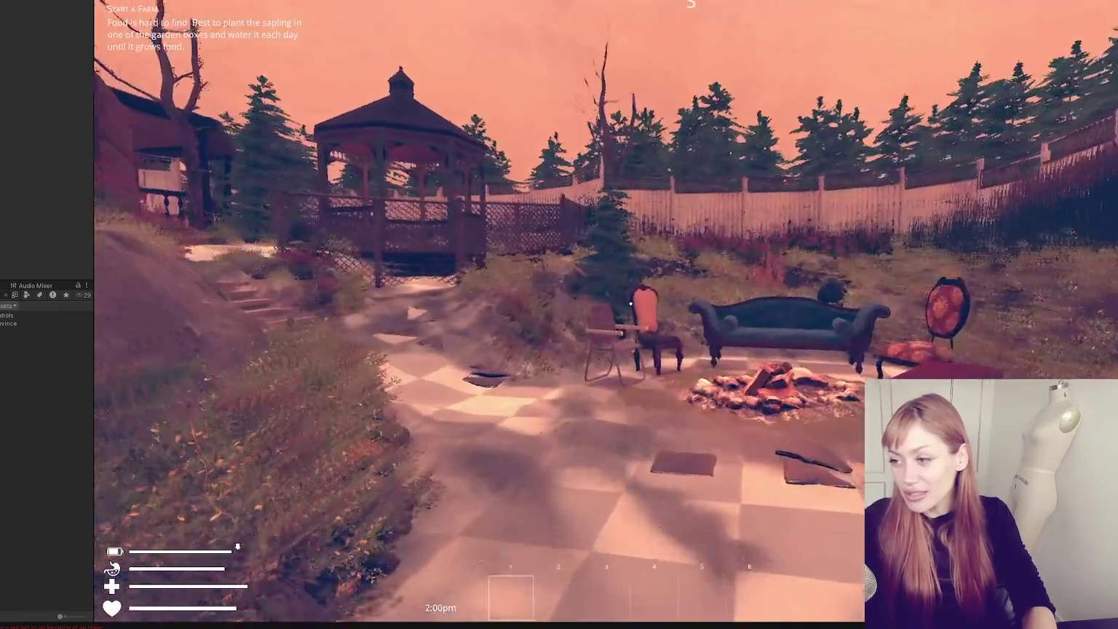
key(w)
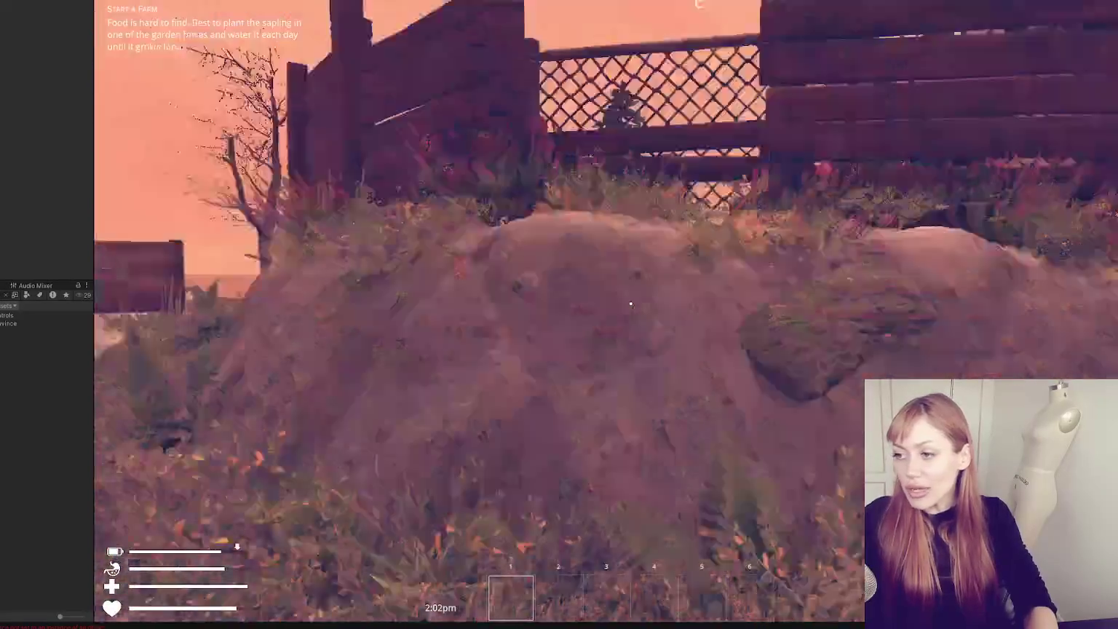
key(w)
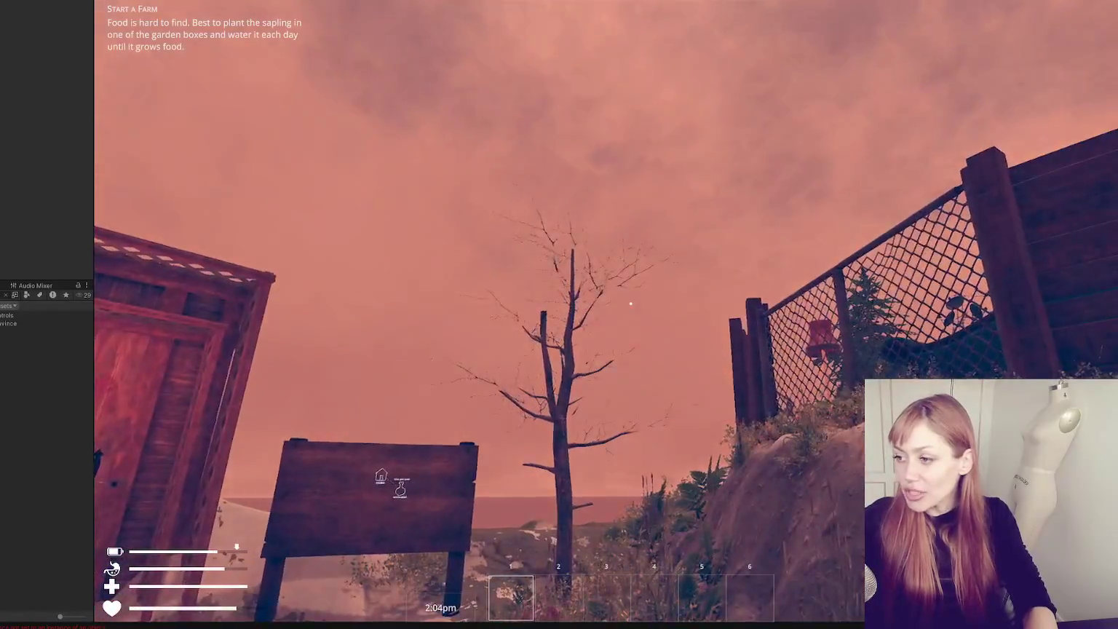
- Look around the yard, go through the outhouse door, and follow the checkered path past the pallet
key(s)
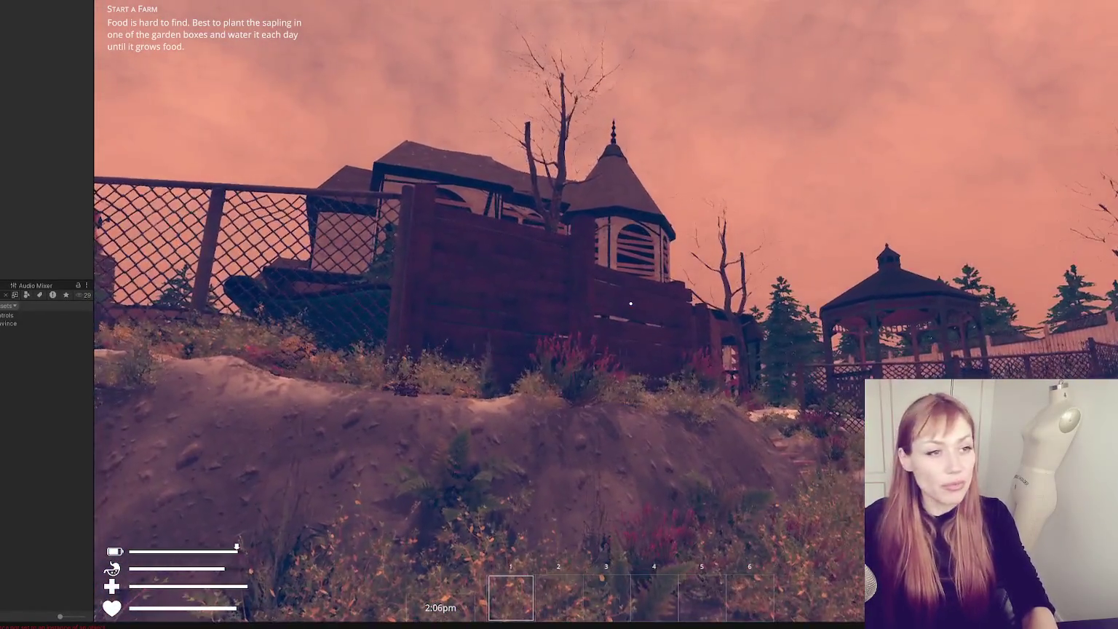
key(w)
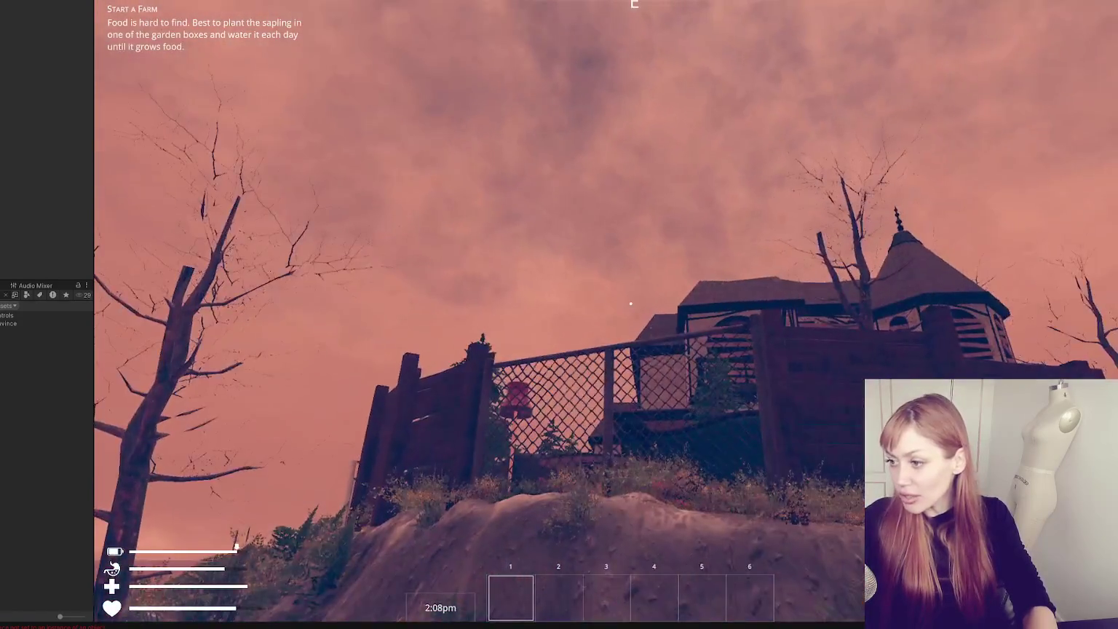
key(w)
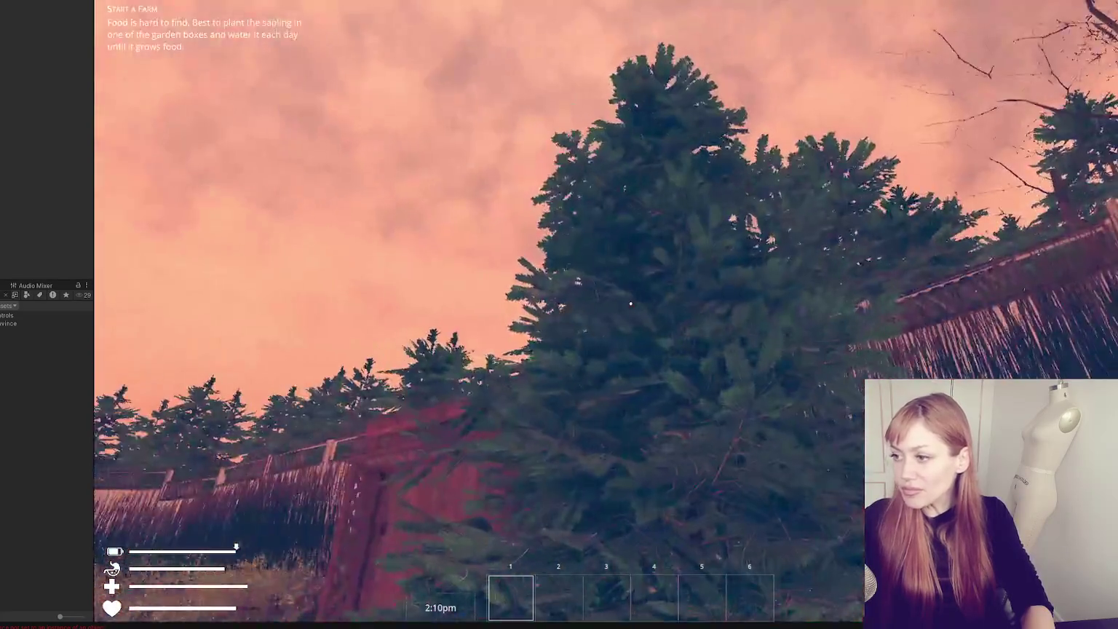
key(w)
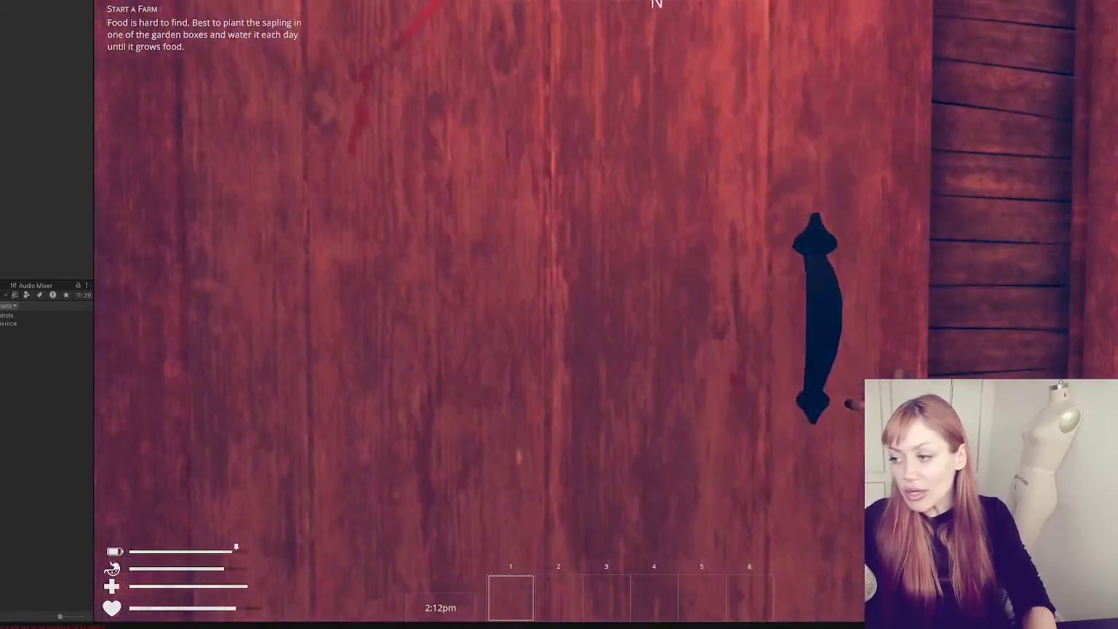
key(e)
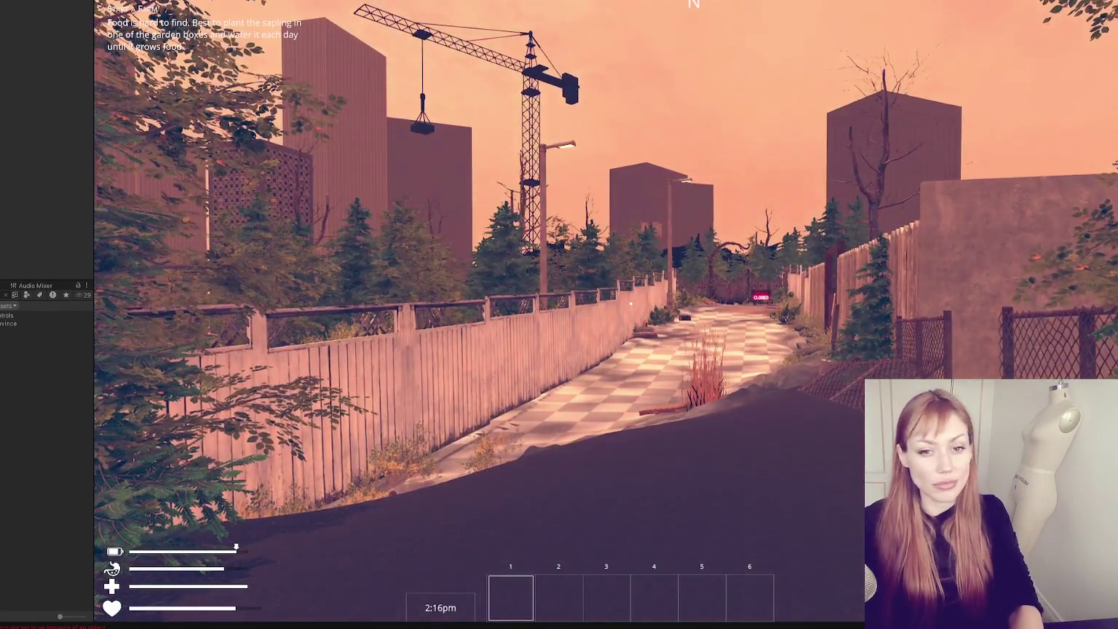
key(w)
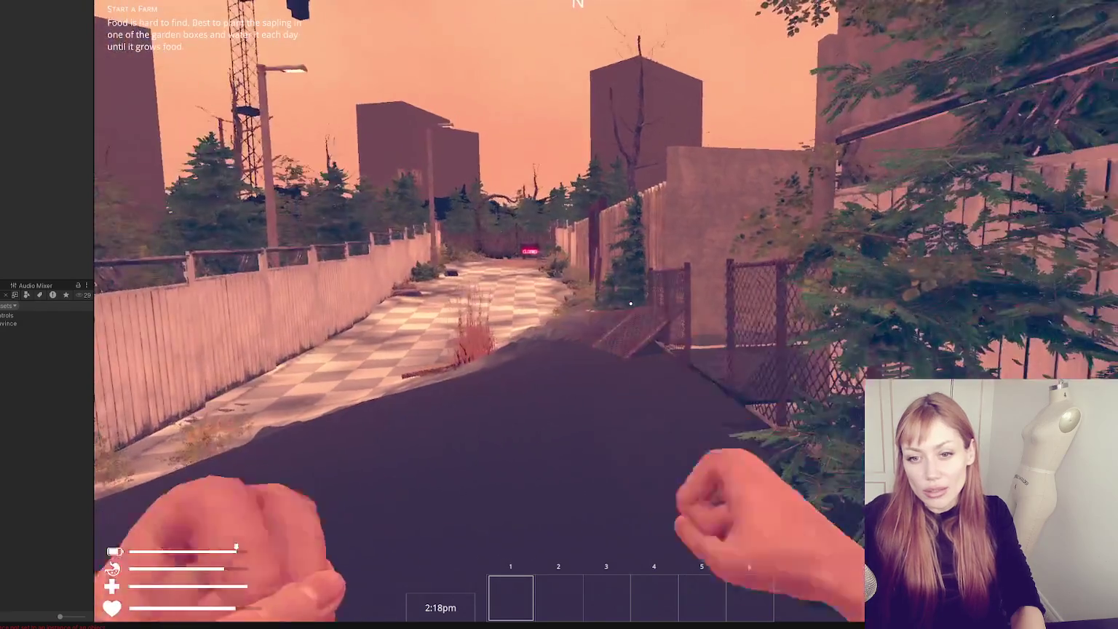
key(w)
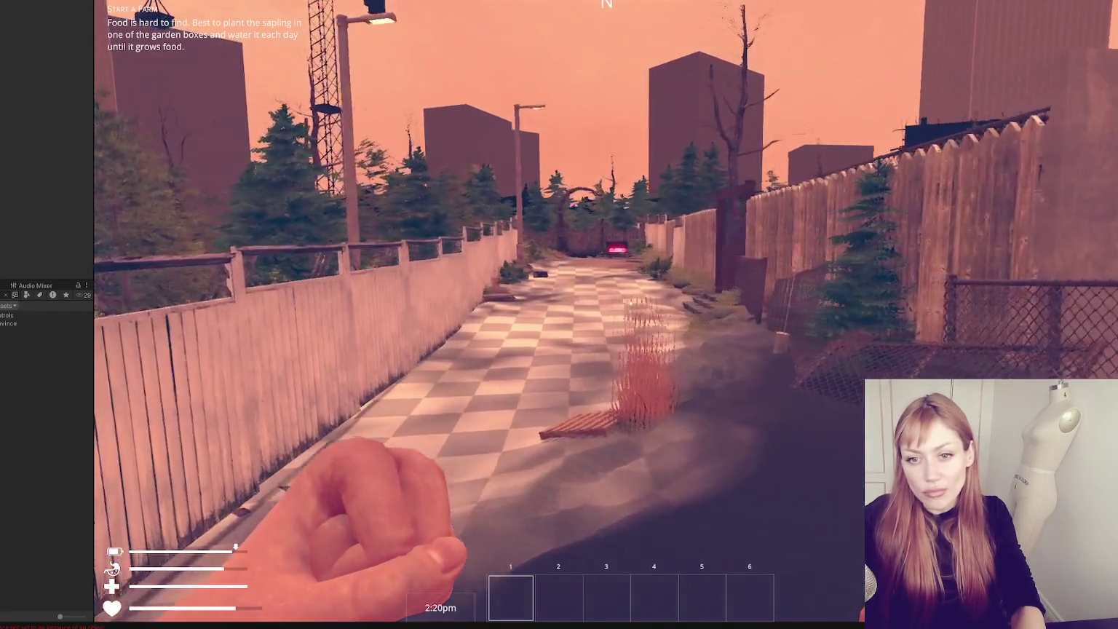
key(w)
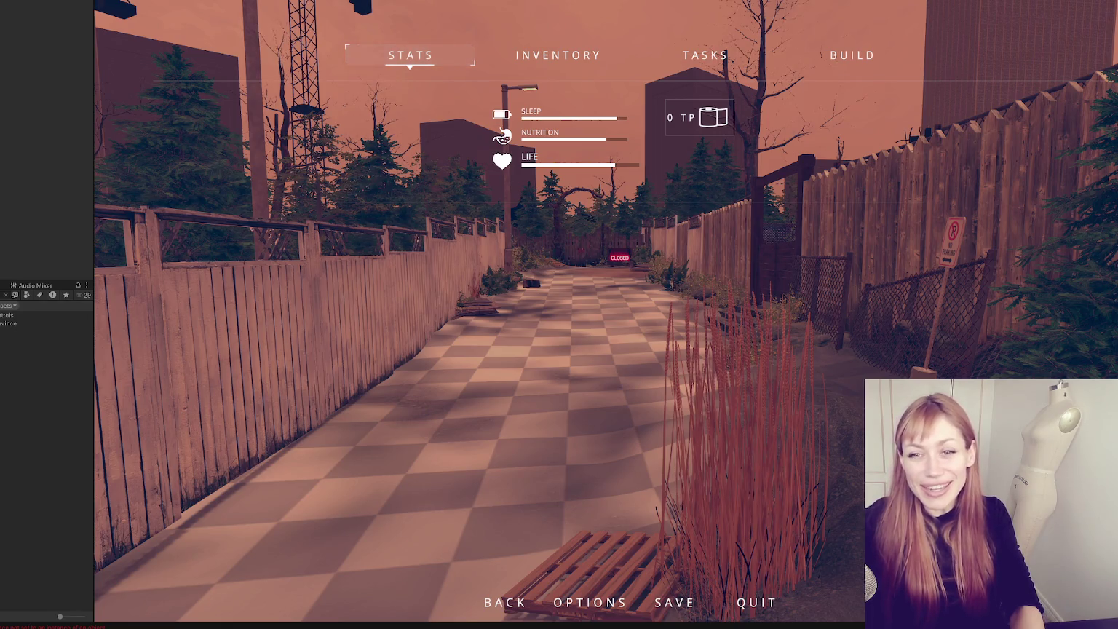
- Resume play, go through the red door, and walk down the corridor through the red gate
key(Escape)
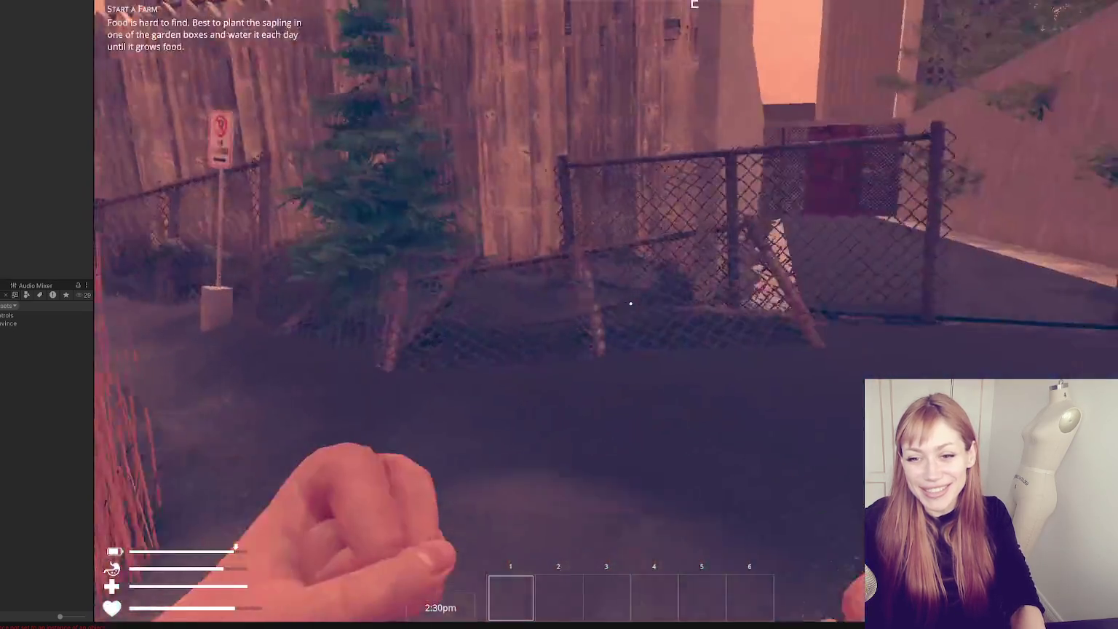
key(w)
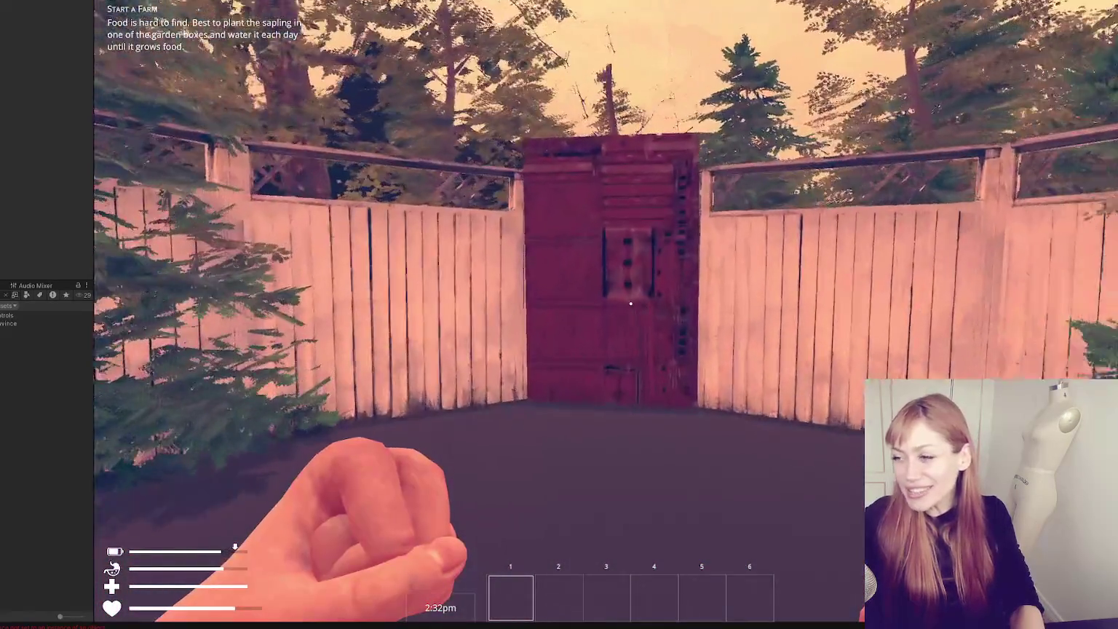
key(e)
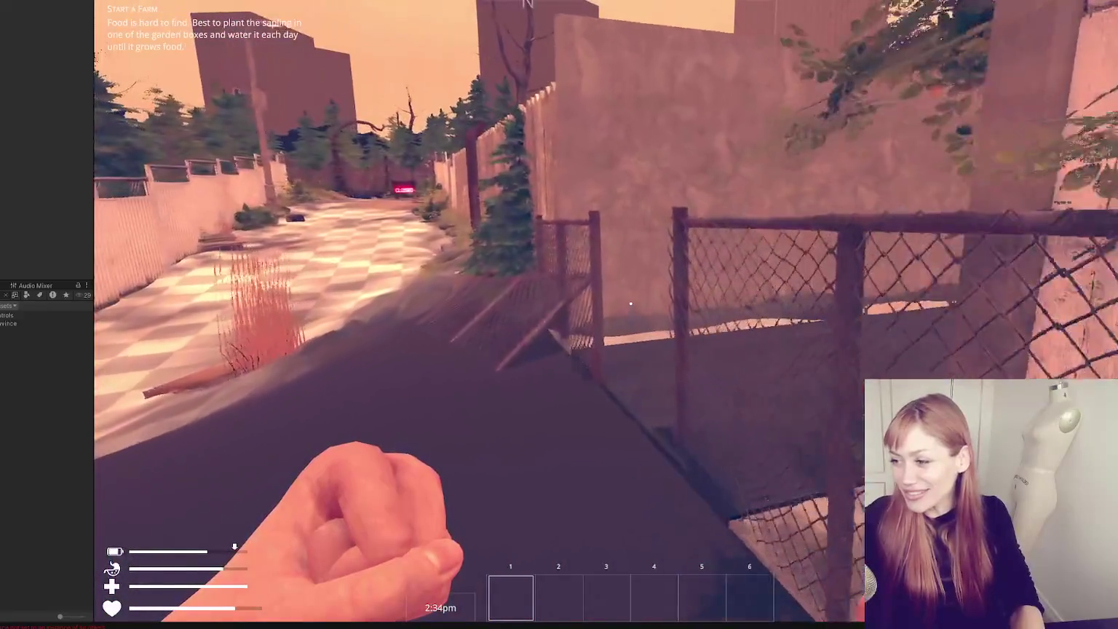
key(w)
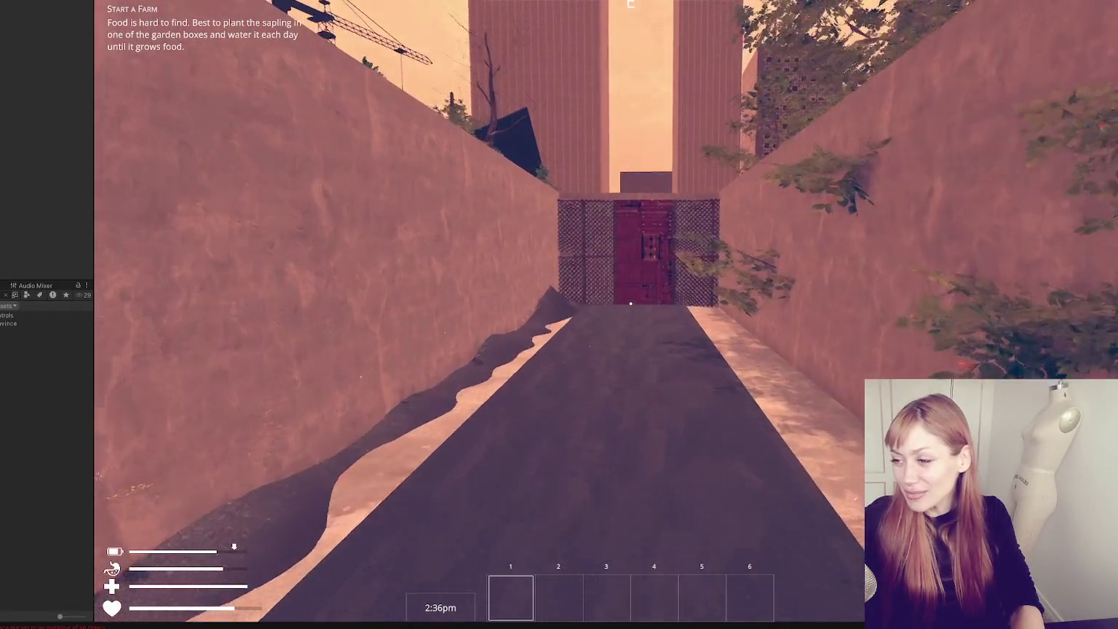
key(w)
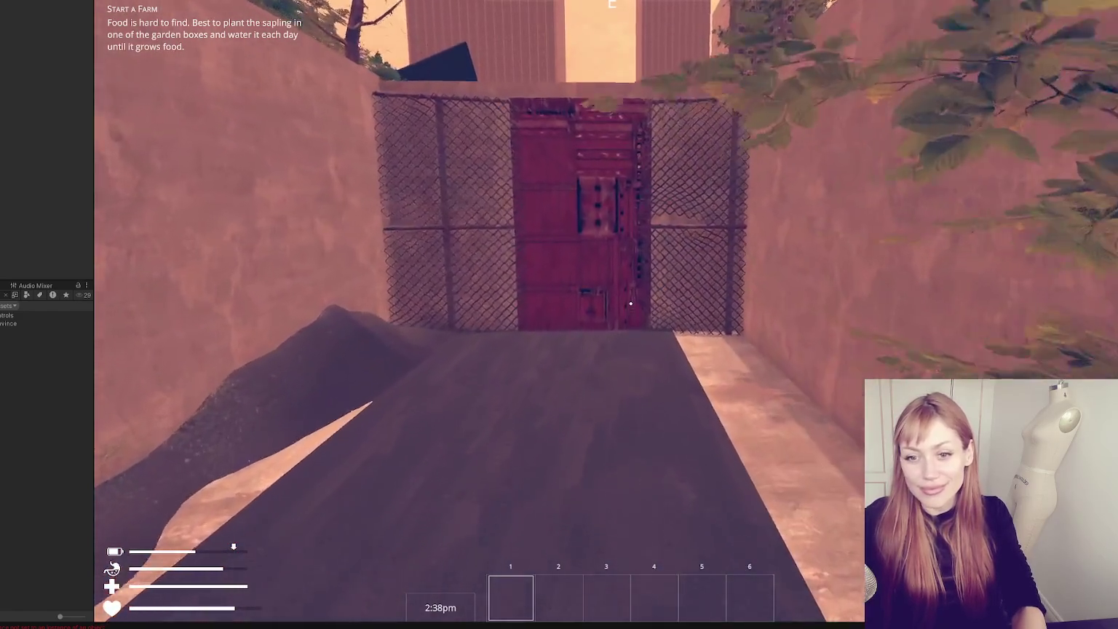
key(w)
key(e)
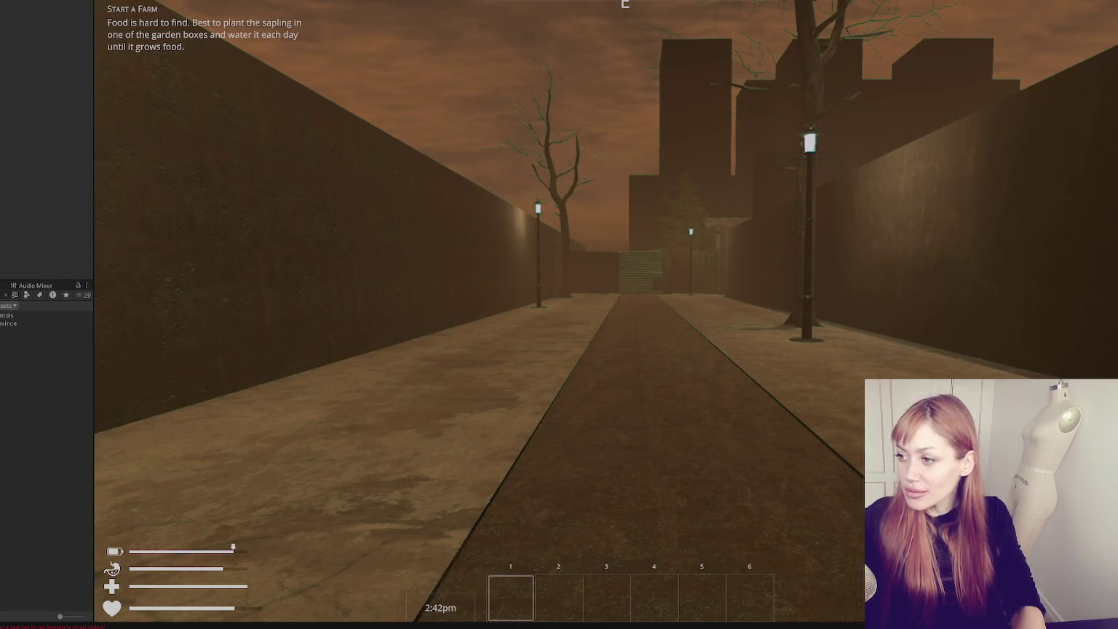
- Back away from the brick wall and walk the lamp-lit alley past the lamp post into the fenced alley
mouse_move(631, 303)
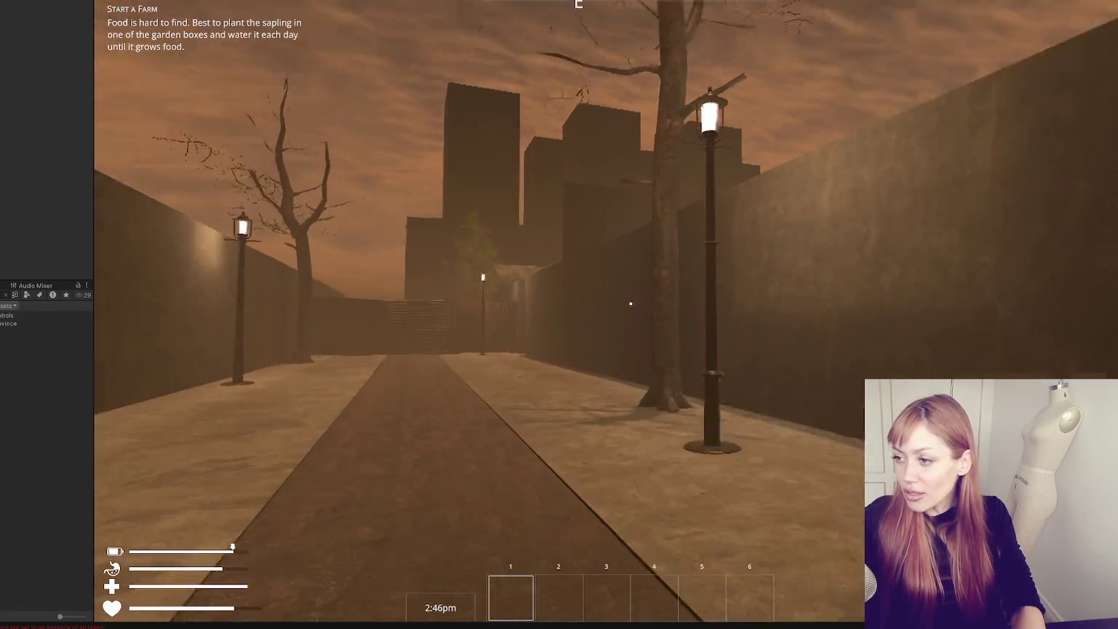
key(s)
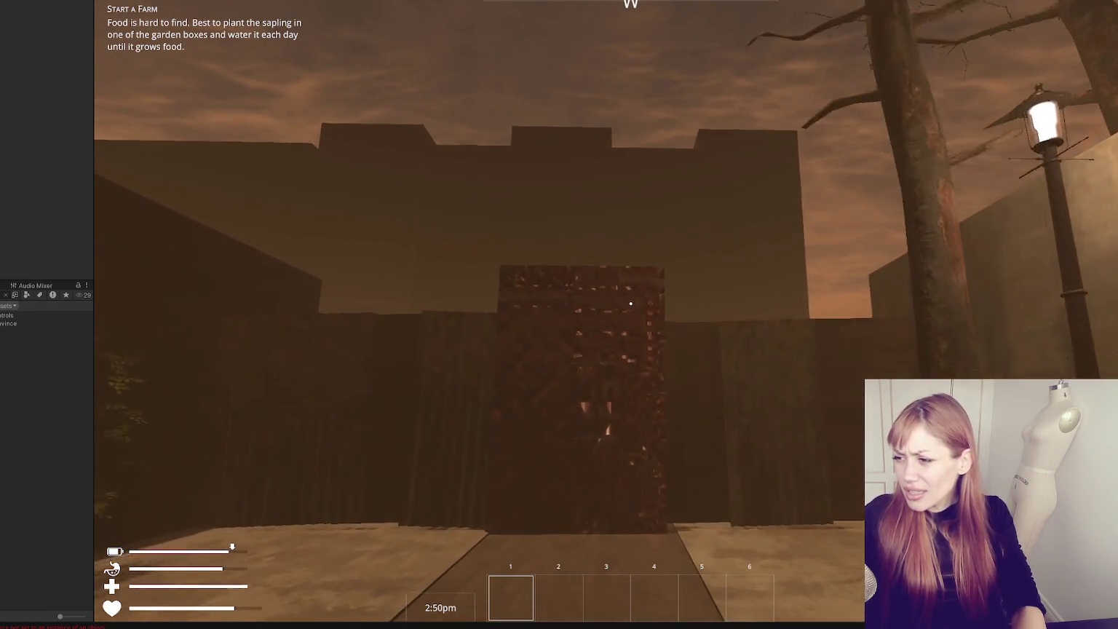
key(w)
key(w)
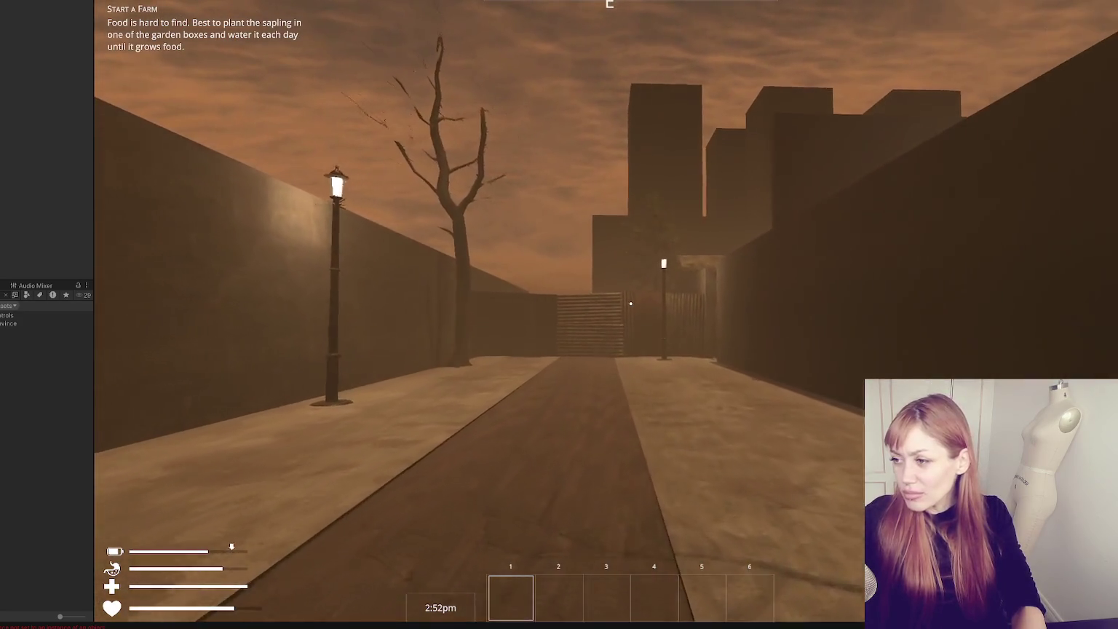
key(w)
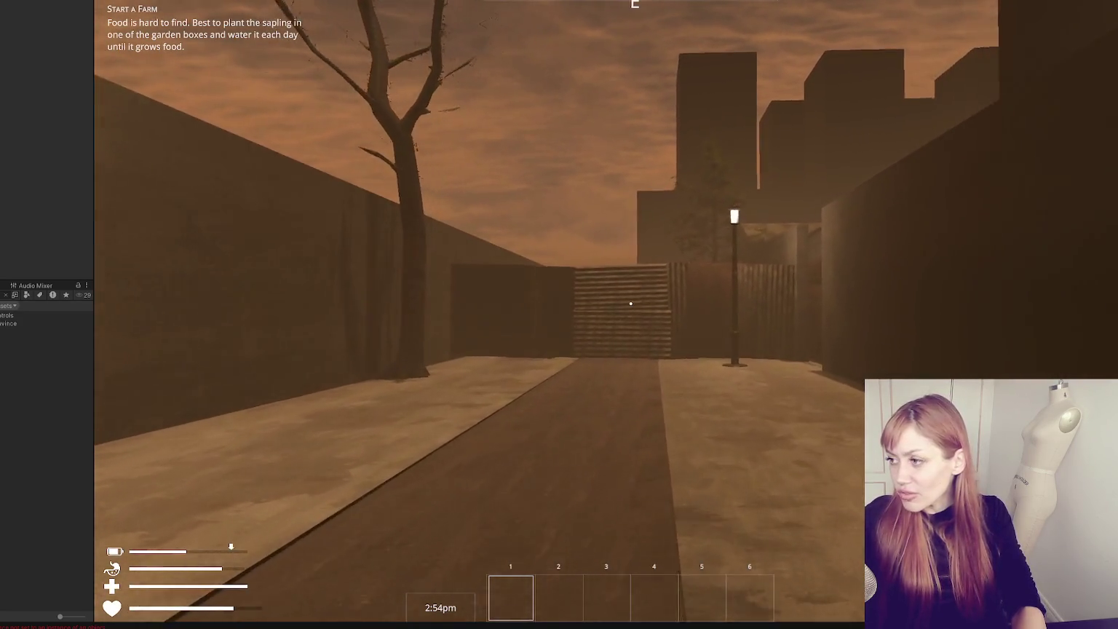
key(w)
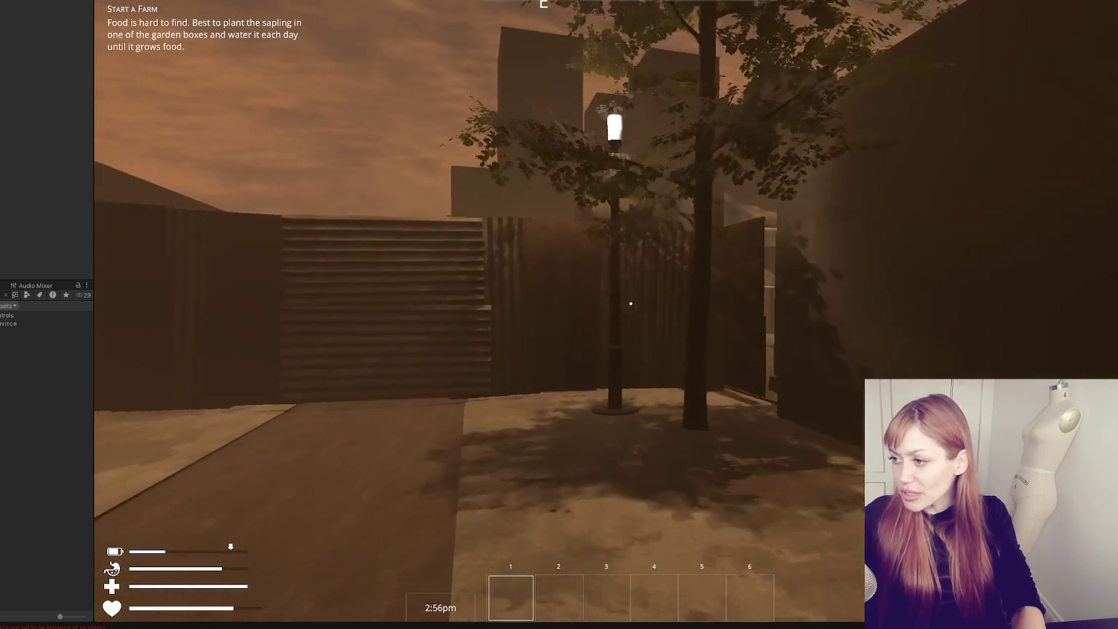
key(w)
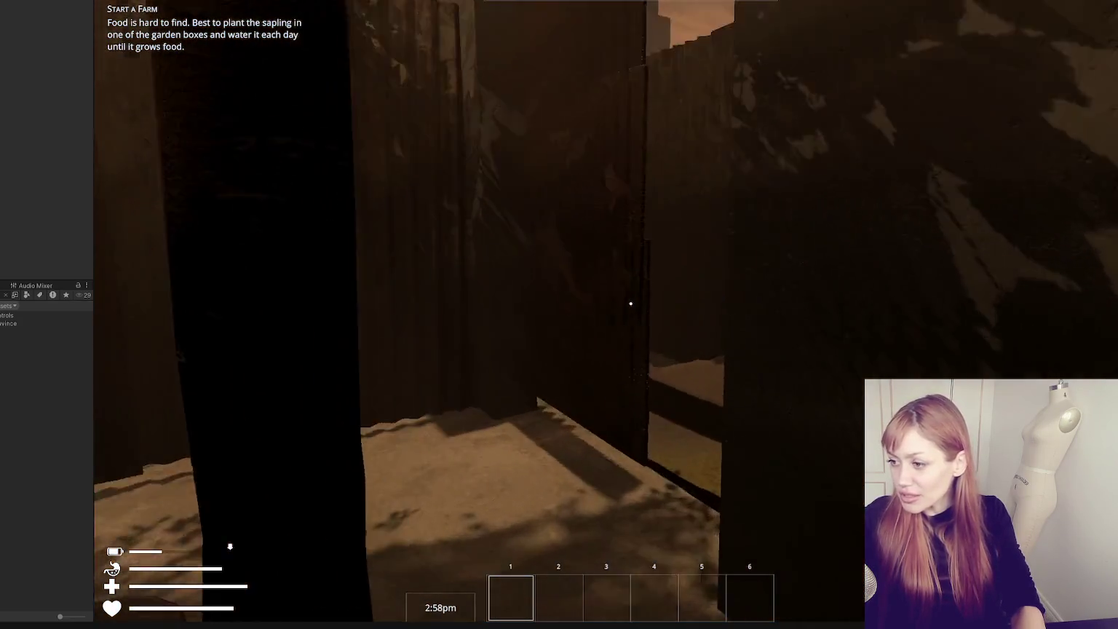
key(w)
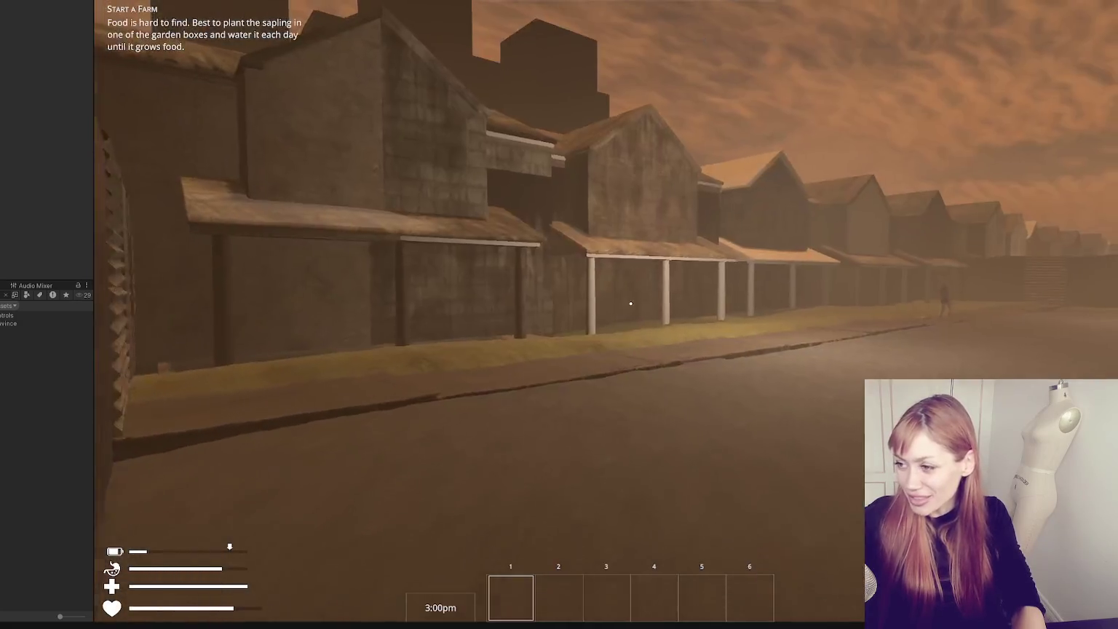
- Run down the long street until stamina runs out, pause, and switch to the Google Docs window
key(shift+w)
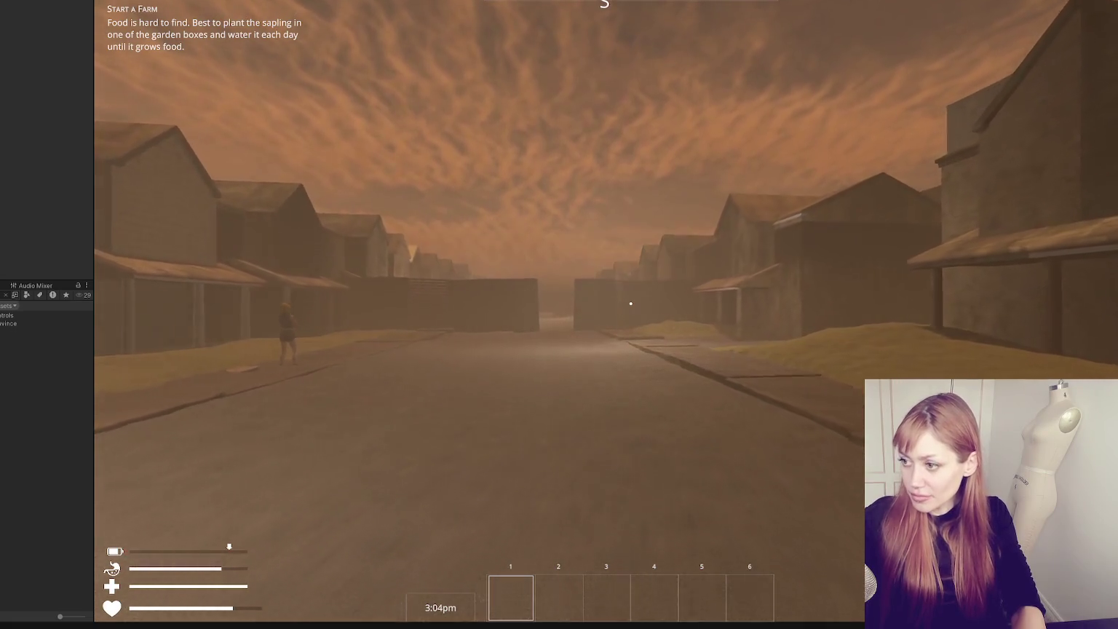
key(Escape)
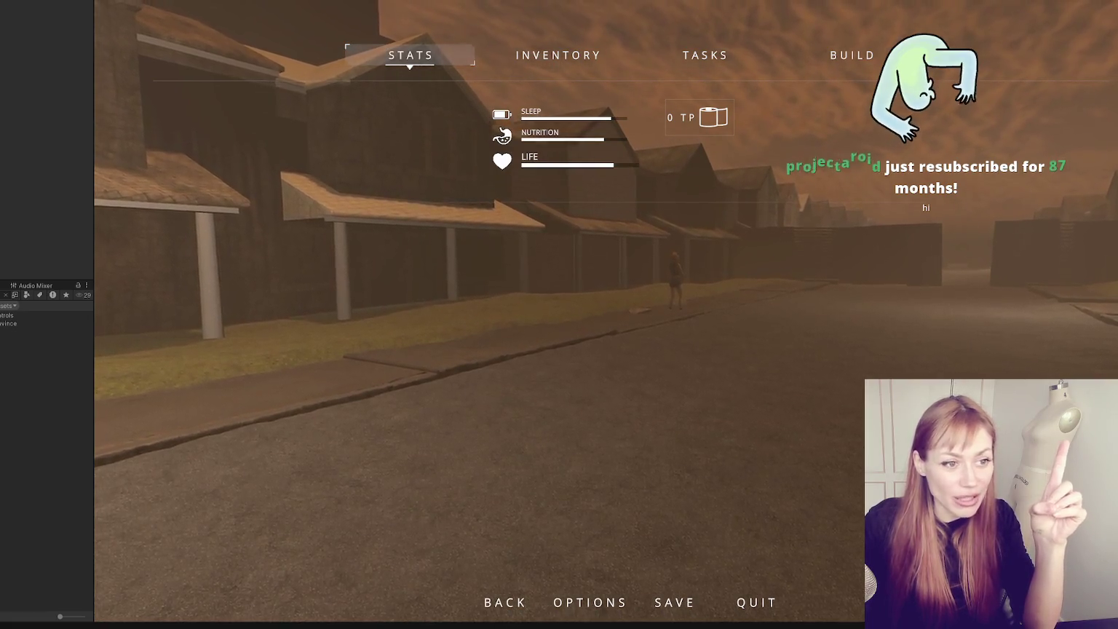
key(alt+Tab)
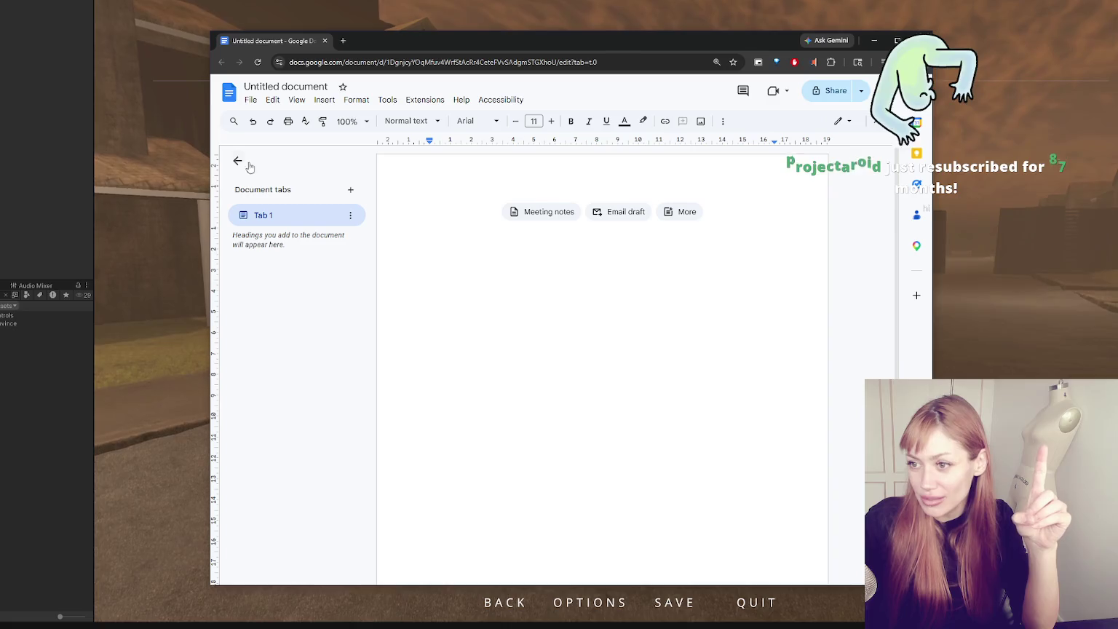
- Collapse the tabs panel and type the STAMINA heading with dash bullets on walking and running
click(237, 161)
drag(613, 42, 661, 11)
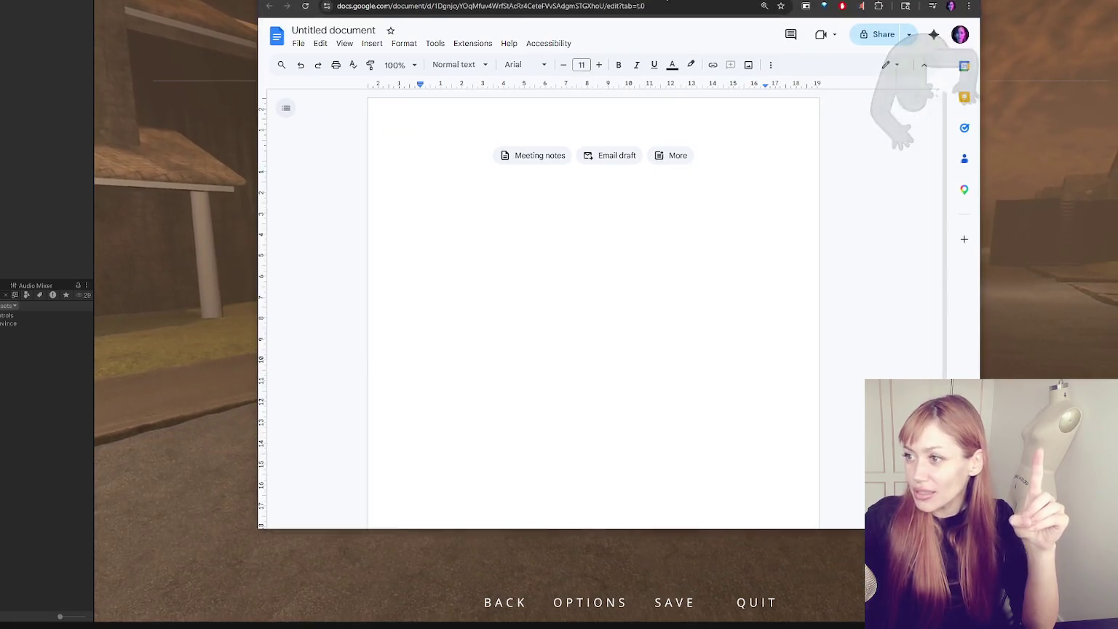
text(STAMINA)
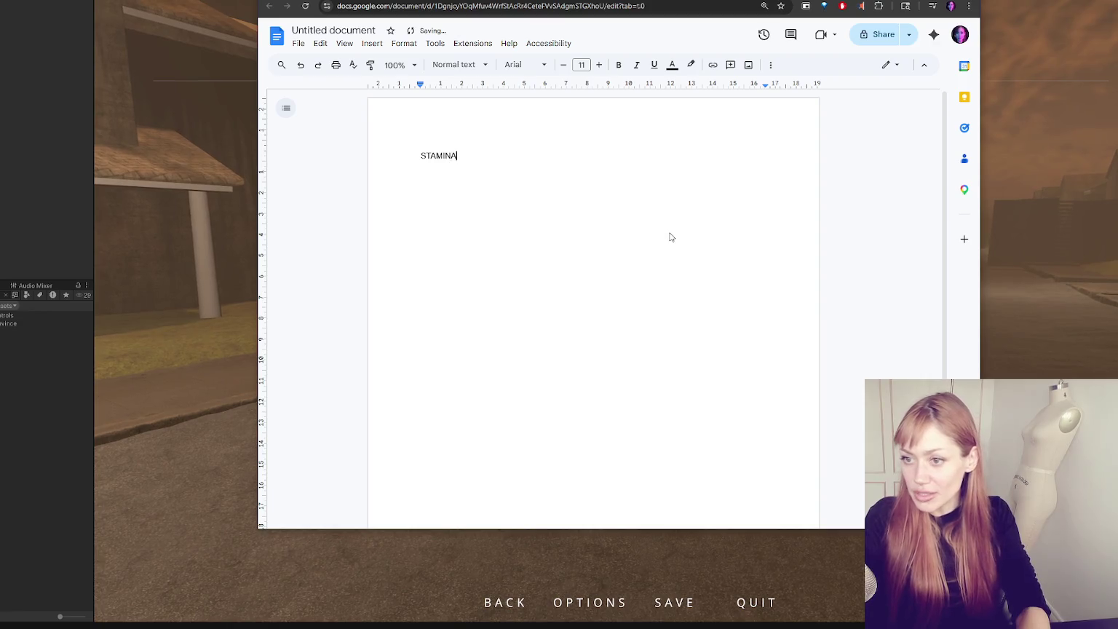
key(Return)
text(-)
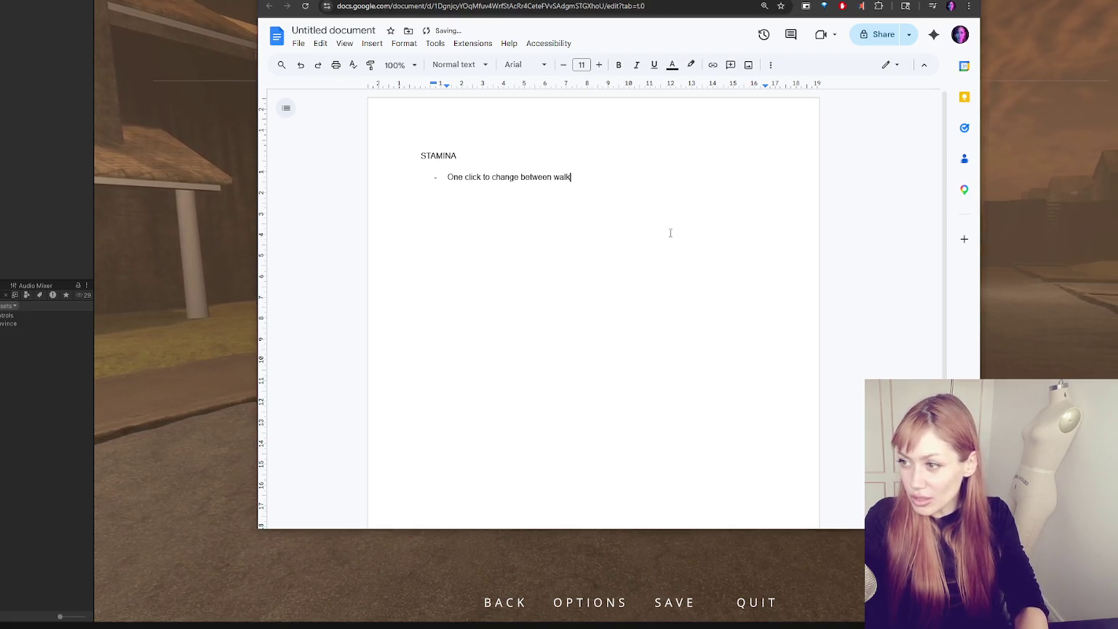
text(nning)
key(Return)
text(Make walk)
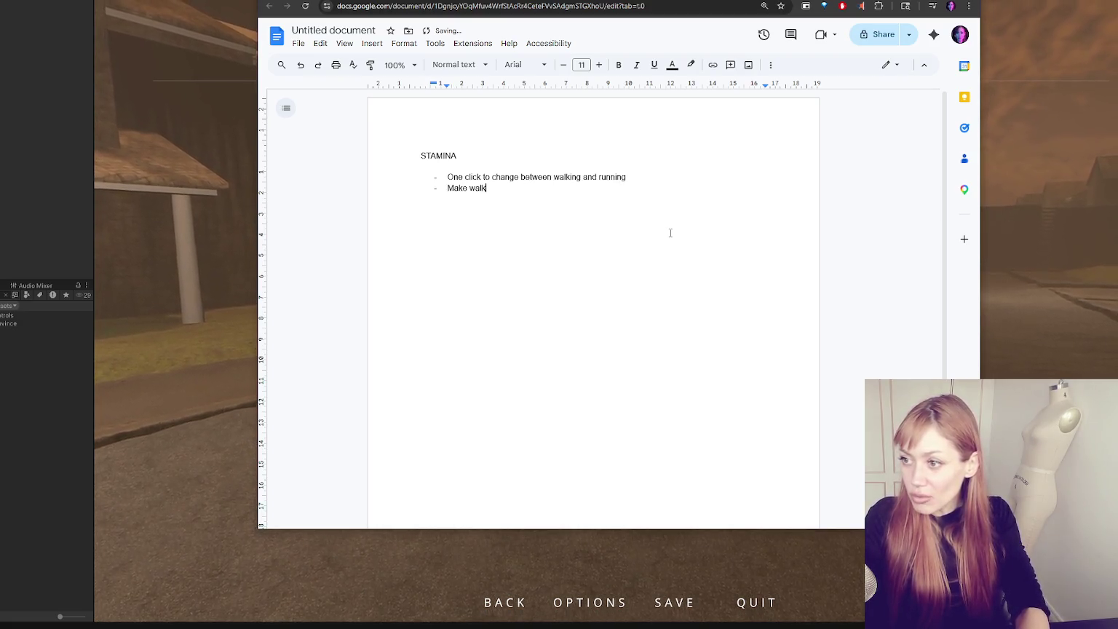
text(ing and running proportionally related to total energy level (ie. slower walk when)
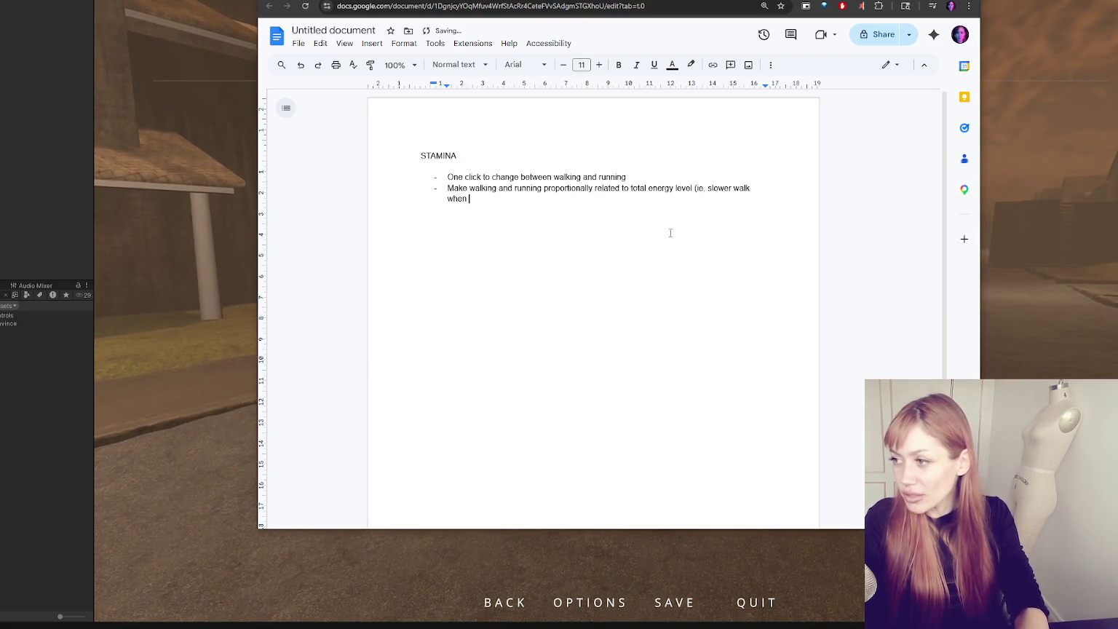
text(r speed walk and run when high)
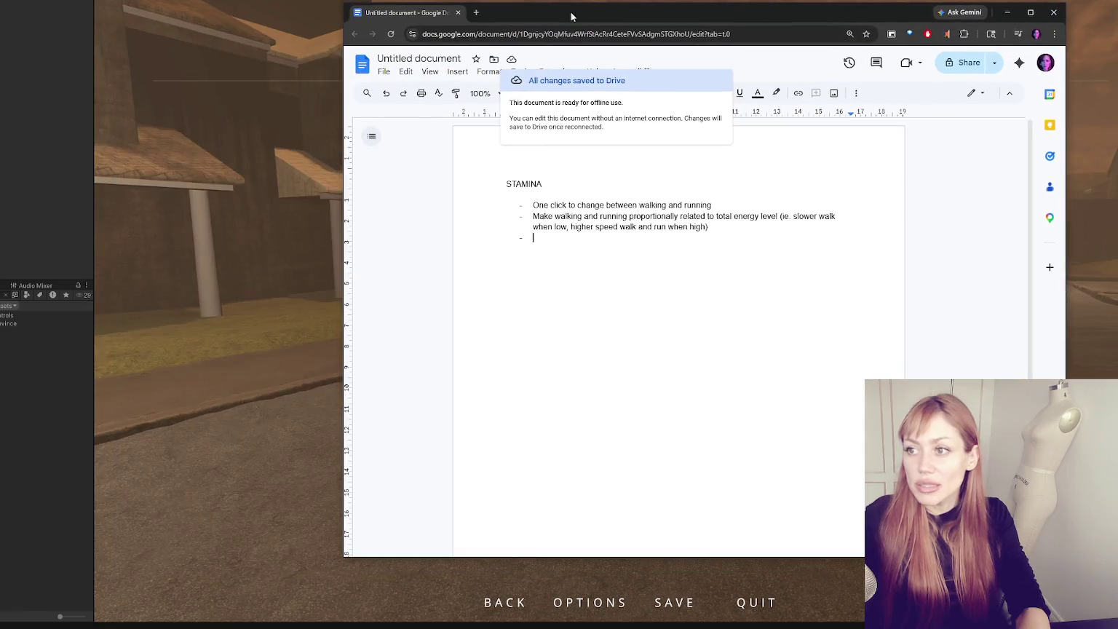
- Select the second bullet about running, then place the caret on the empty third bullet
double_click(614, 217)
click(638, 249)
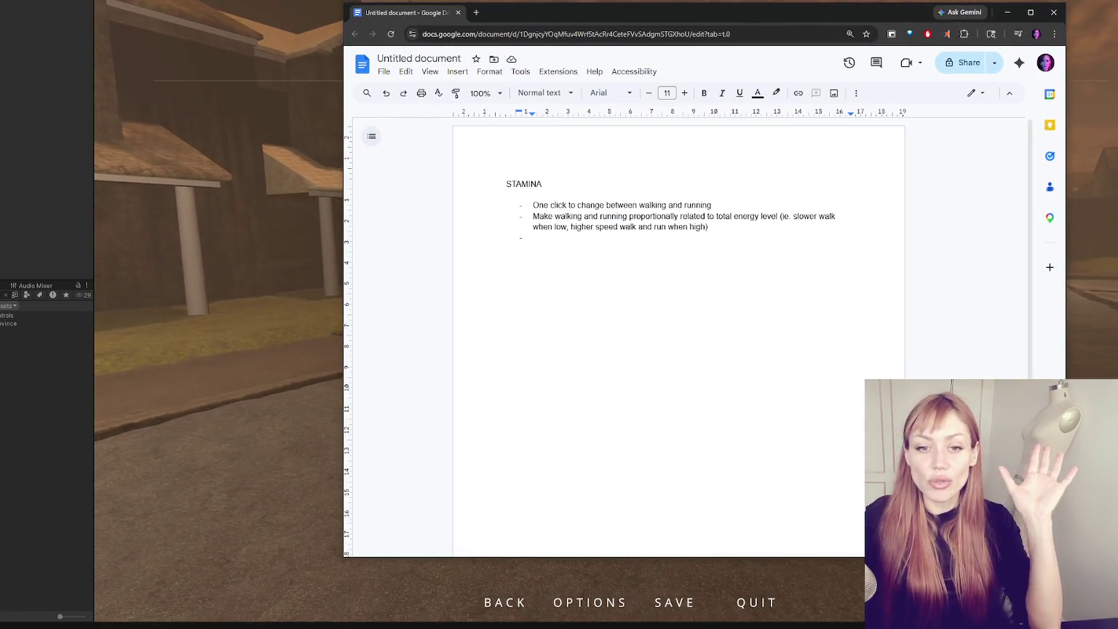
click(589, 249)
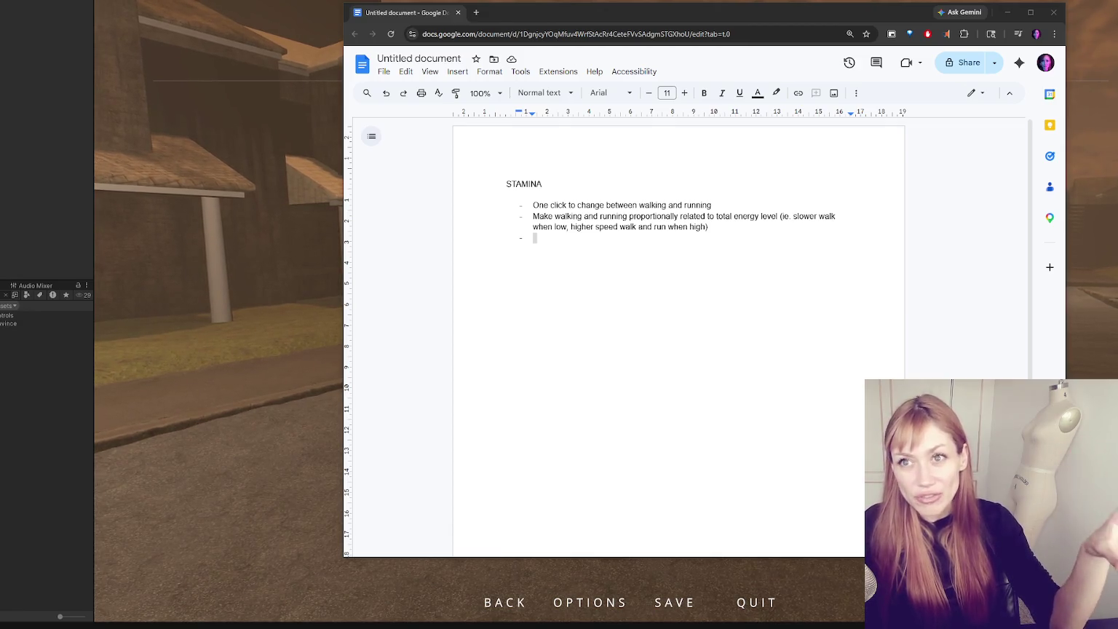
click(607, 235)
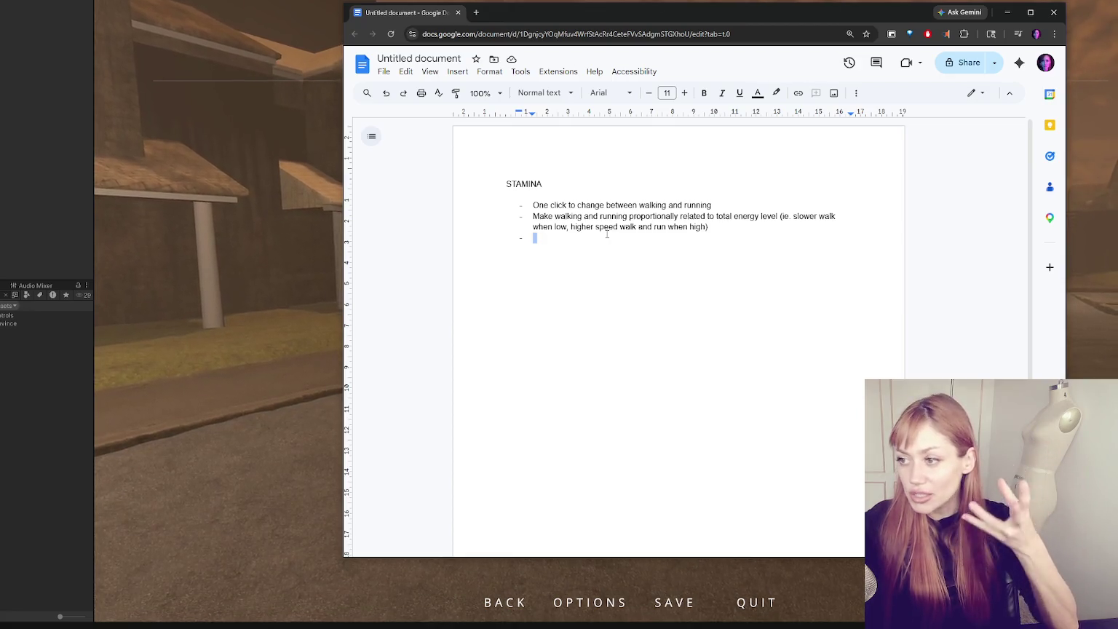
triple_click(643, 217)
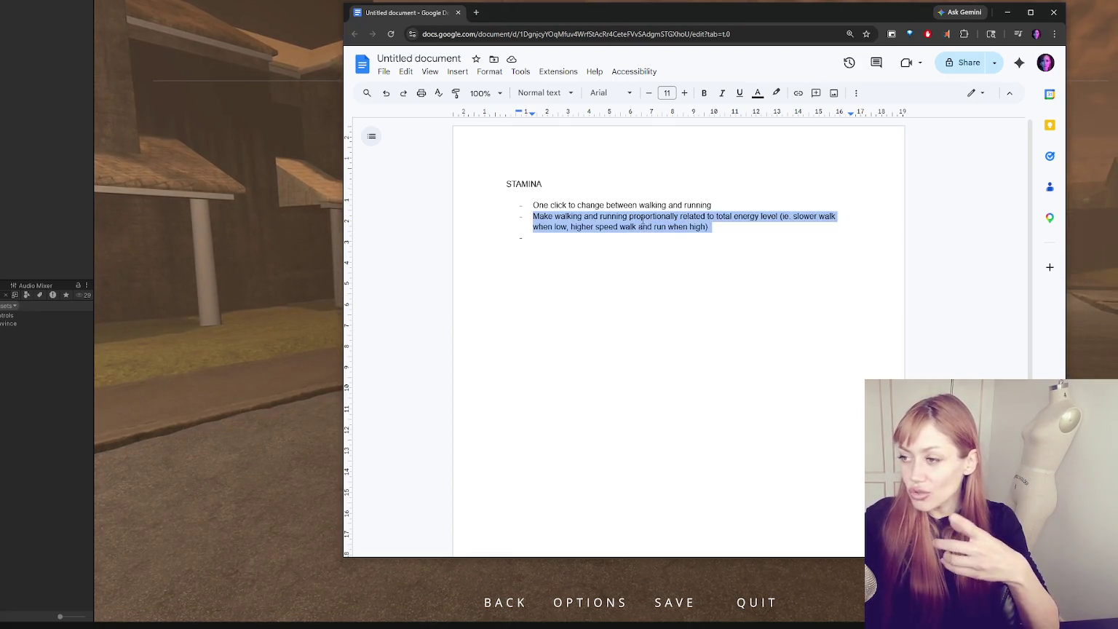
click(648, 234)
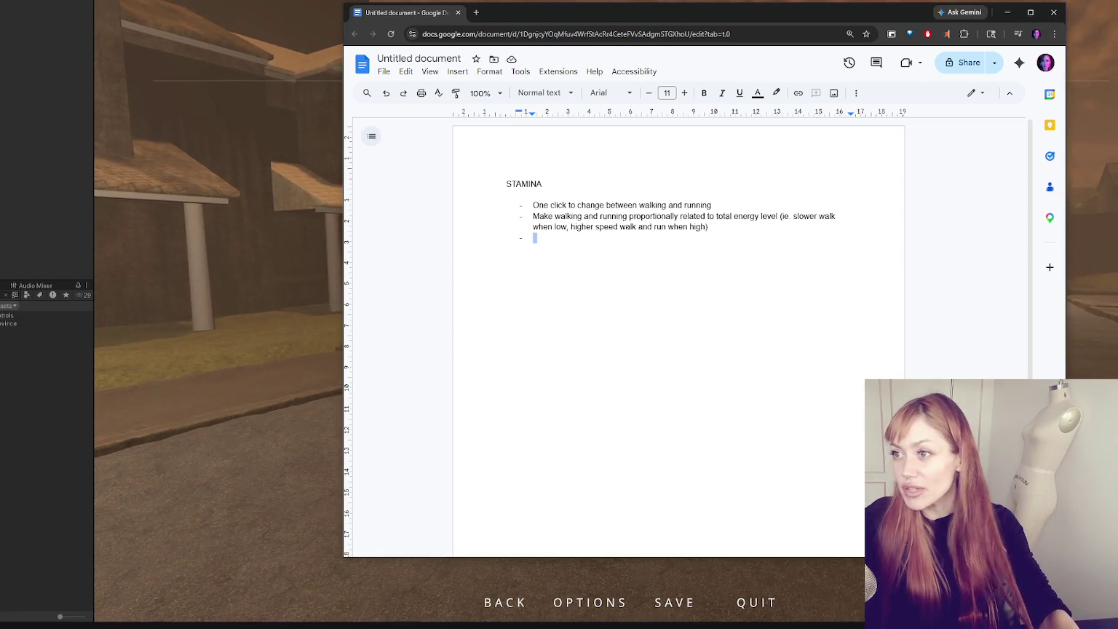
mouse_move(573, 16)
mouse_down()
mouse_move(554, 67)
mouse_move(553, 6)
mouse_up()
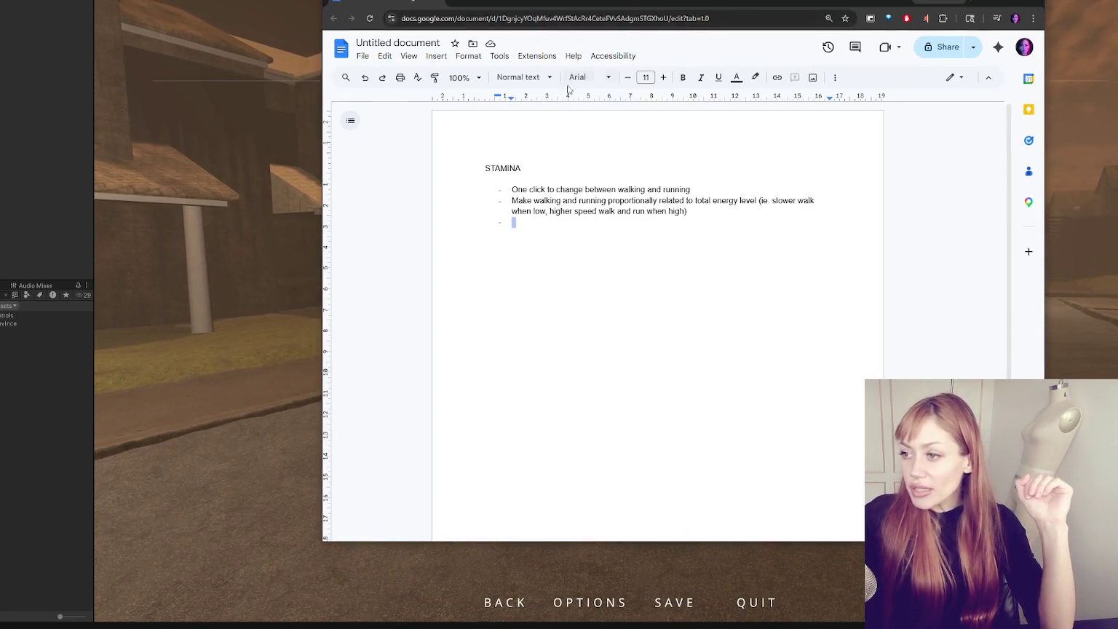
- Delete the empty line under the STAMINA heading and look over the first bullets
click(544, 179)
key(Delete)
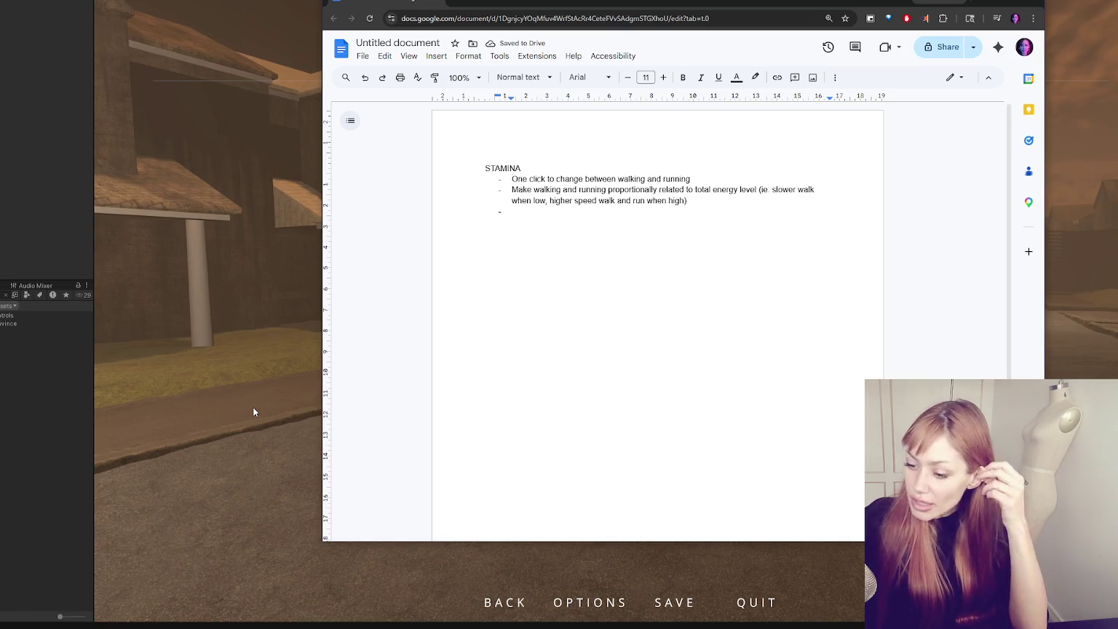
triple_click(564, 180)
double_click(561, 201)
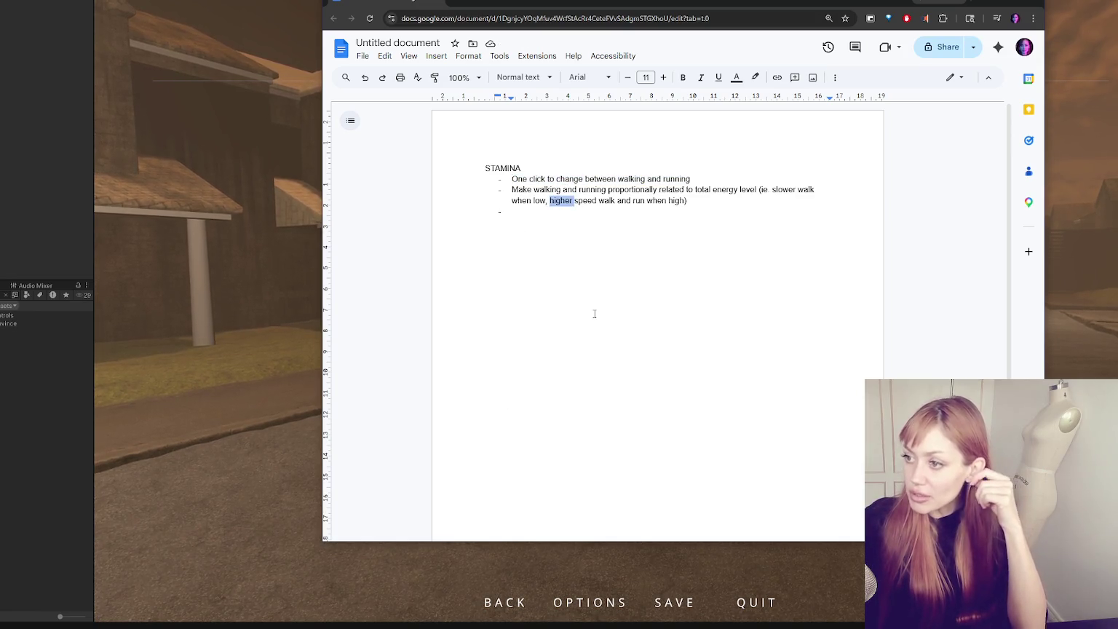
click(513, 211)
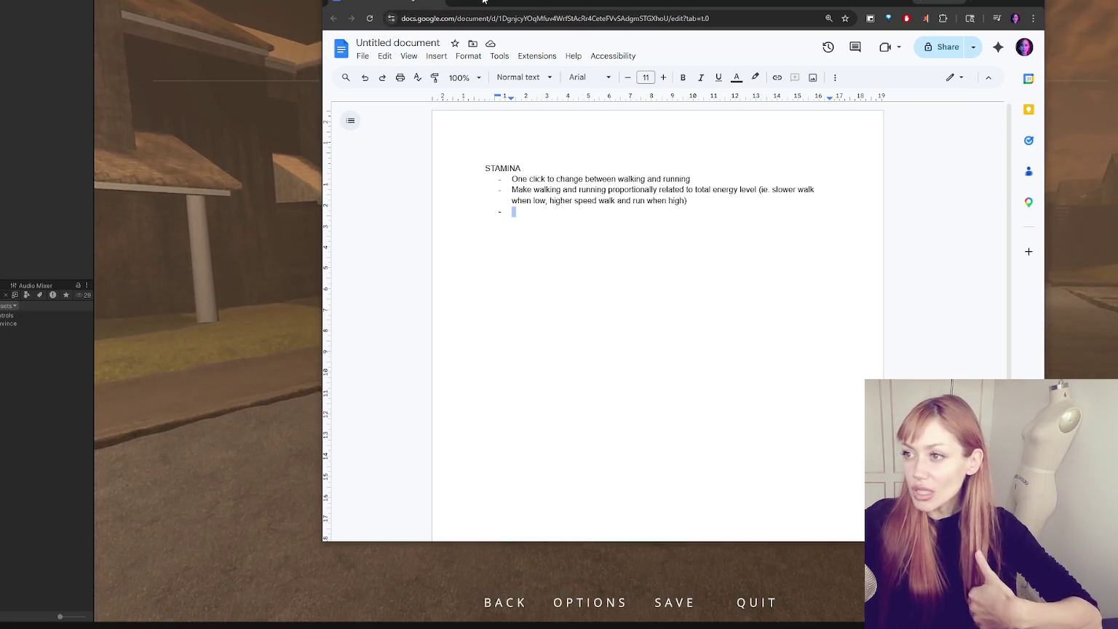
- Reselect the walk/run switching line and the empty bullet, then maximize the Docs window
triple_click(595, 179)
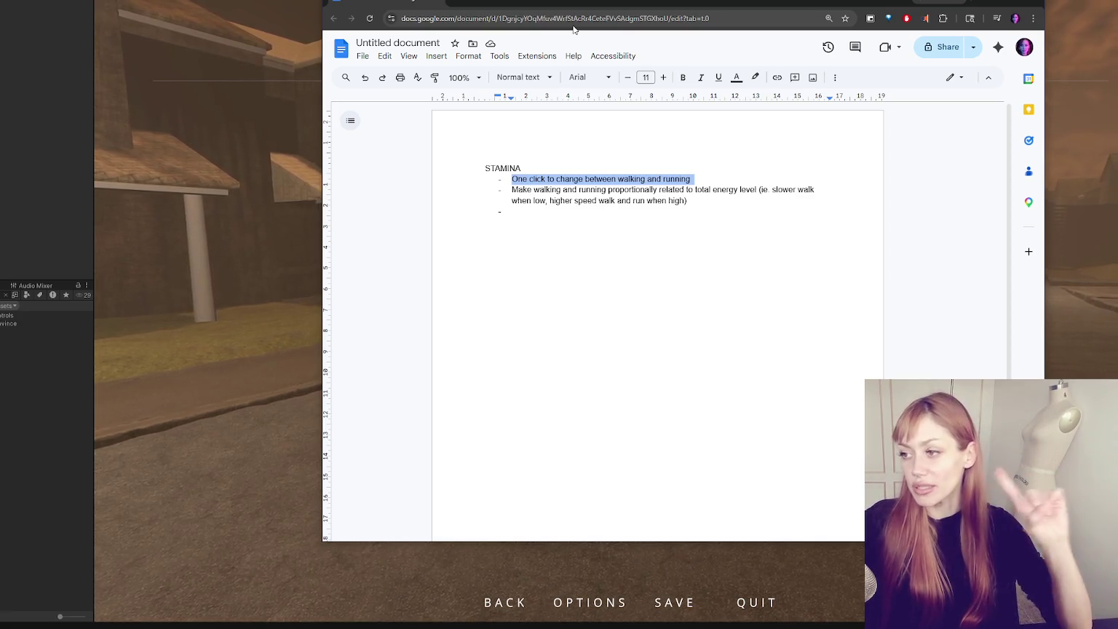
triple_click(632, 180)
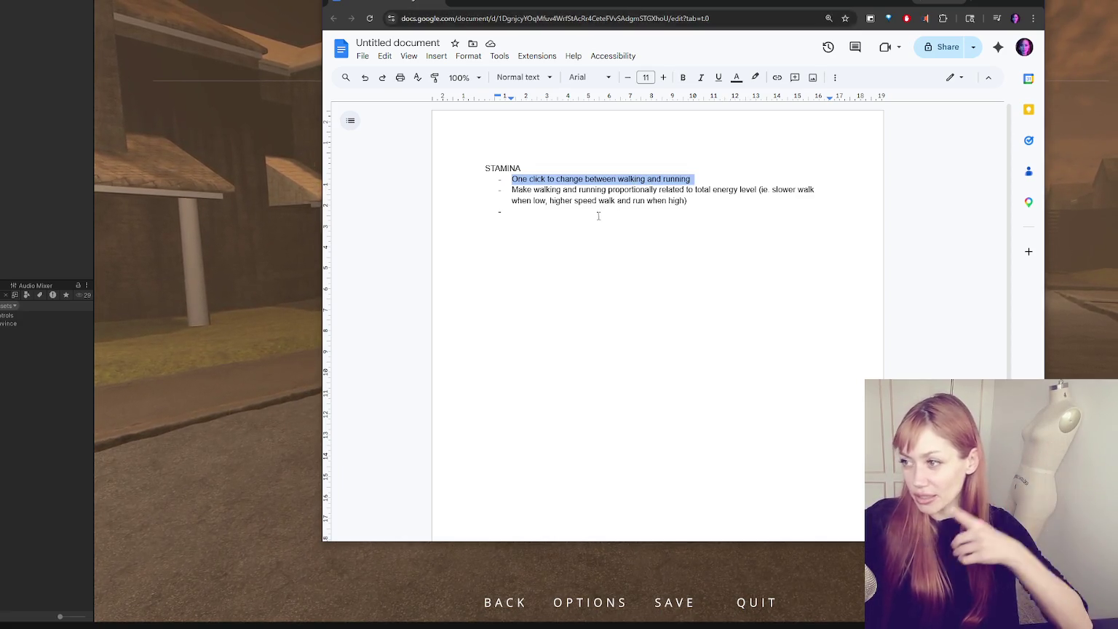
click(513, 212)
double_click(632, 190)
double_click(531, 212)
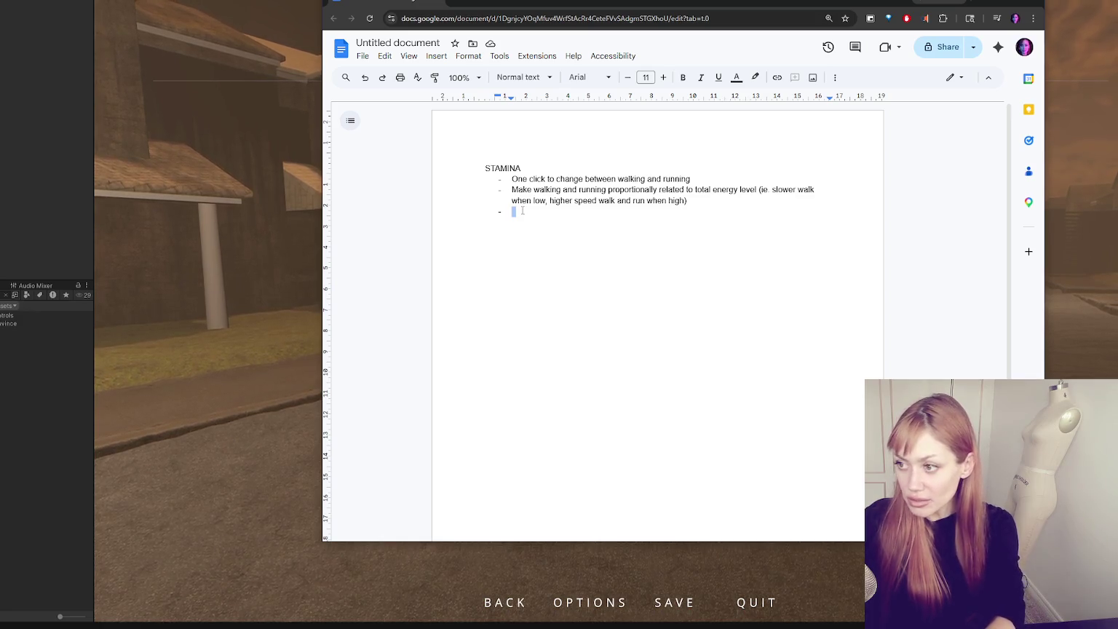
mouse_move(513, 211)
mouse_down()
mouse_move(502, 208)
mouse_move(514, 212)
mouse_up()
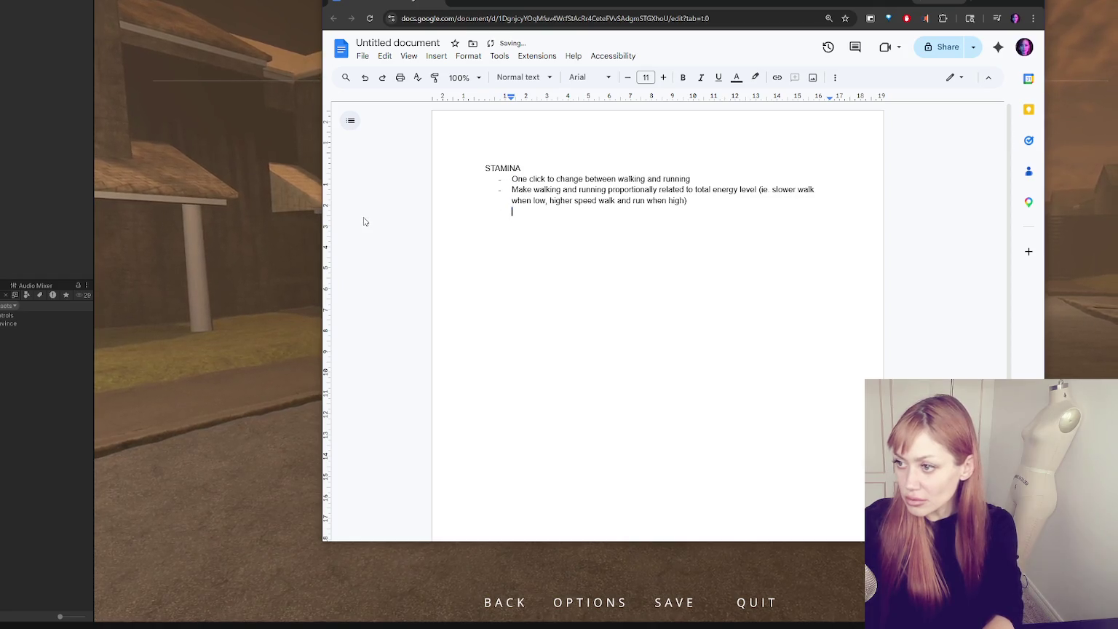
double_click(528, 1)
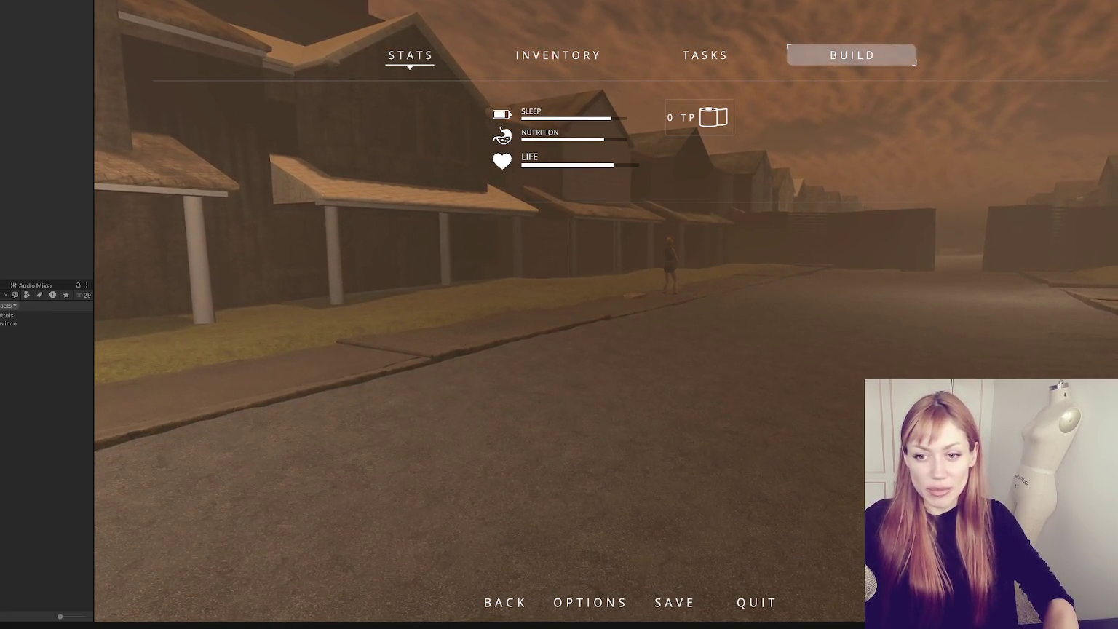
- Exit Play mode with Ctrl+P and clear the Project window's asset search
key(Escape)
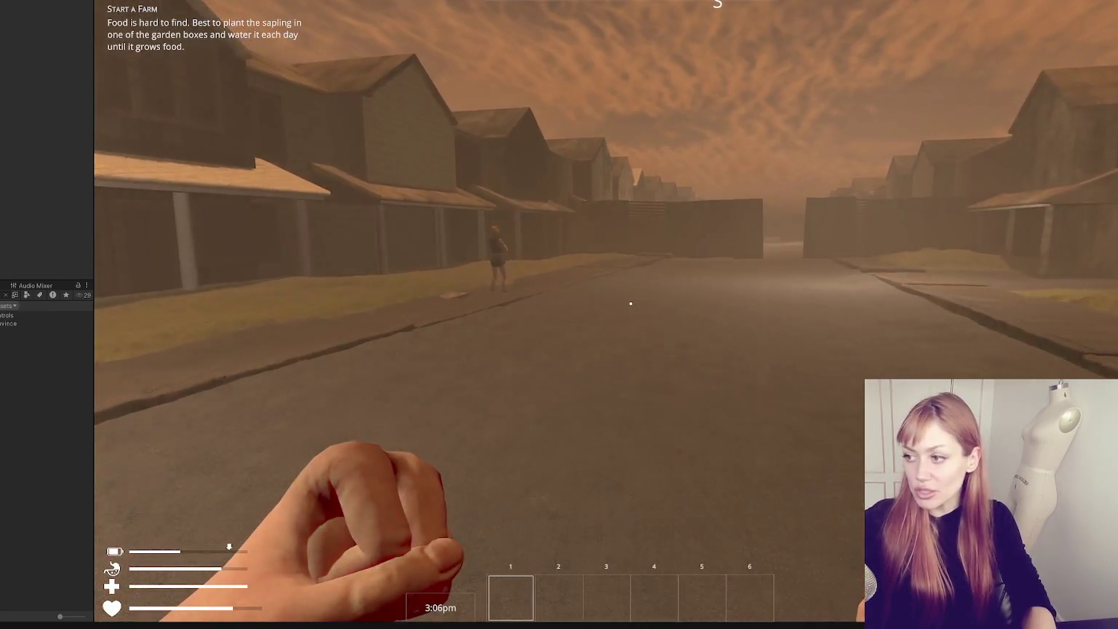
key(Escape)
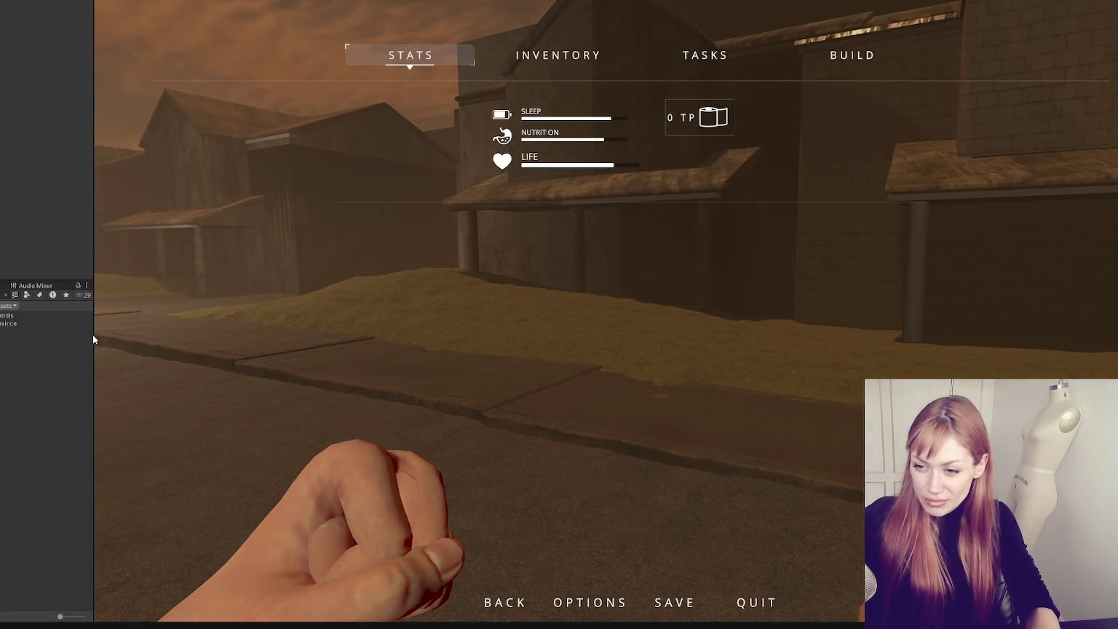
key(ctrl+p)
key(Escape)
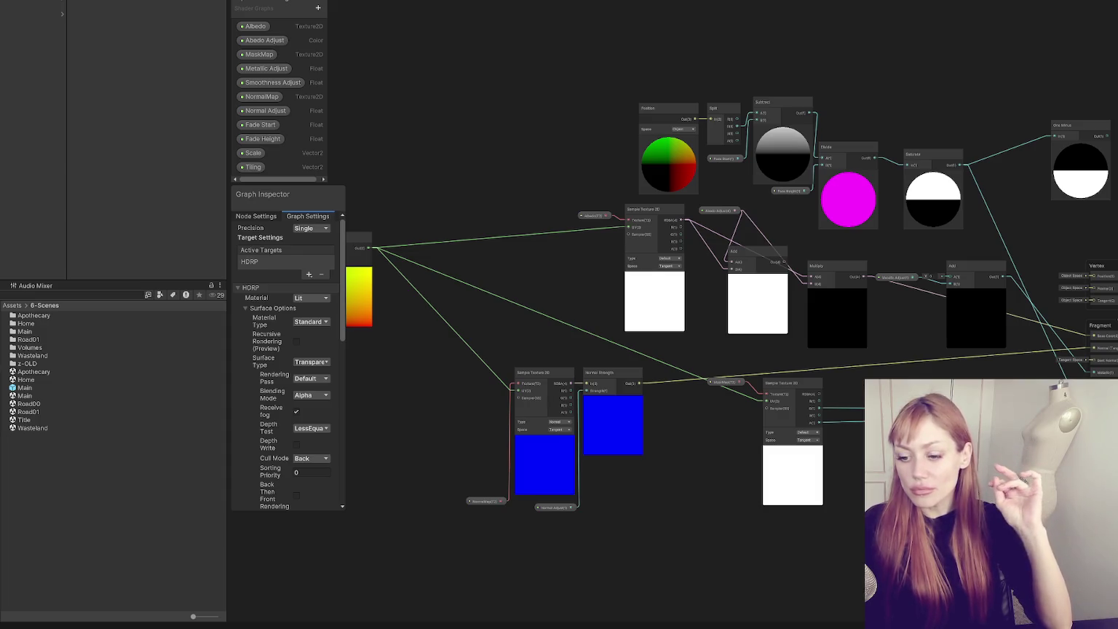
- Search the project assets for 'stamina' and open the Stamina.cs script in VS Code
click(83, 295)
text(stamina)
click(82, 332)
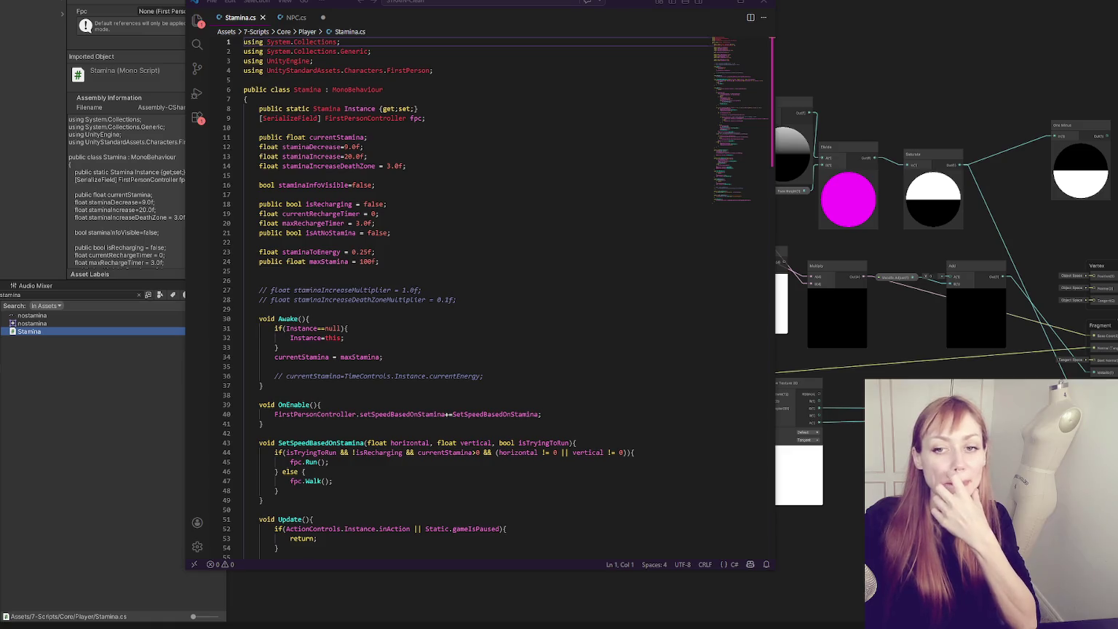
- Return to Unity, clear the stamina search, and open the Assets 6-Scenes folder
click(130, 372)
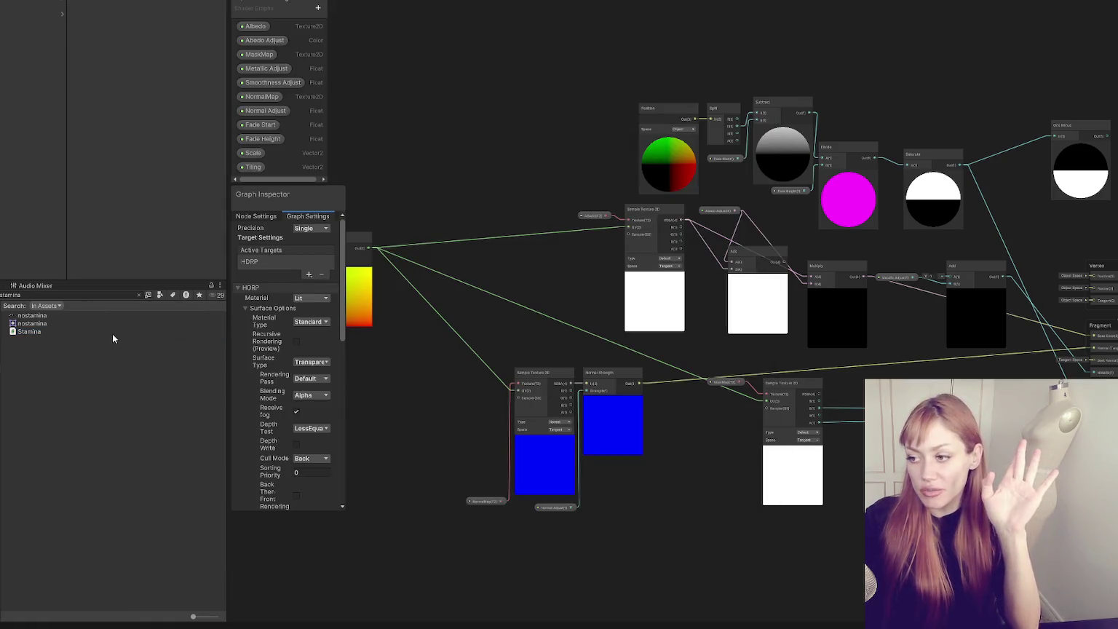
click(138, 295)
double_click(36, 386)
double_click(54, 374)
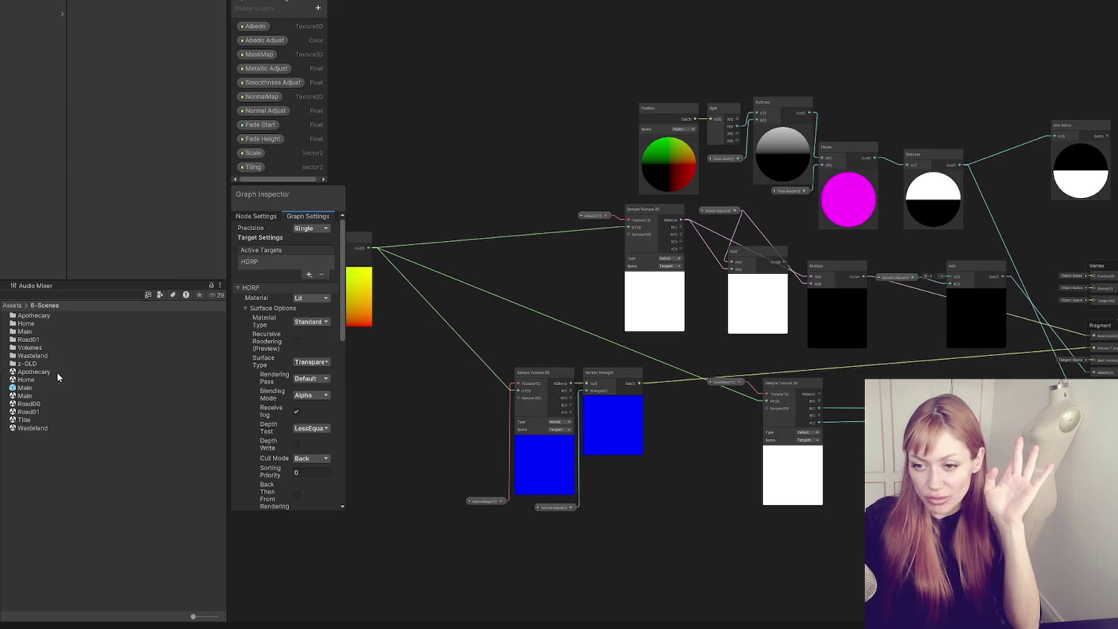
- Select the Wasteland scene asset and make the Graph Inspector panel shorter
click(49, 428)
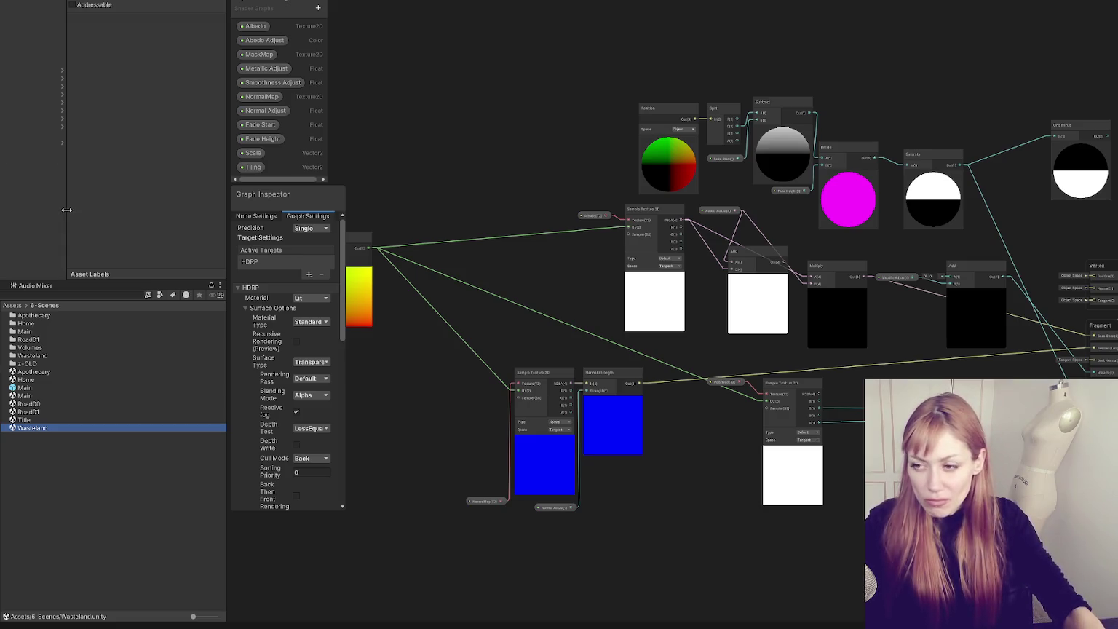
mouse_move(270, 187)
mouse_down()
mouse_move(274, 214)
mouse_move(333, 183)
mouse_up()
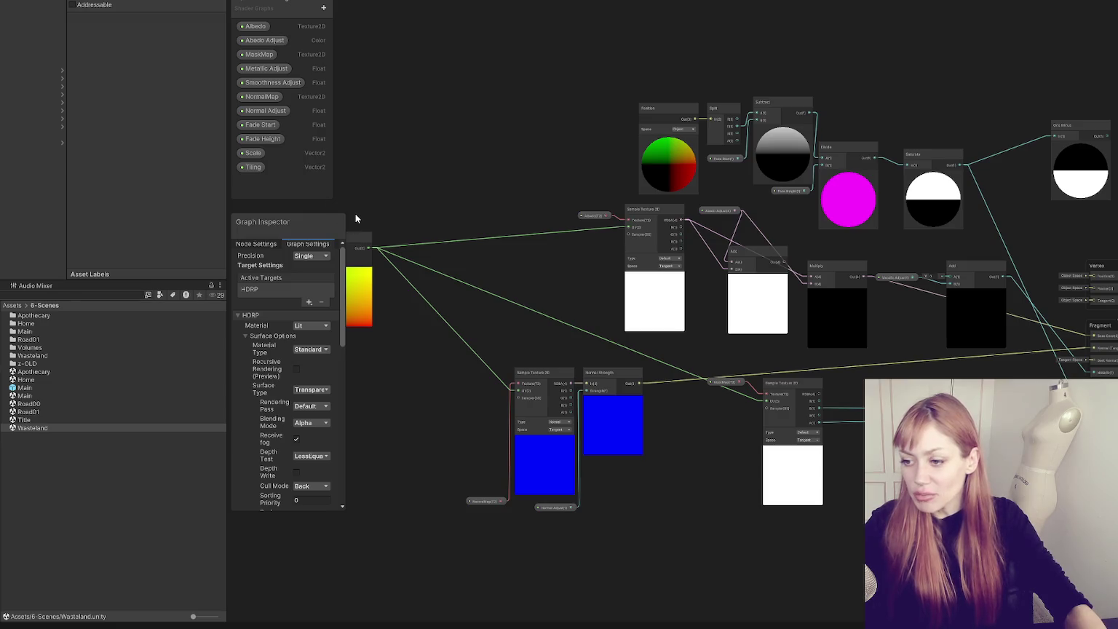
- Reposition the Tiling And Offset node with its Scale and Tiling property nodes beside it
drag(364, 241, 482, 259)
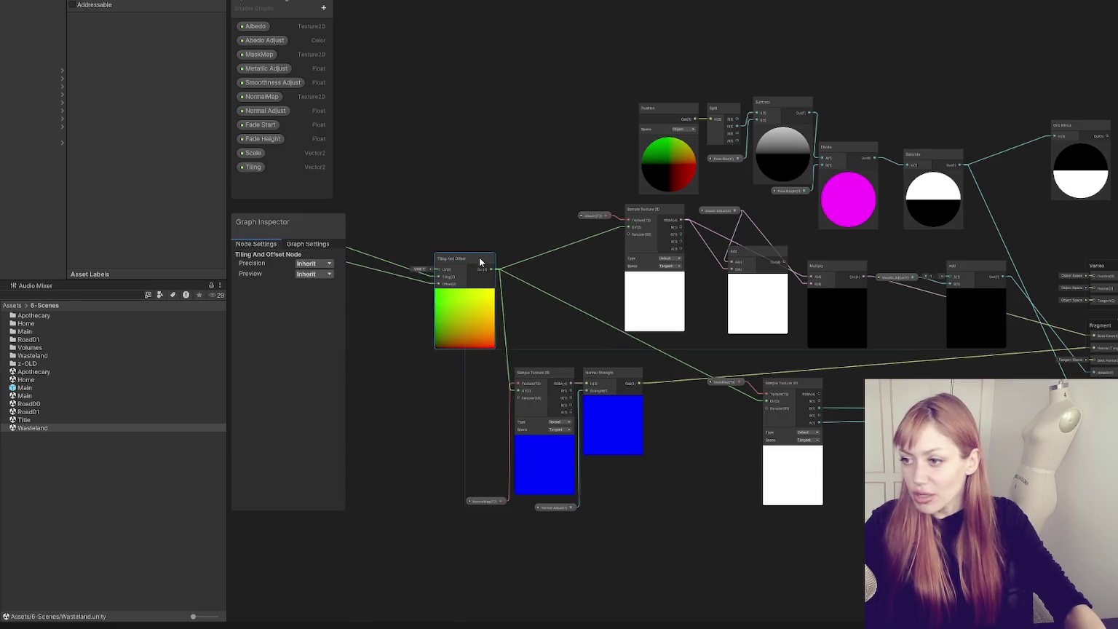
drag(475, 175, 581, 173)
drag(625, 260, 618, 303)
drag(494, 191, 392, 303)
drag(421, 223, 567, 322)
mouse_move(434, 246)
mouse_down()
mouse_move(543, 343)
mouse_move(574, 333)
mouse_up()
click(662, 158)
mouse_move(663, 158)
mouse_down()
mouse_move(457, 194)
mouse_move(591, 131)
mouse_up()
- Move Tiling And Offset and the lower node group down, then view the level in Scene view
drag(428, 232, 767, 549)
click(506, 260)
mouse_move(459, 237)
mouse_down()
mouse_move(732, 552)
mouse_move(674, 514)
mouse_up()
click(710, 408)
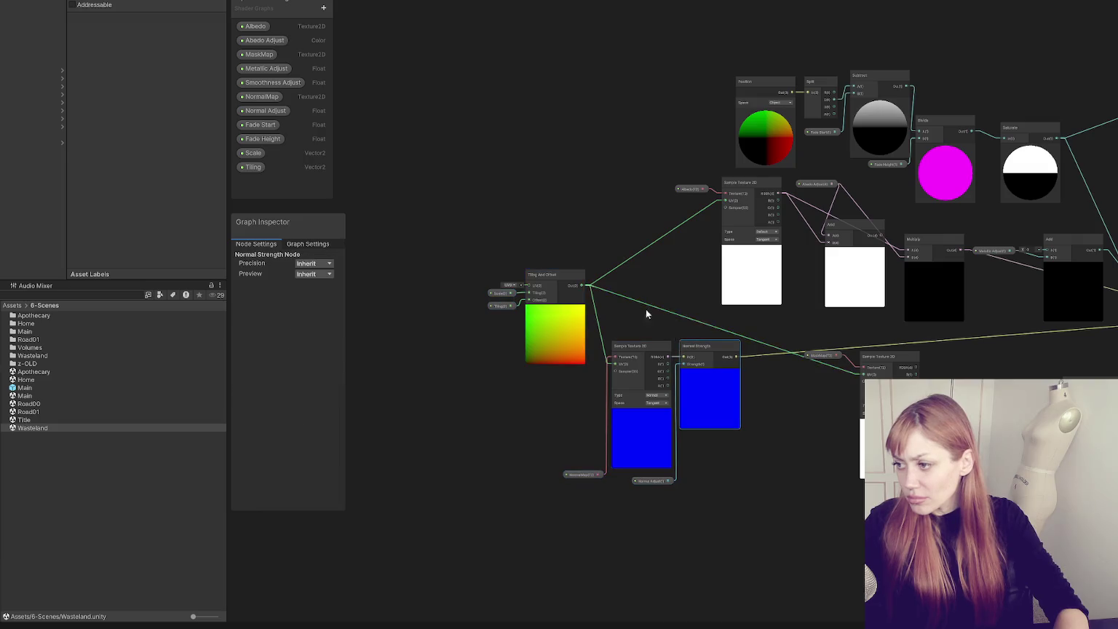
click(545, 274)
drag(546, 275, 548, 308)
mouse_move(445, 284)
mouse_down()
mouse_move(754, 549)
mouse_move(367, 392)
mouse_move(719, 564)
mouse_up()
drag(350, 537, 755, 309)
drag(628, 419, 661, 455)
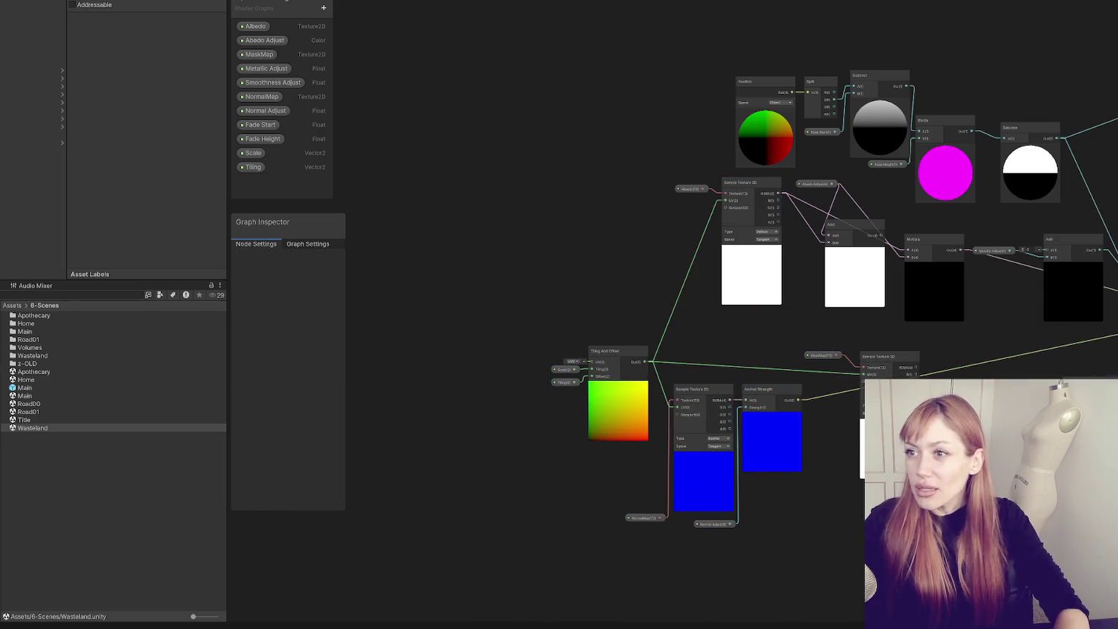
click(355, 28)
mouse_move(500, 260)
mouse_down()
mouse_move(682, 168)
mouse_move(692, 290)
mouse_move(594, 112)
mouse_move(617, 281)
mouse_move(319, 292)
mouse_move(482, 245)
mouse_up()
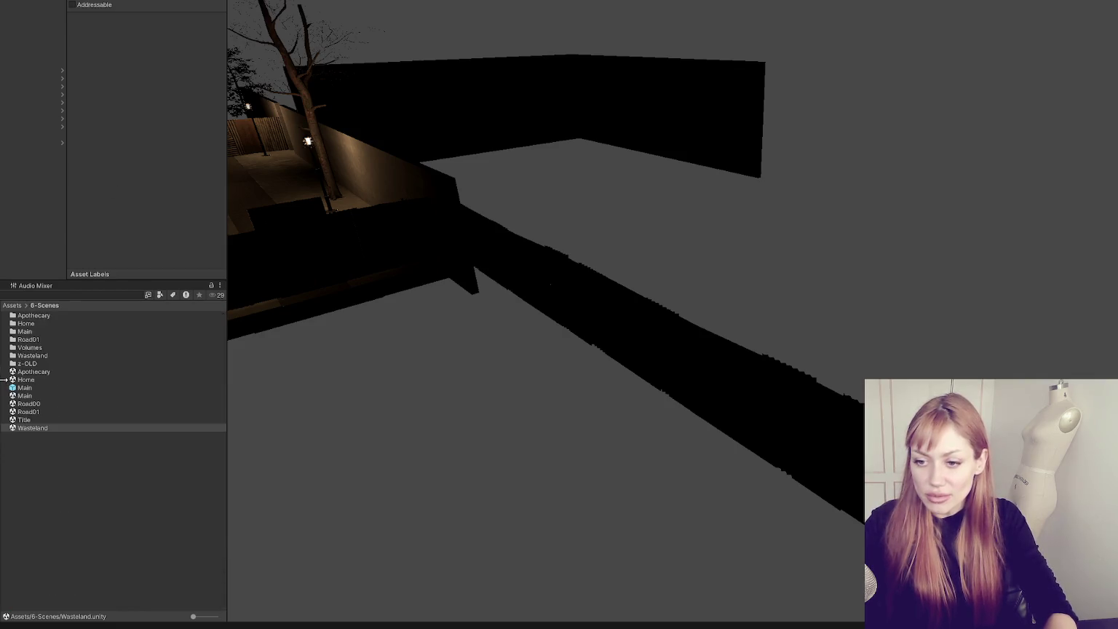
- Open the Road01, Apothecary and Wasteland scenes in turn, ending with Road01 selected
double_click(45, 411)
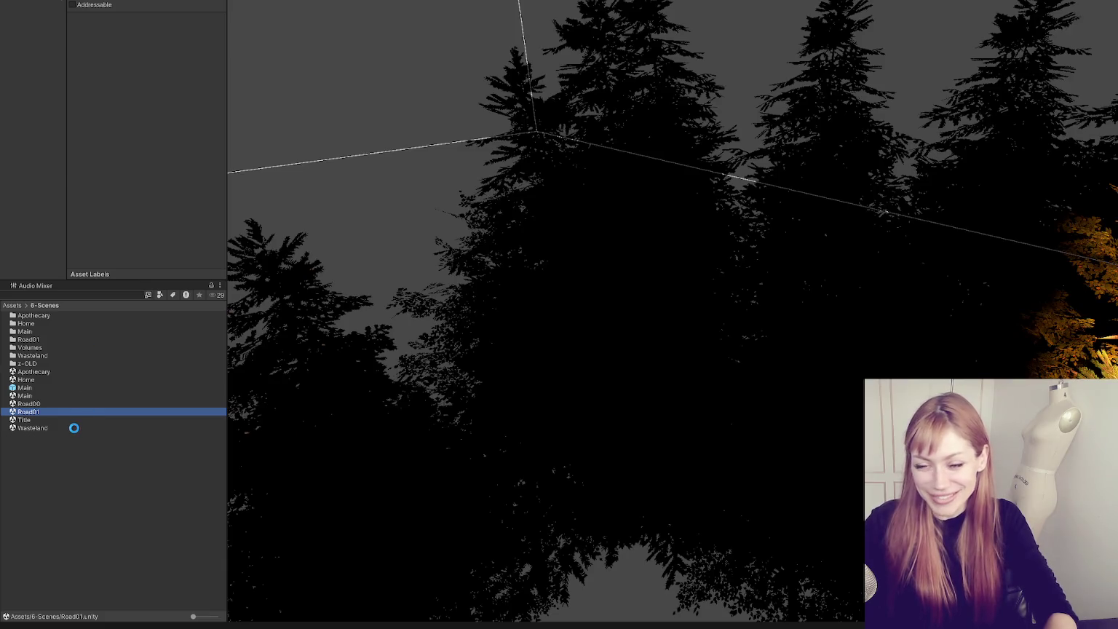
key(Up)
key(Up)
key(Up)
double_click(74, 427)
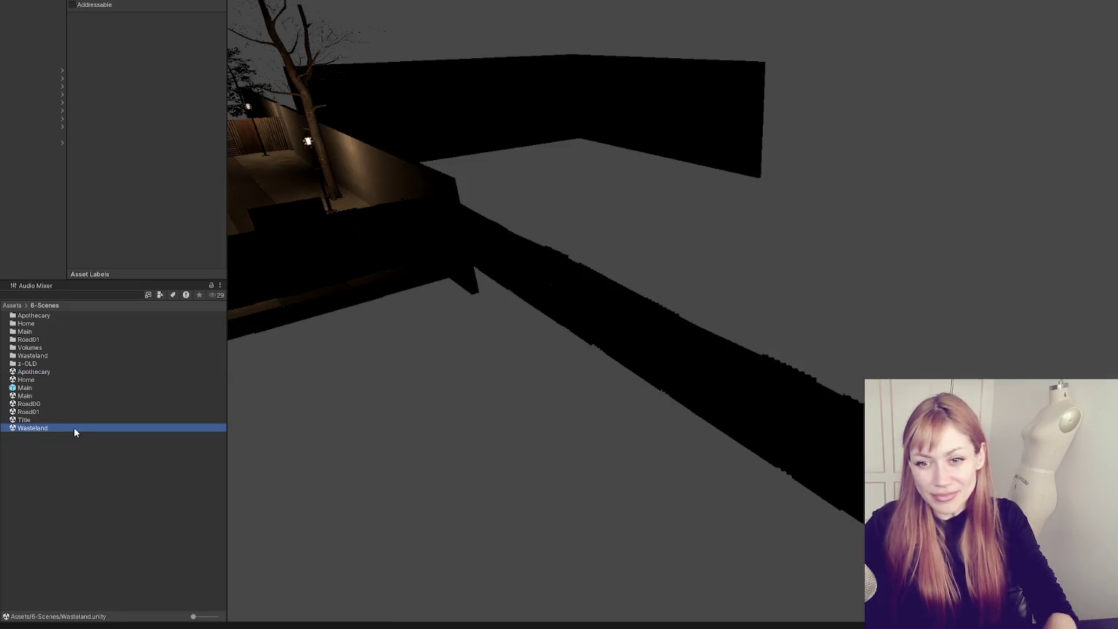
click(75, 429)
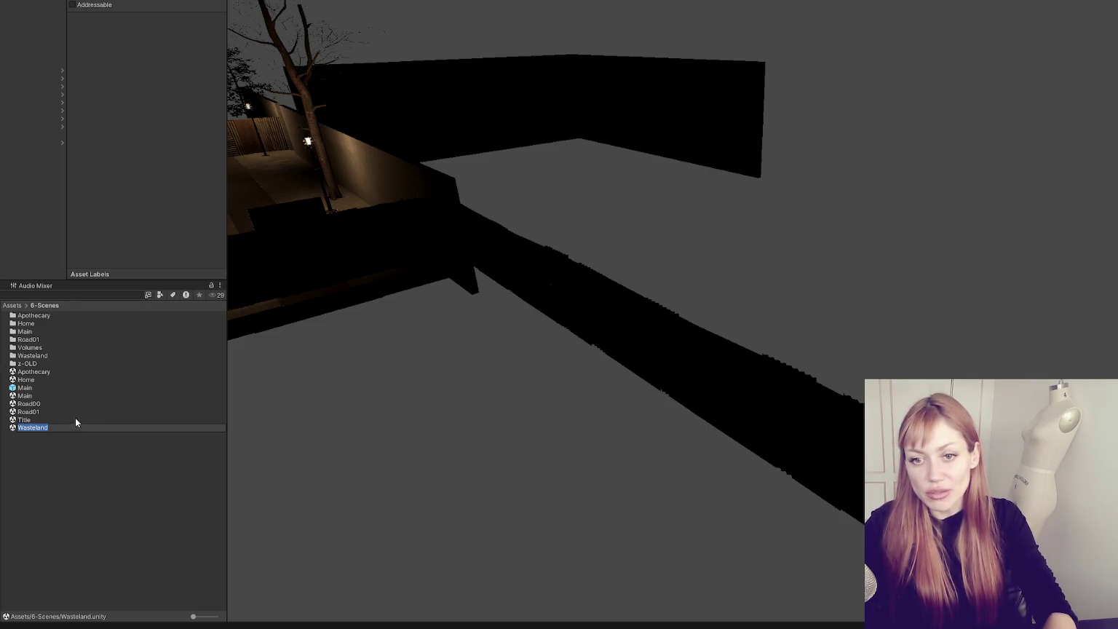
click(76, 415)
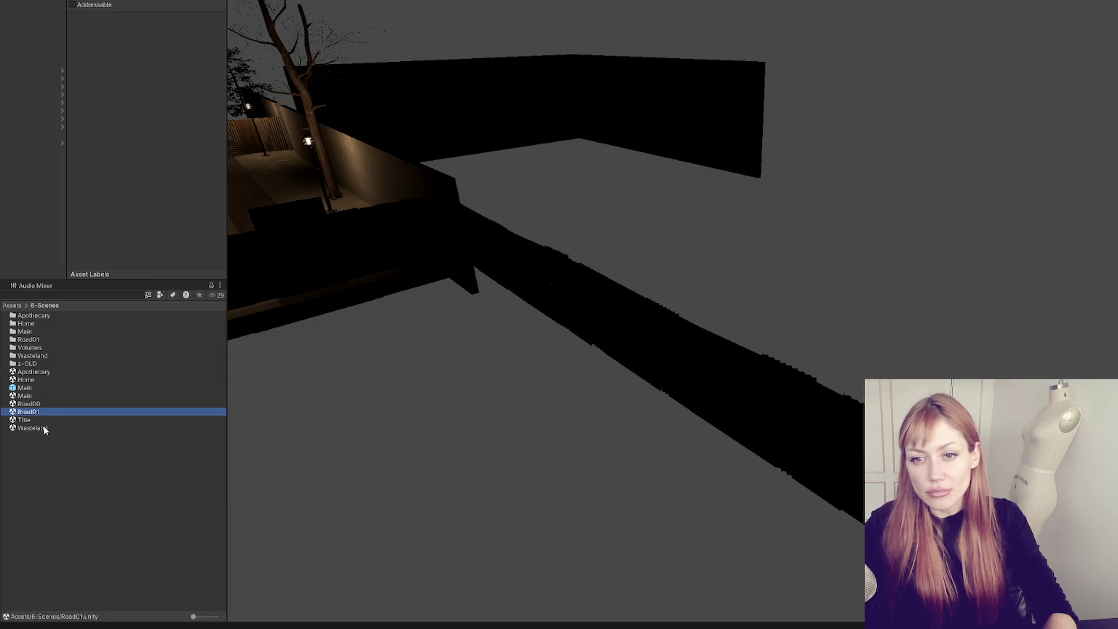
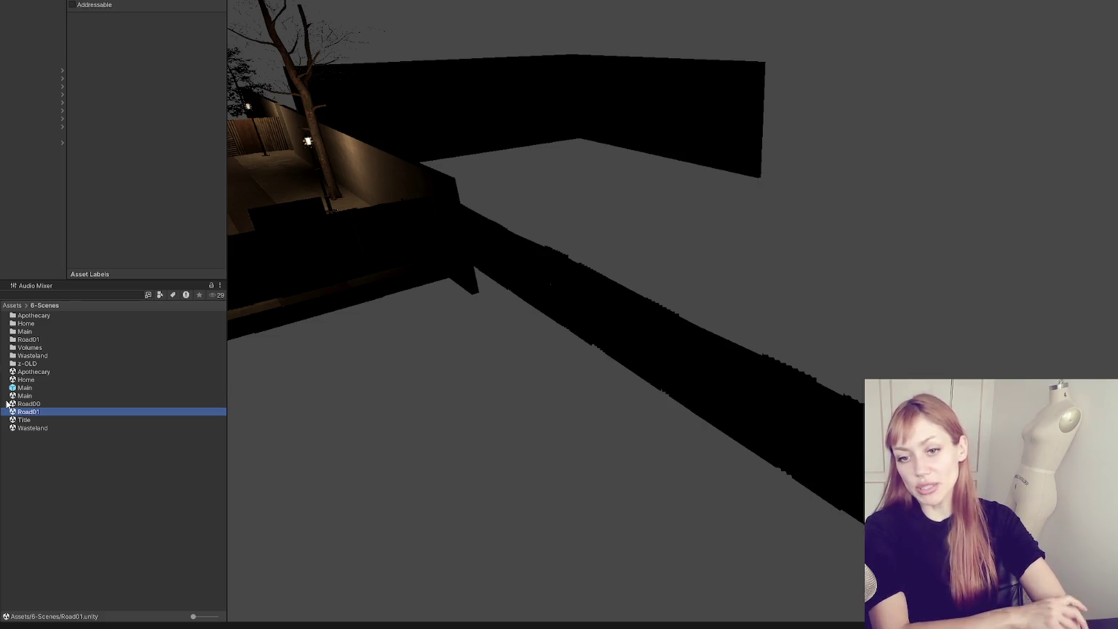
- Inspect the lit courtyard, framing the floor strip and the wooden board, then turn toward the beech tree
mouse_move(601, 292)
mouse_down()
mouse_move(512, 228)
mouse_move(849, 344)
mouse_up()
click(739, 317)
key(f)
mouse_move(739, 317)
mouse_down()
mouse_move(483, 263)
mouse_move(670, 274)
mouse_up()
scroll(495, 322, up, 3)
mouse_move(495, 322)
mouse_down()
mouse_move(486, 302)
mouse_move(699, 340)
mouse_up()
scroll(486, 301, up, 2)
scroll(649, 327, up, 3)
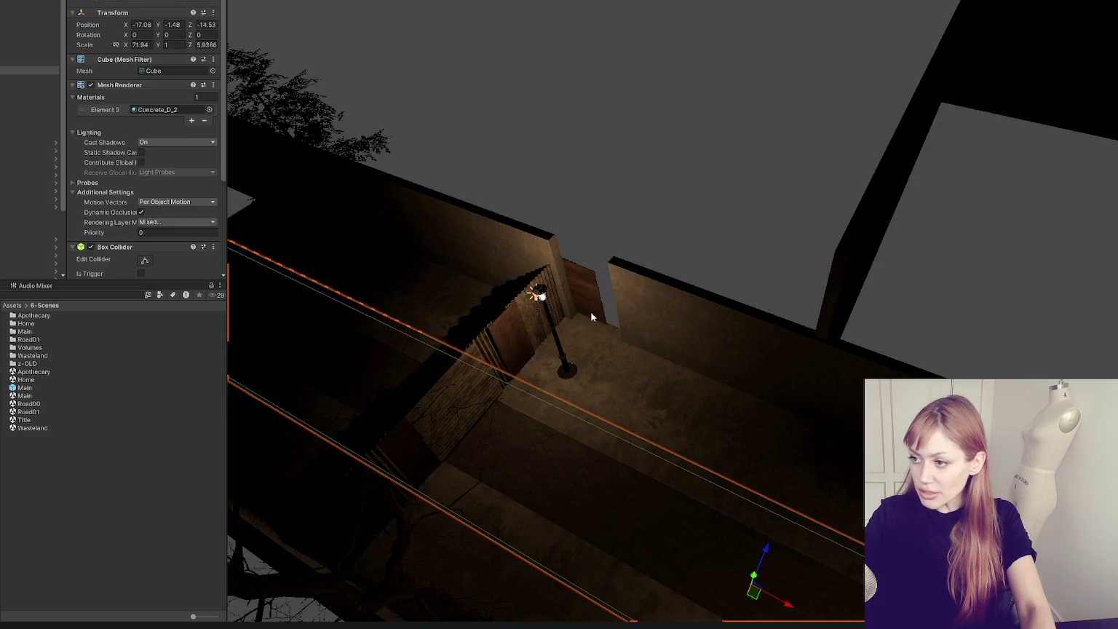
click(586, 306)
key(f)
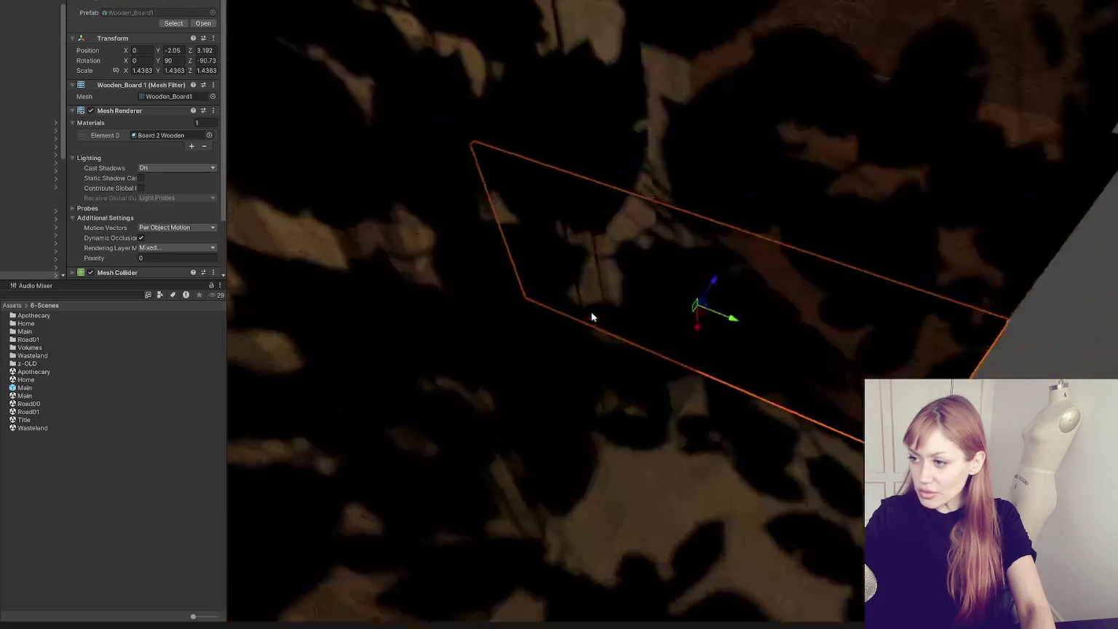
scroll(641, 323, down, 3)
scroll(642, 323, down, 5)
drag(641, 323, 650, 297)
scroll(650, 297, up, 5)
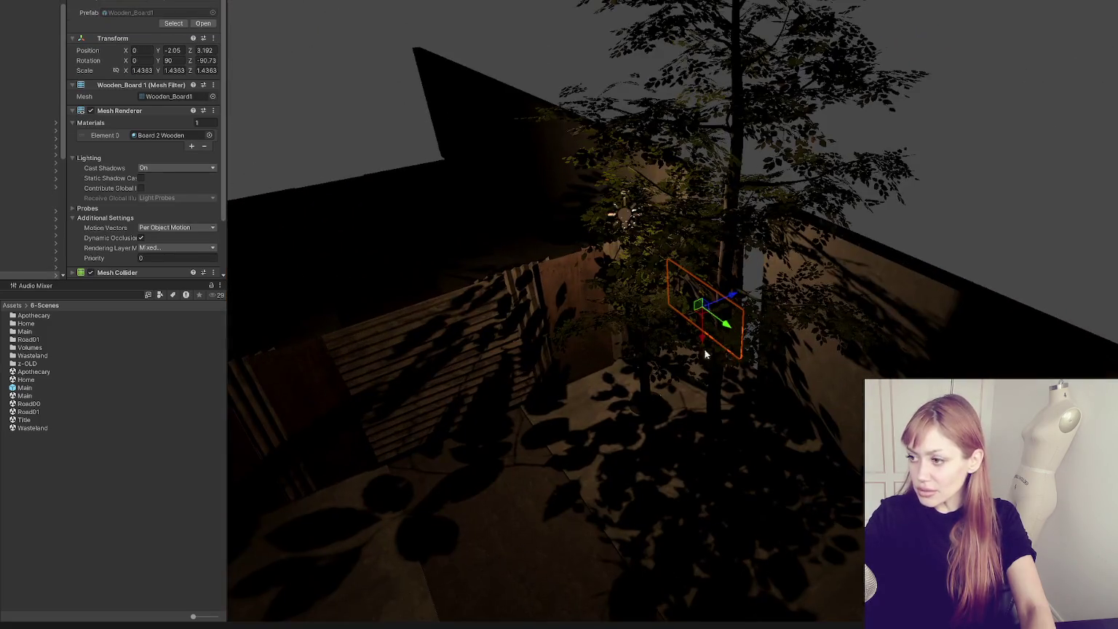
- Set both selected beech LOD meshes to position 0, 0, 0
click(718, 391)
ctrl+click(29, 211)
click(149, 24)
text(0)
key(Tab)
text(0)
key(Tab)
text(0)
key(Return)
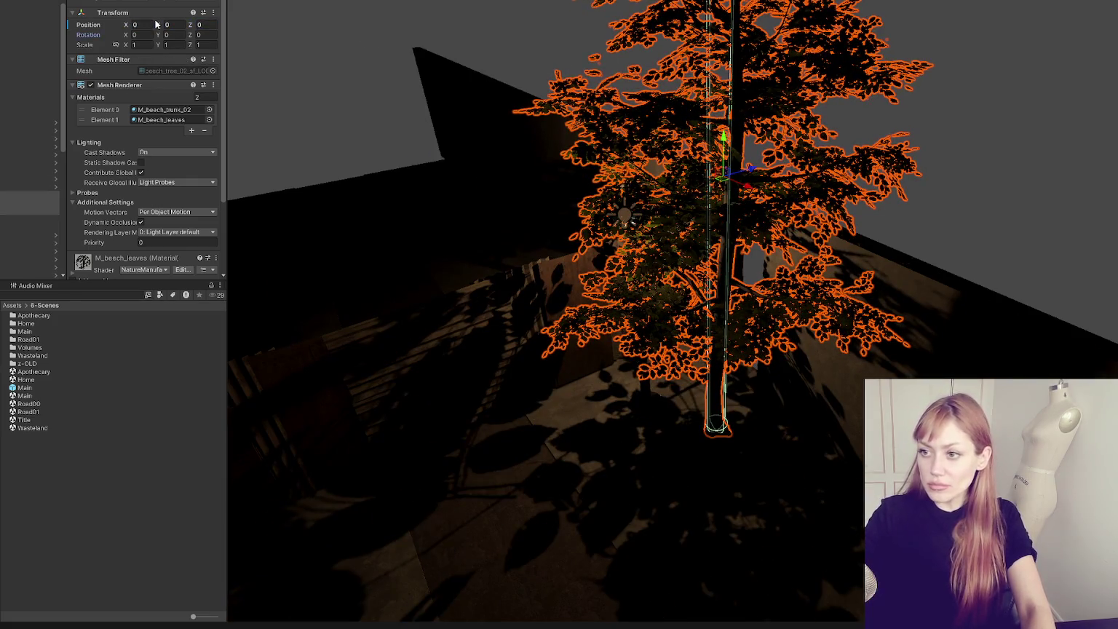
- Slide the VS_prefab_beech_tree_02 tree along its X axis
double_click(23, 188)
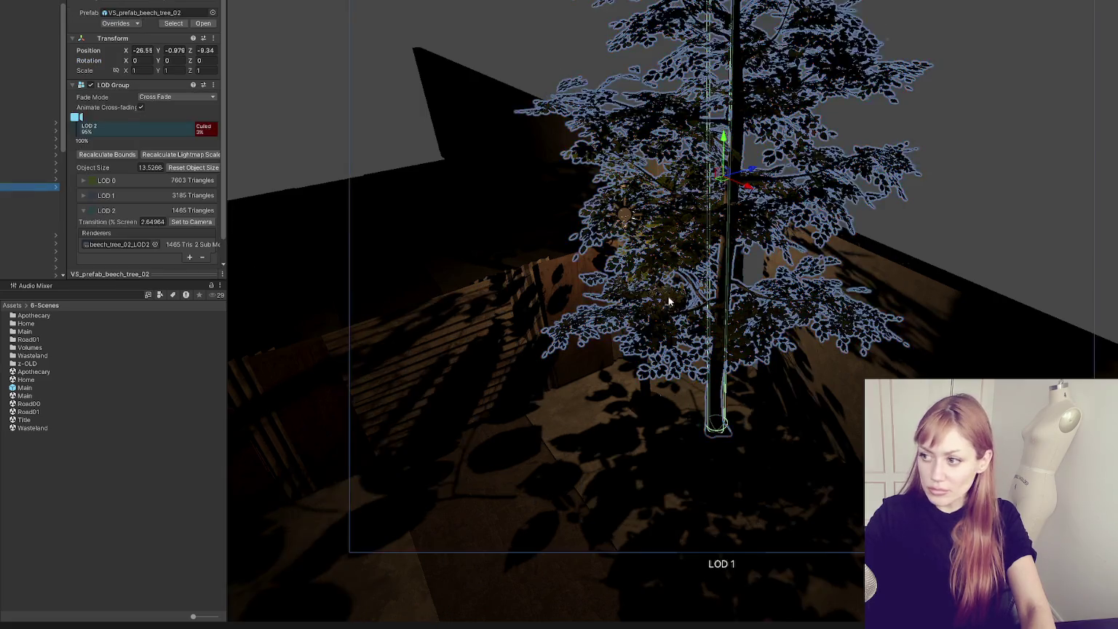
scroll(777, 235, down, 5)
mouse_move(713, 291)
mouse_down()
mouse_move(807, 394)
mouse_move(628, 351)
mouse_move(736, 211)
mouse_up()
- Select the tree's LOD2 mesh and the black wall cube, and look around the alley
click(628, 351)
click(897, 255)
mouse_move(897, 262)
mouse_down()
mouse_move(899, 304)
mouse_move(937, 308)
mouse_move(922, 324)
mouse_up()
scroll(664, 451, up, 3)
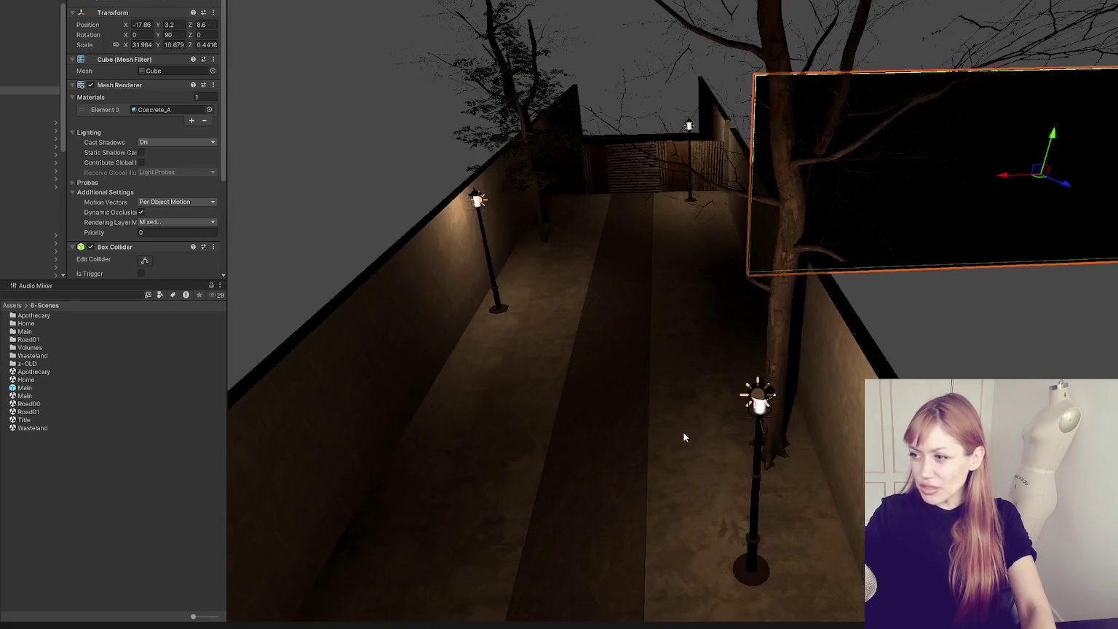
scroll(677, 285, down, 4)
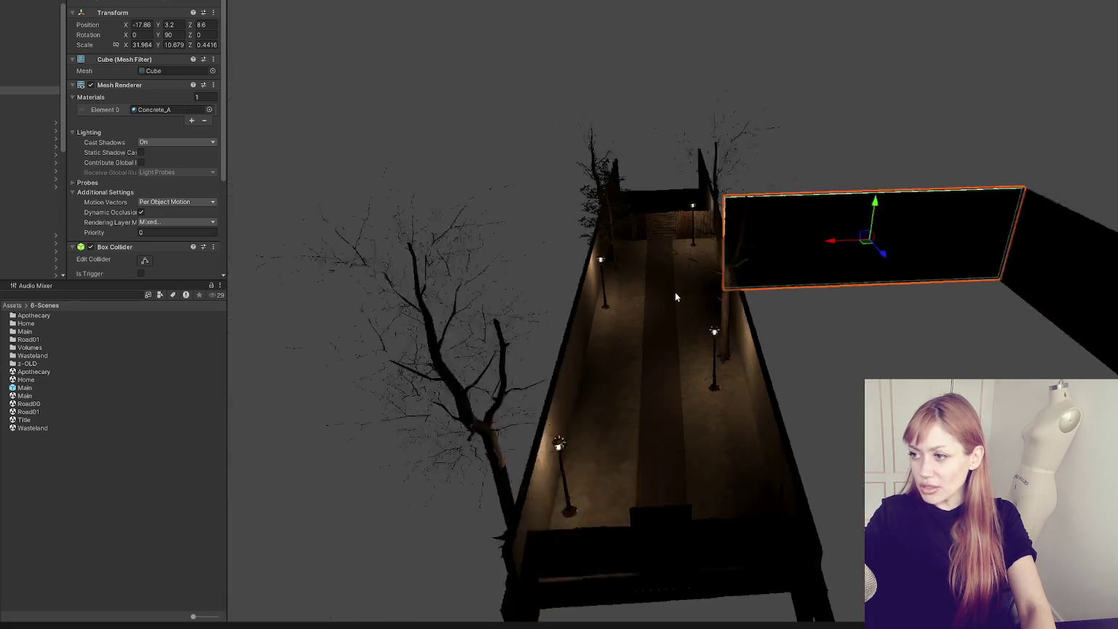
scroll(675, 297, down, 2)
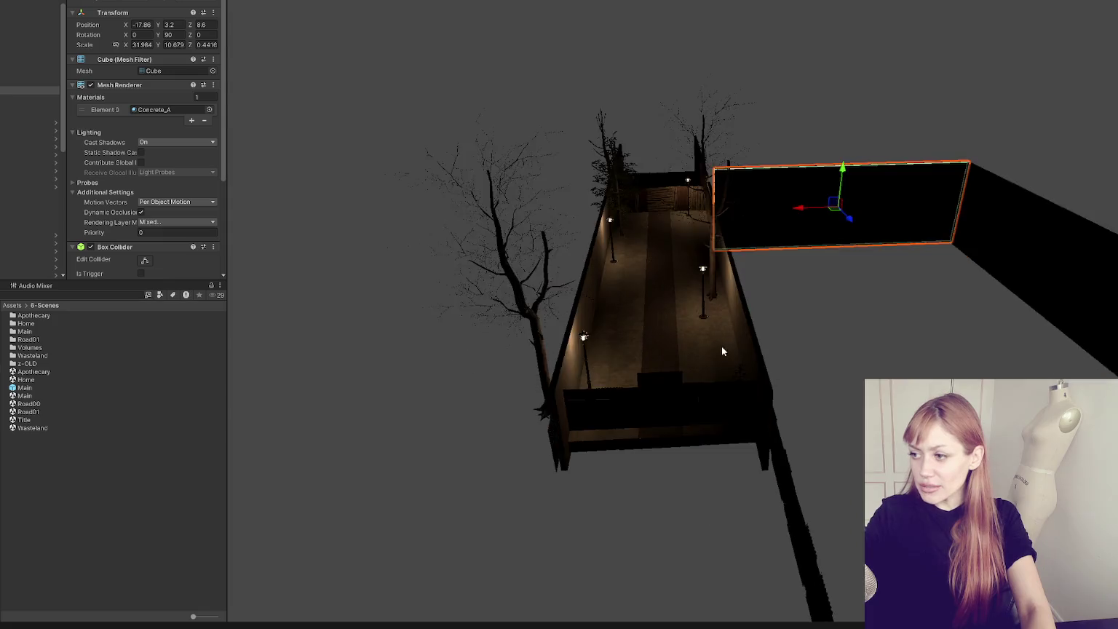
scroll(717, 332, up, 4)
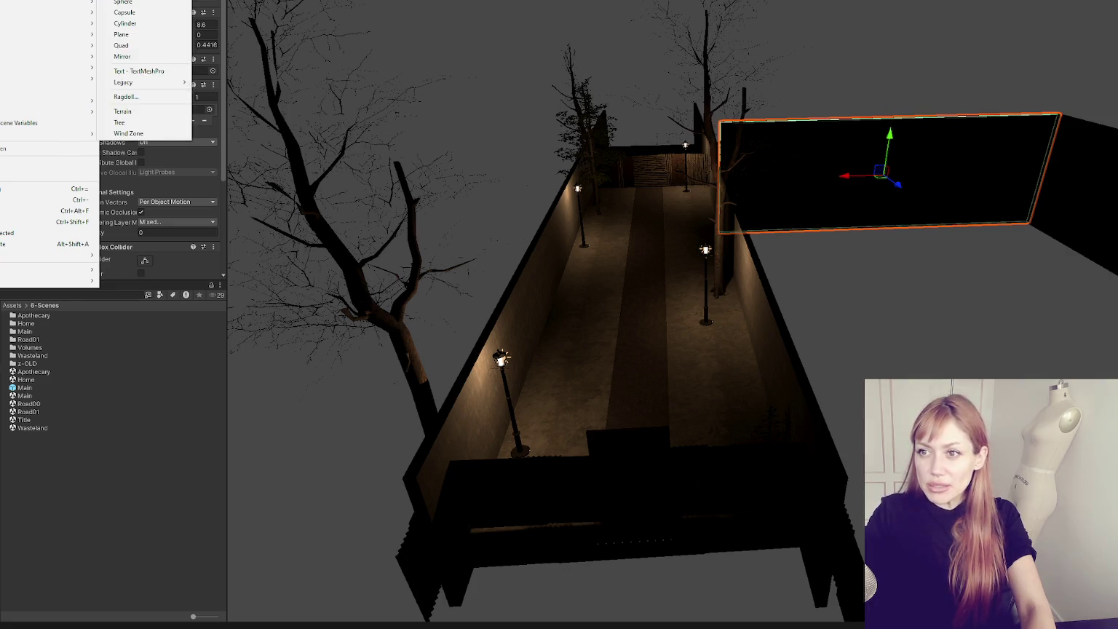
- Create a new Terrain object via GameObject > 3D Object > Terrain
mouse_move(80, 111)
click(147, 112)
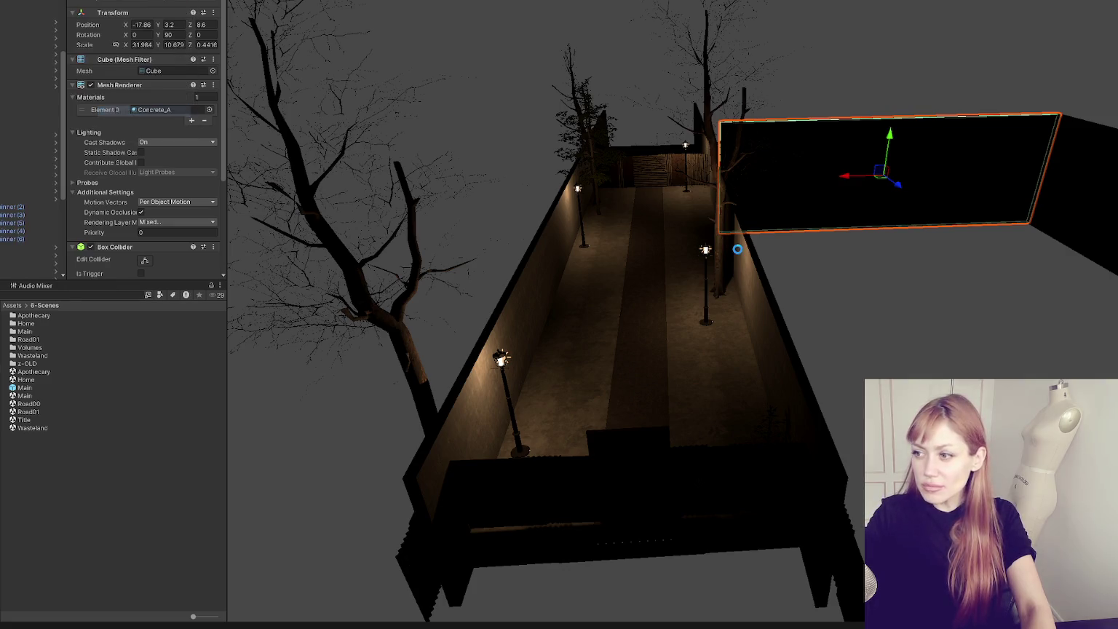
scroll(737, 248, down, 5)
mouse_move(508, 187)
mouse_down()
mouse_move(761, 217)
mouse_move(794, 270)
mouse_move(626, 258)
mouse_move(599, 355)
mouse_up()
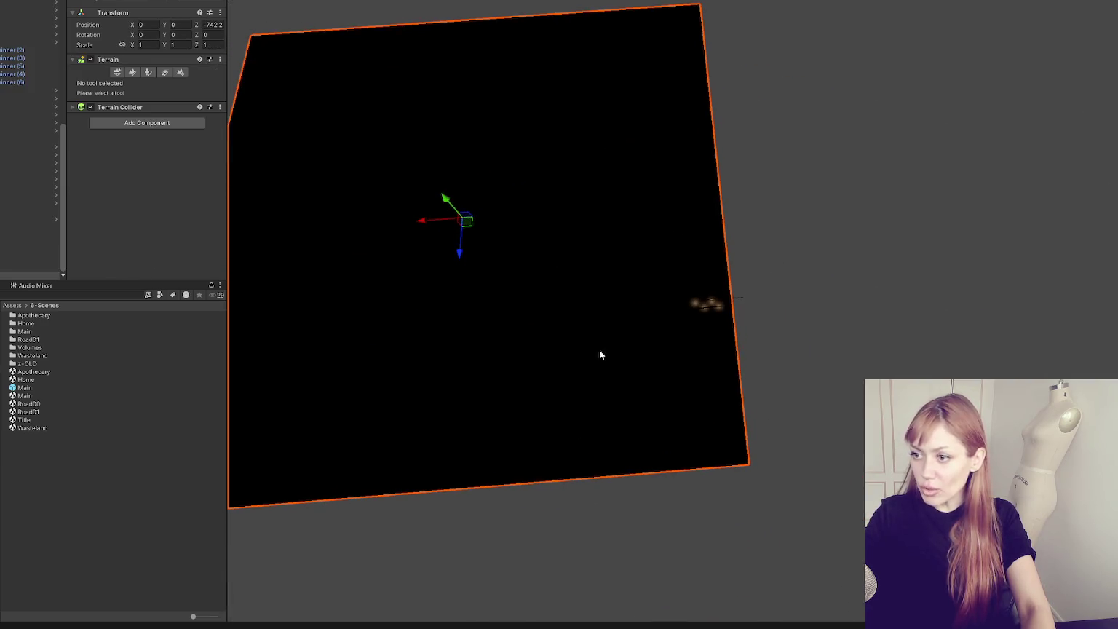
- In Terrain Settings, set the terrain's width and length to 40
click(132, 72)
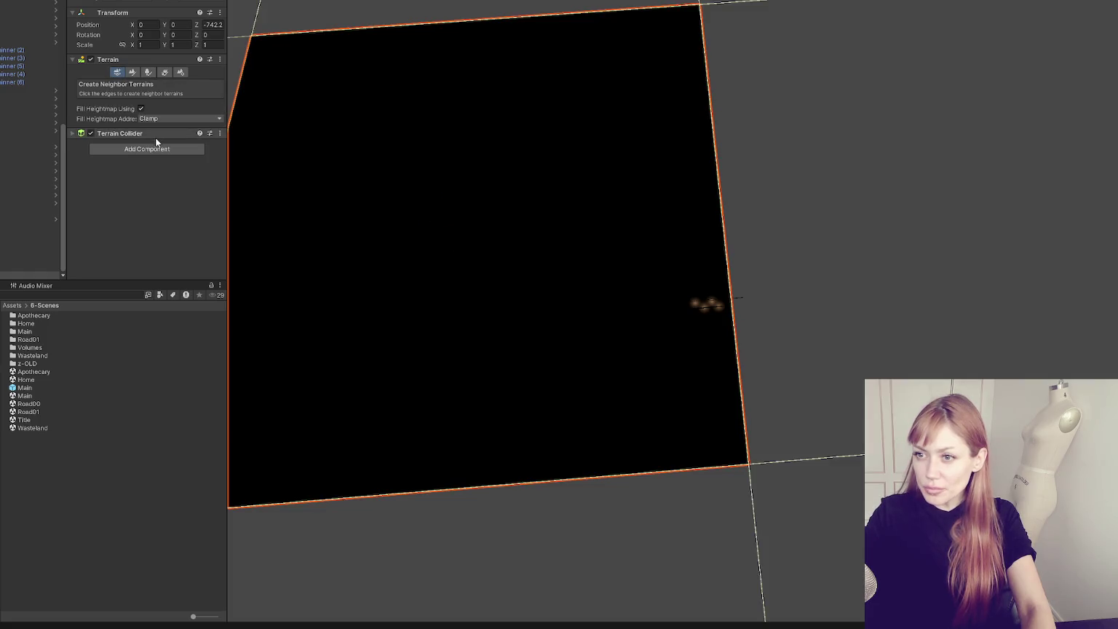
click(181, 72)
scroll(169, 120, down, 1)
scroll(169, 121, down, 5)
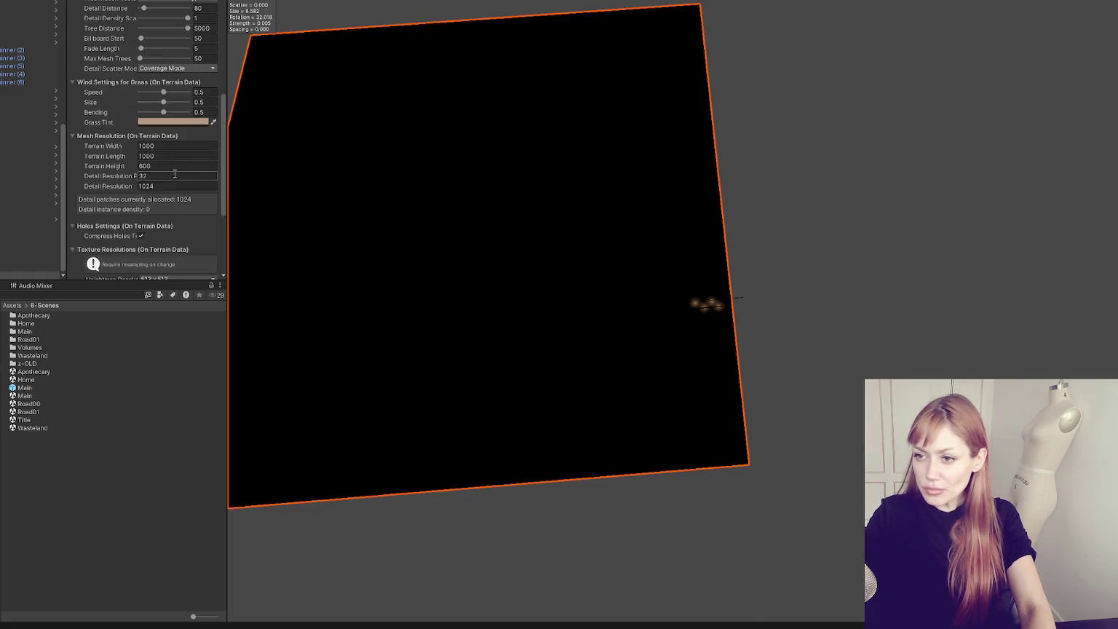
click(168, 202)
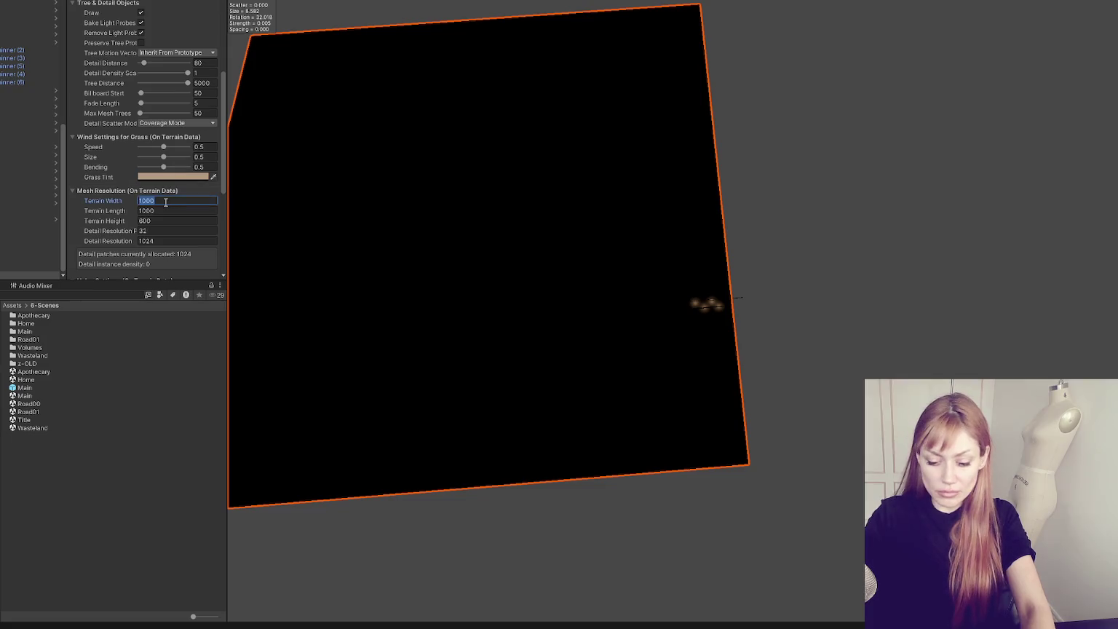
text(40)
key(Tab)
text(40)
key(Return)
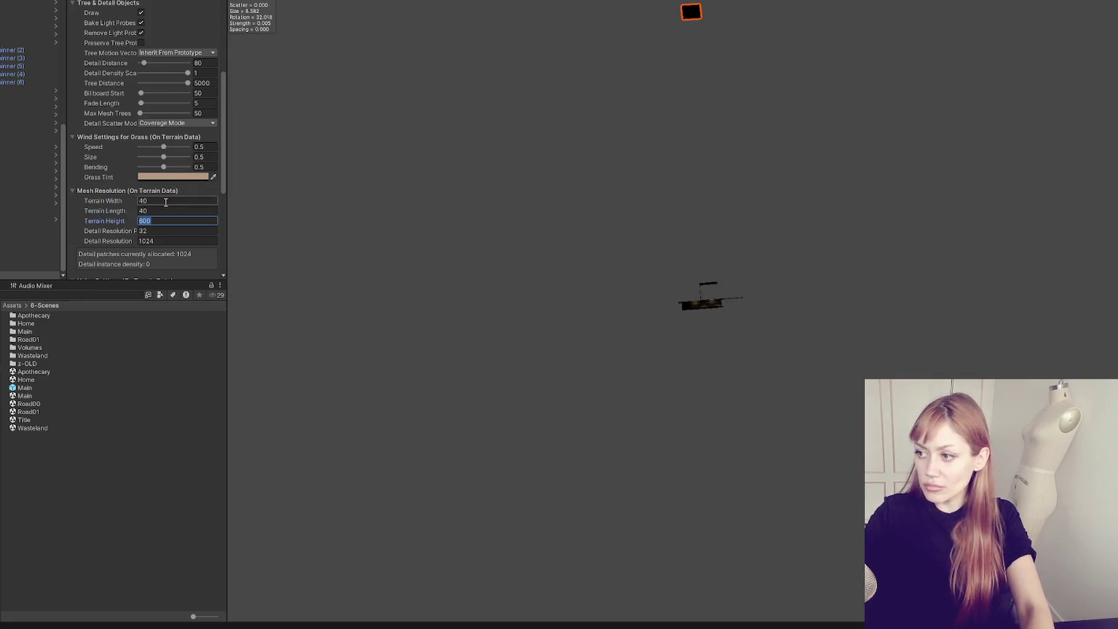
- Move the terrain along Z toward the alley and lower it slightly below the floor
drag(637, 66, 586, 176)
click(586, 176)
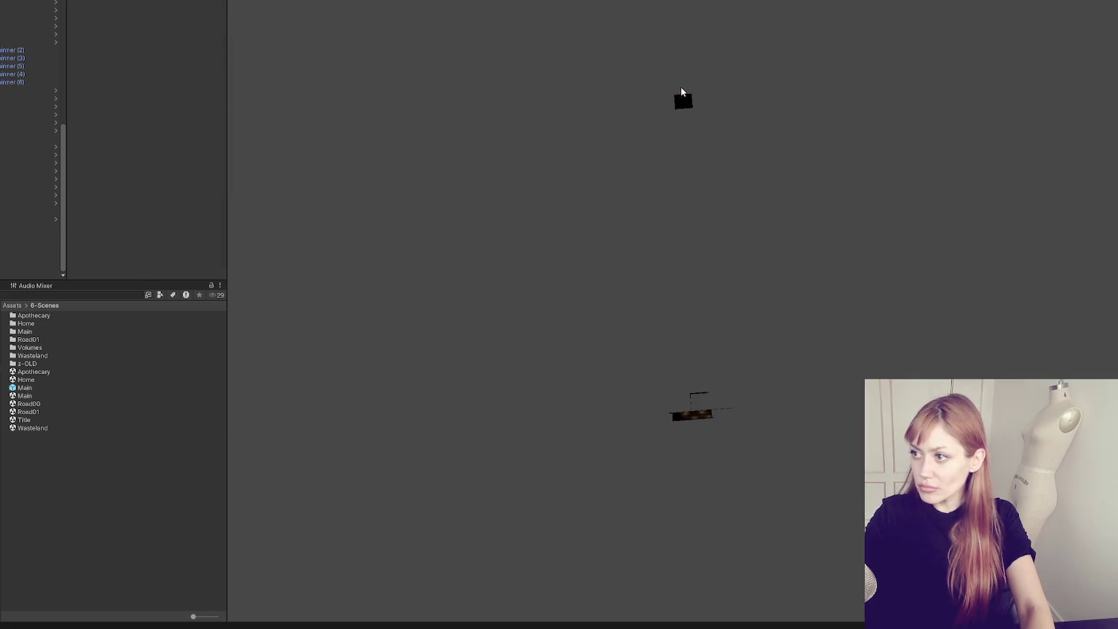
click(682, 103)
drag(690, 135, 702, 459)
click(692, 440)
click(711, 424)
key(f)
drag(752, 403, 728, 342)
mouse_move(698, 283)
mouse_down()
mouse_move(701, 306)
mouse_move(707, 277)
mouse_up()
click(707, 276)
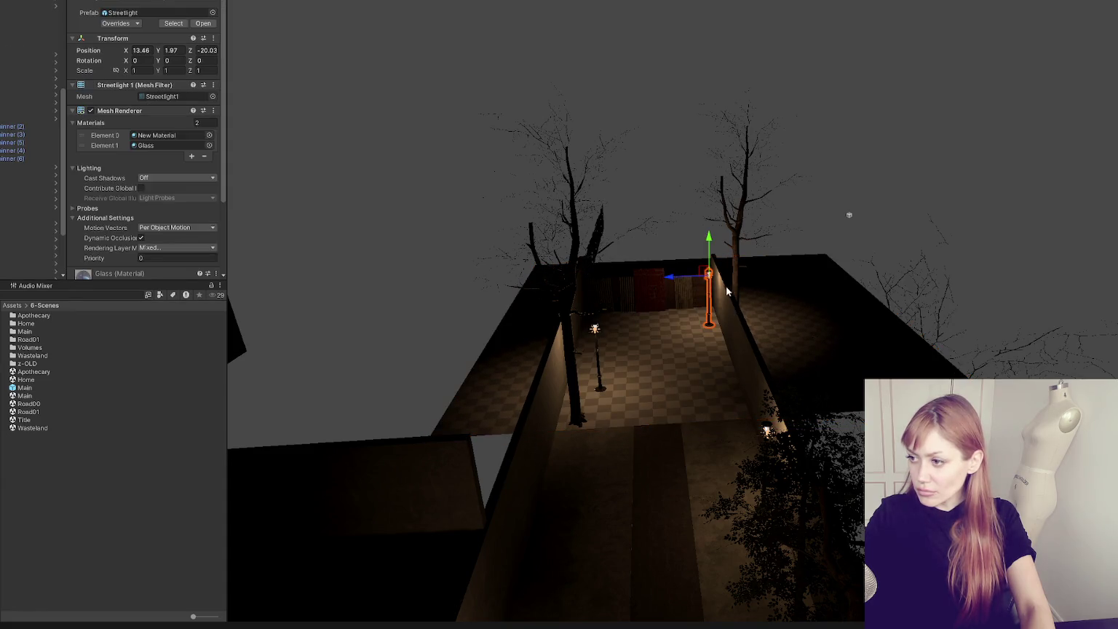
- Shift the terrain along its Z and X axes toward the alley
click(702, 306)
mouse_move(717, 324)
mouse_down()
mouse_move(672, 328)
mouse_move(694, 318)
mouse_up()
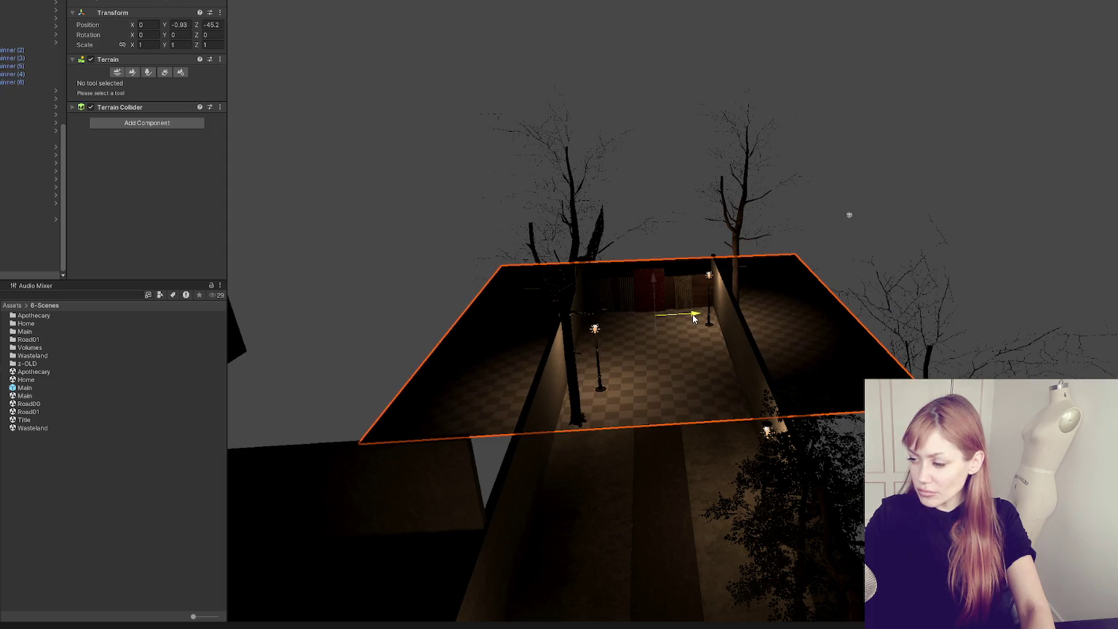
drag(895, 216, 682, 355)
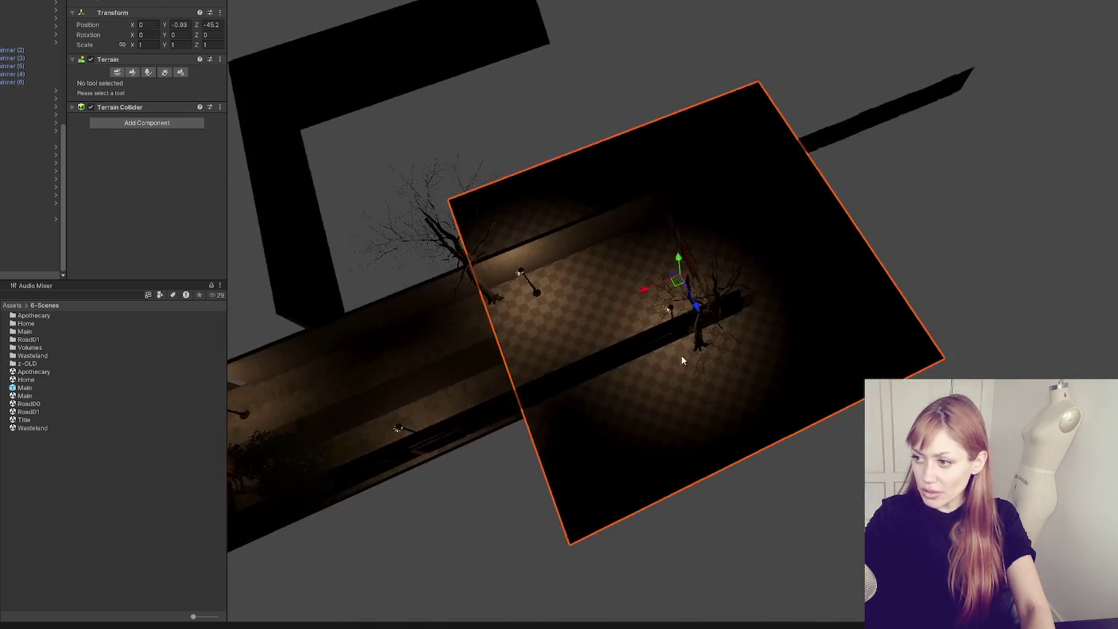
mouse_move(646, 289)
mouse_down()
mouse_move(451, 399)
mouse_move(642, 319)
mouse_up()
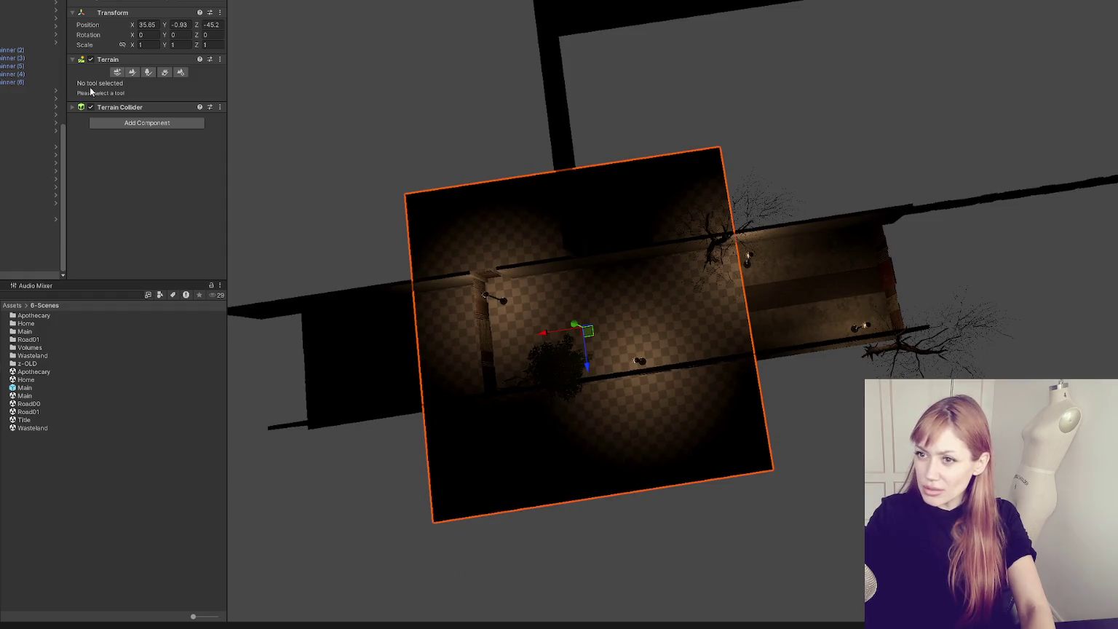
- In Terrain Settings, resize the terrain to width 80 and length 20
click(181, 72)
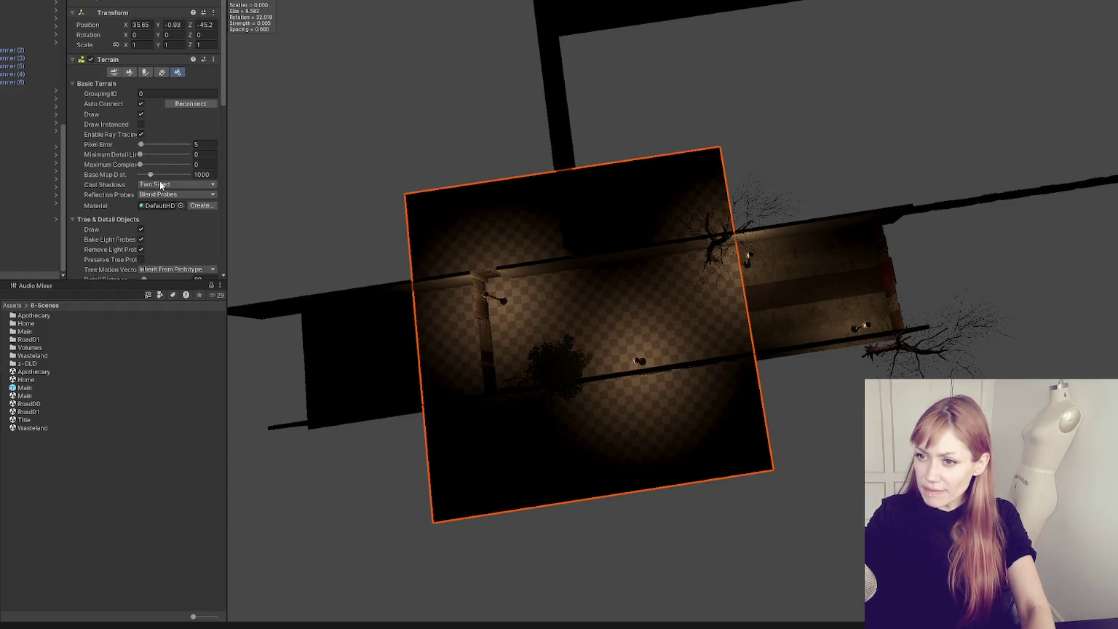
scroll(162, 186, down, 5)
scroll(162, 186, down, 5)
click(180, 155)
text(0)
key(shift+Tab)
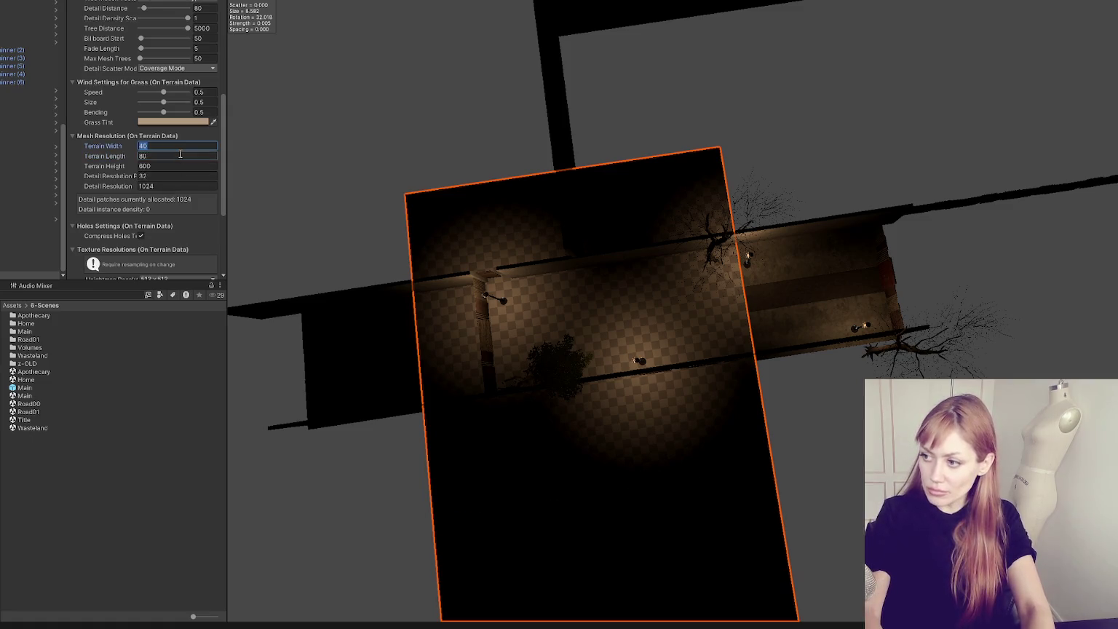
text(20)
key(Tab)
key(shift+Tab)
key(shift+Tab)
text(80)
key(Tab)
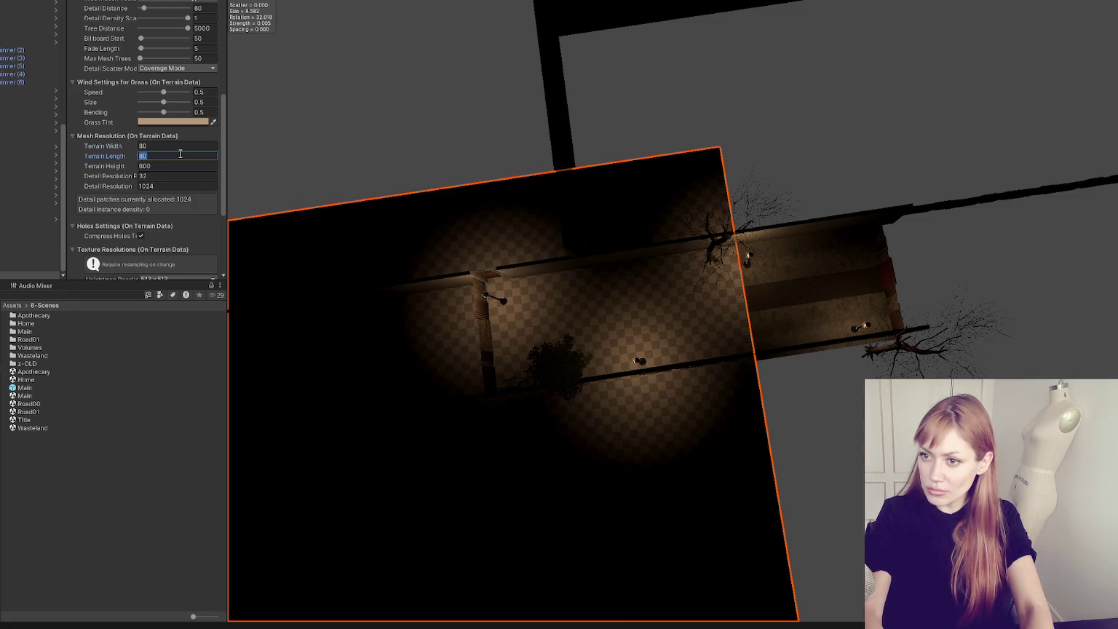
text(20)
key(Tab)
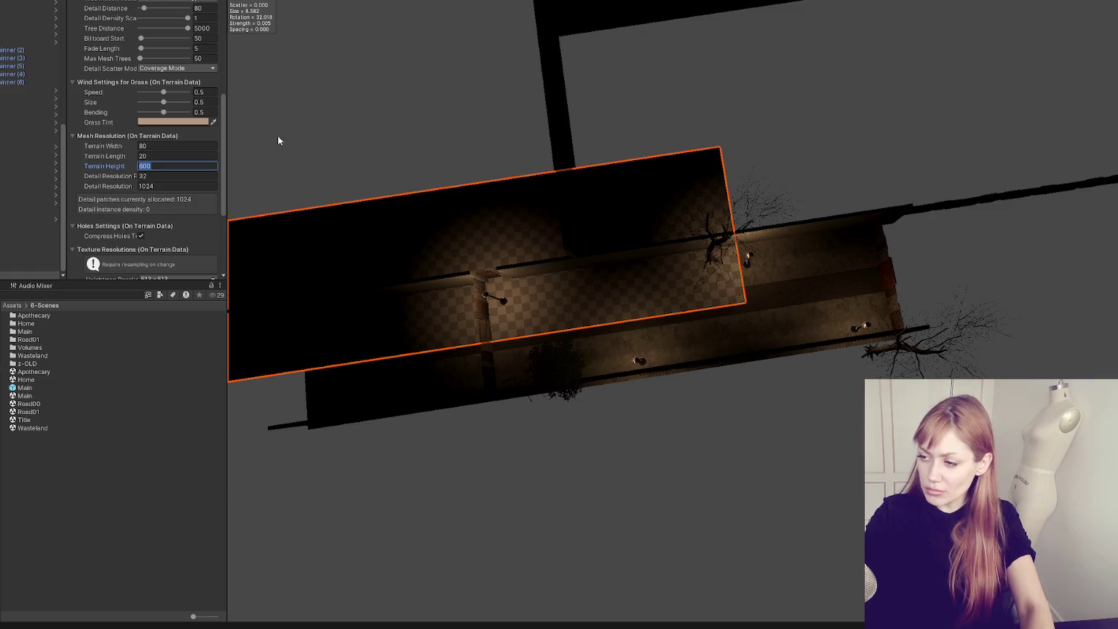
scroll(681, 183, up, 2)
- Slide the terrain strip along Z and down under the alley, to X 15.77, Z -34.49
mouse_move(681, 184)
mouse_down()
mouse_move(675, 205)
mouse_move(631, 199)
mouse_move(694, 297)
mouse_up()
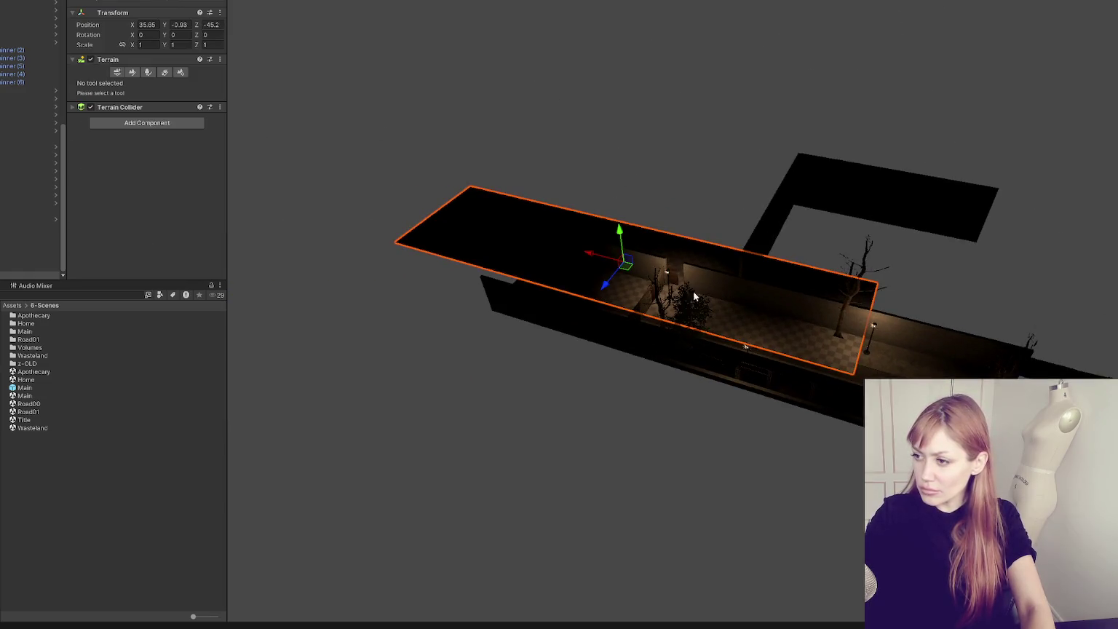
drag(602, 290, 592, 295)
click(707, 305)
click(707, 304)
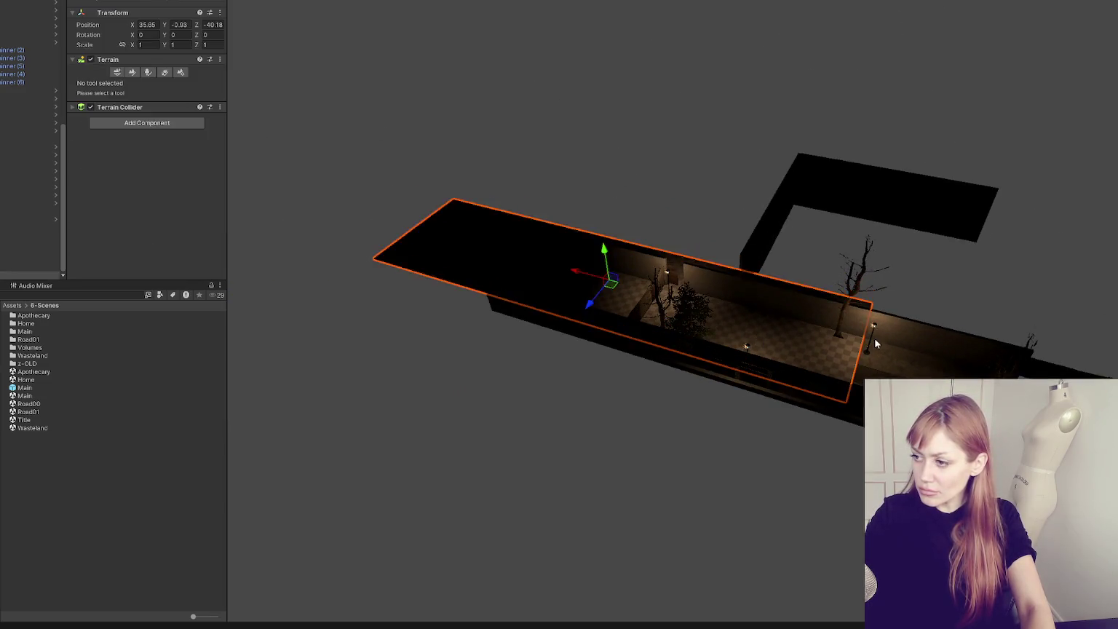
drag(706, 305, 695, 289)
mouse_move(664, 253)
mouse_down()
mouse_move(632, 251)
mouse_move(674, 284)
mouse_move(707, 239)
mouse_move(659, 319)
mouse_move(662, 295)
mouse_move(663, 309)
mouse_move(728, 335)
mouse_move(862, 362)
mouse_move(738, 308)
mouse_up()
mouse_move(634, 279)
mouse_down()
mouse_move(408, 116)
mouse_move(308, 75)
mouse_up()
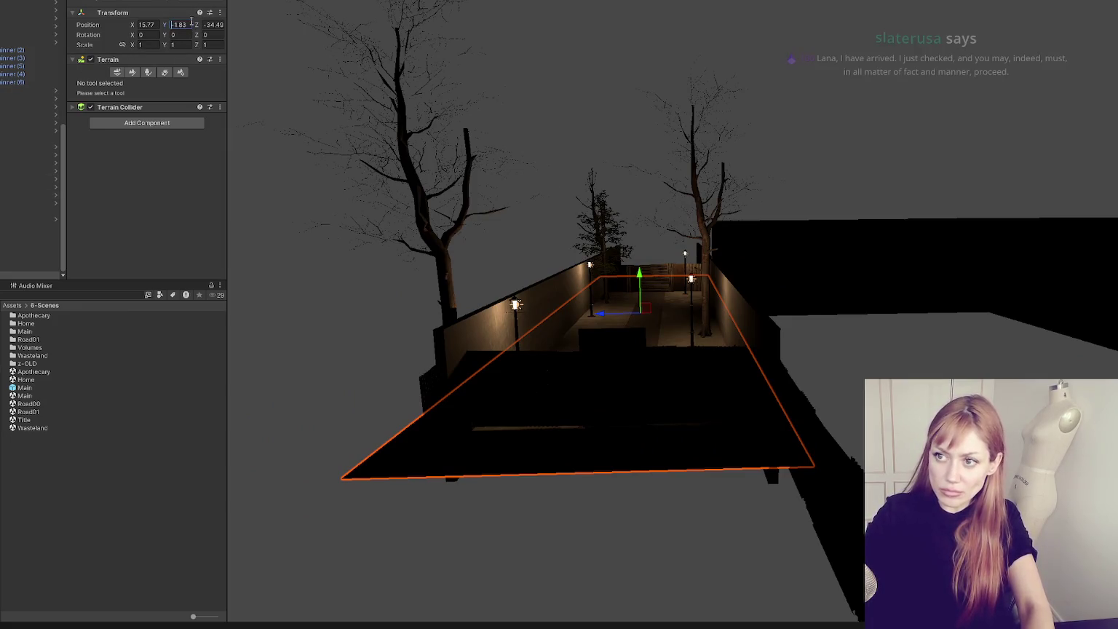
double_click(186, 25)
- Set the terrain's Y position to -1 and the road cube's Y position to -1.48
text(-1)
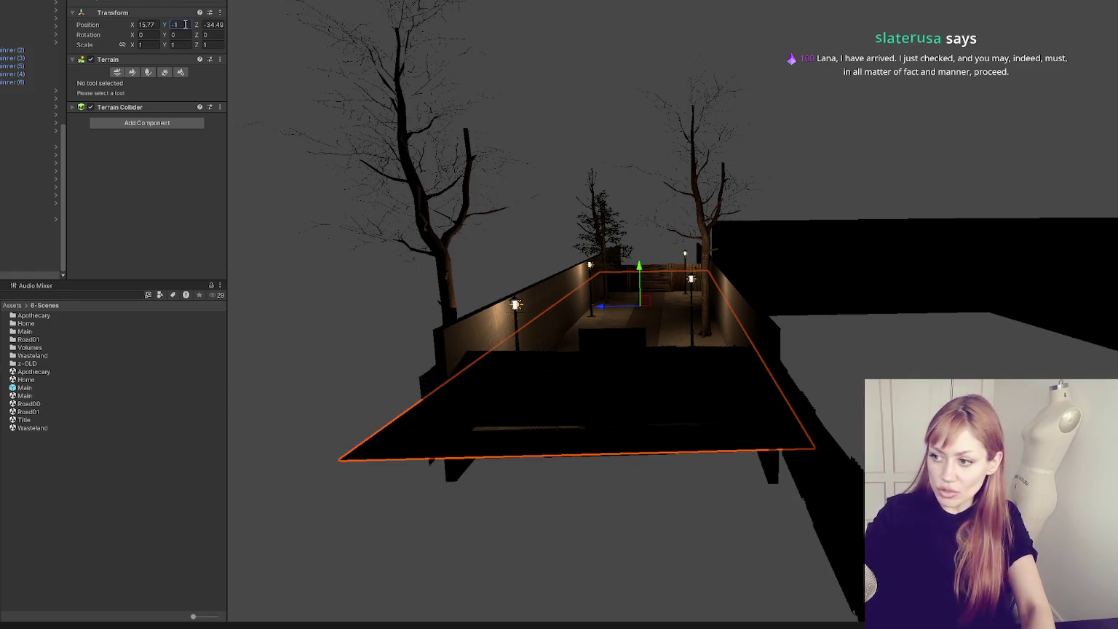
mouse_move(455, 250)
mouse_down()
mouse_move(509, 304)
mouse_move(498, 318)
mouse_up()
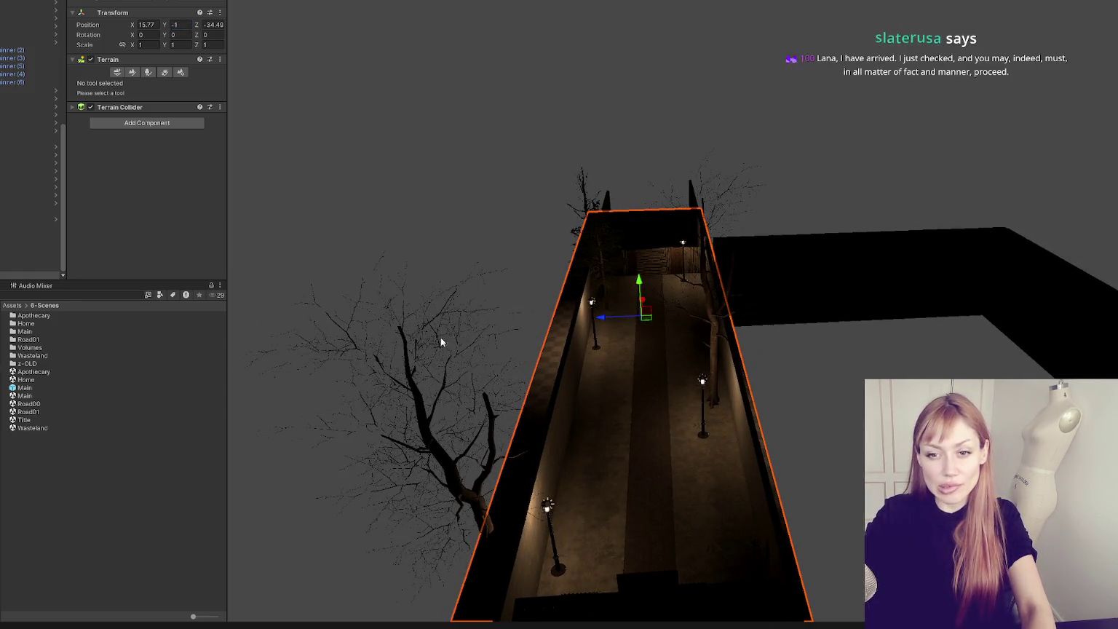
click(652, 423)
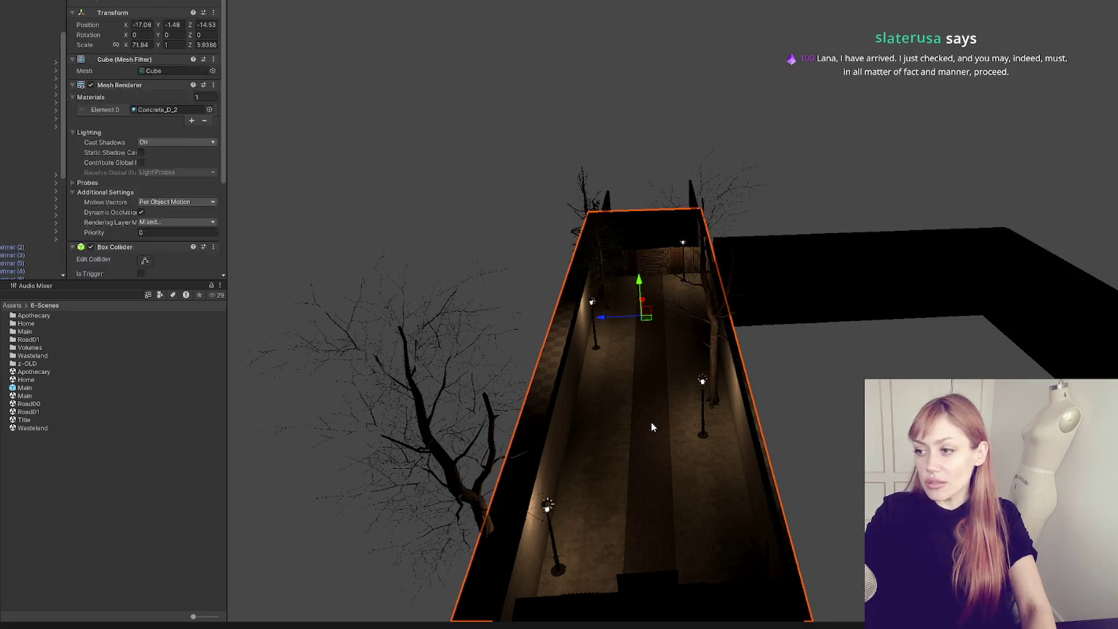
click(179, 26)
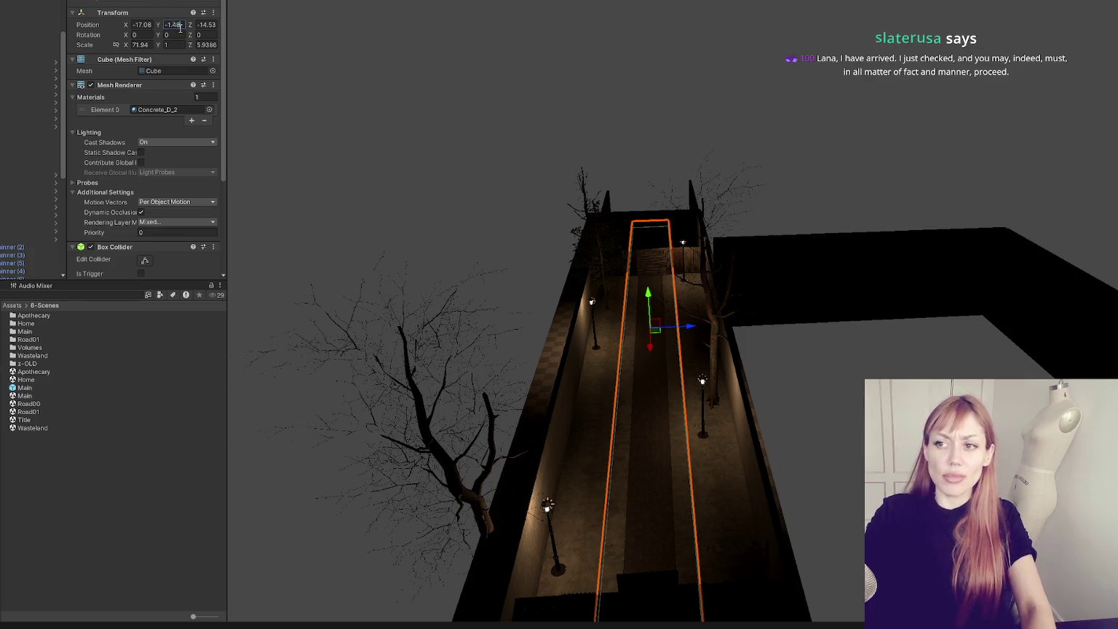
text(-1.48)
key(Tab)
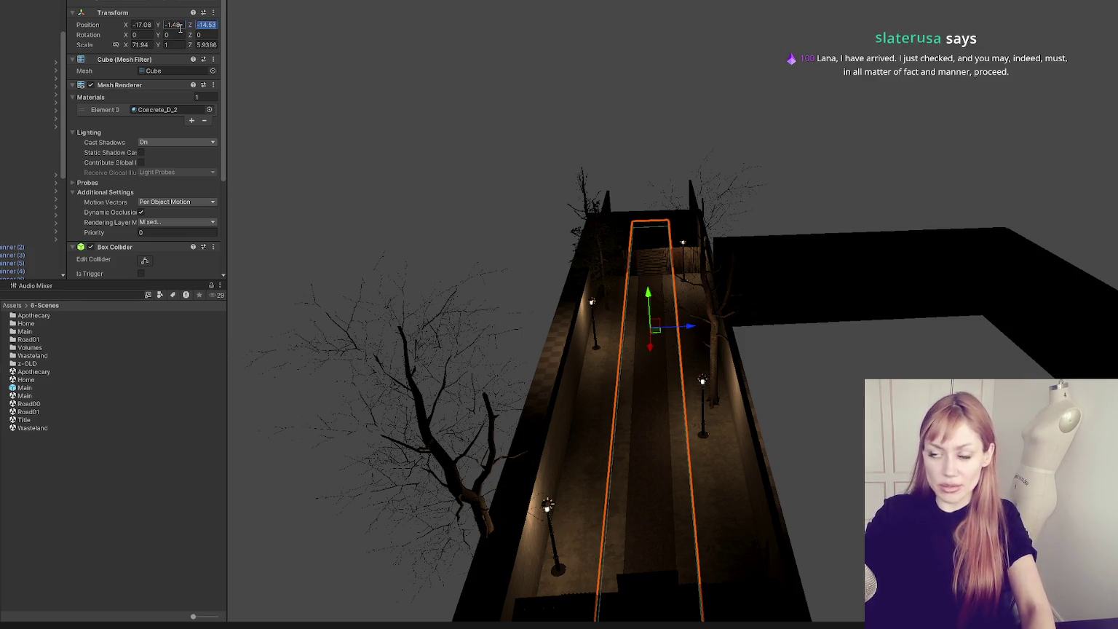
- Change the Concrete_D_2 road cube's Y position to 0.1 and start entering its Y scale
click(180, 27)
text(1)
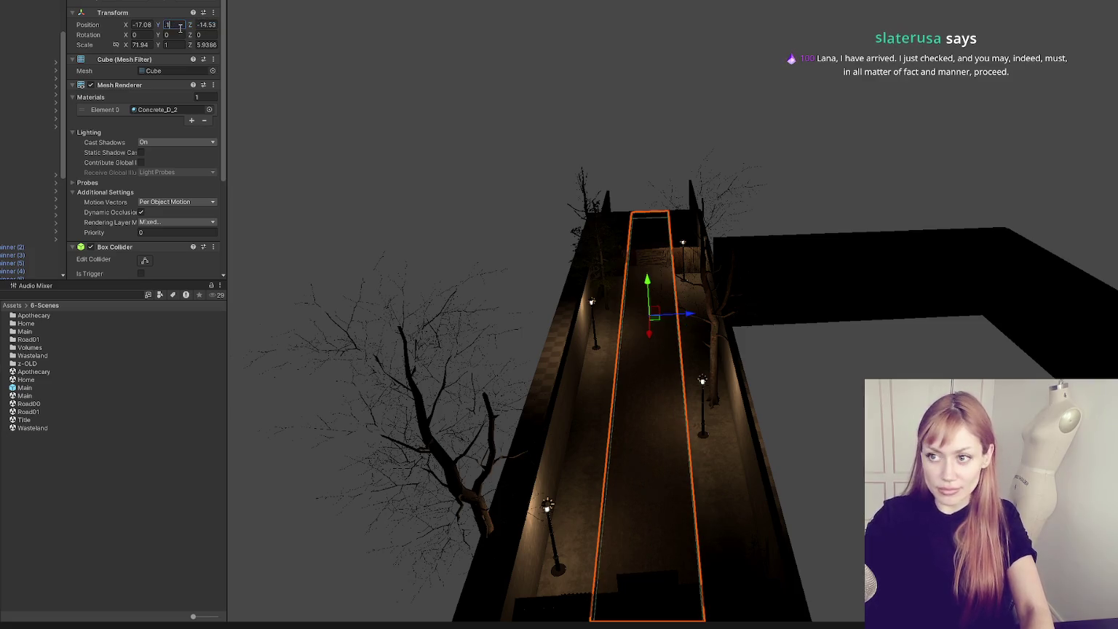
key(Tab)
key(Tab)
key(Tab)
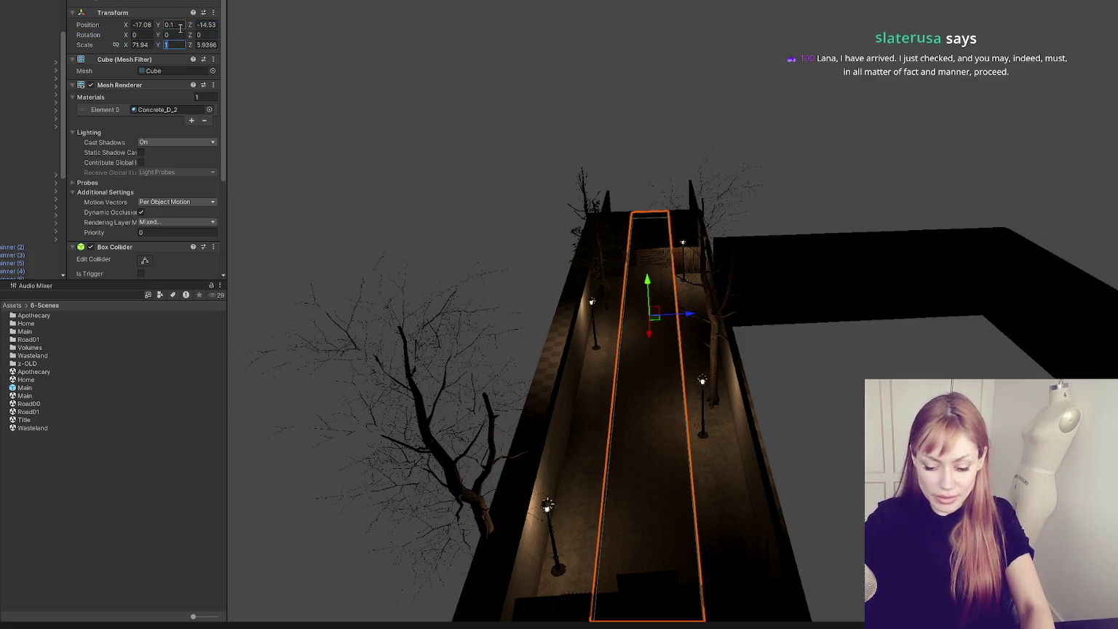
text(0.5)
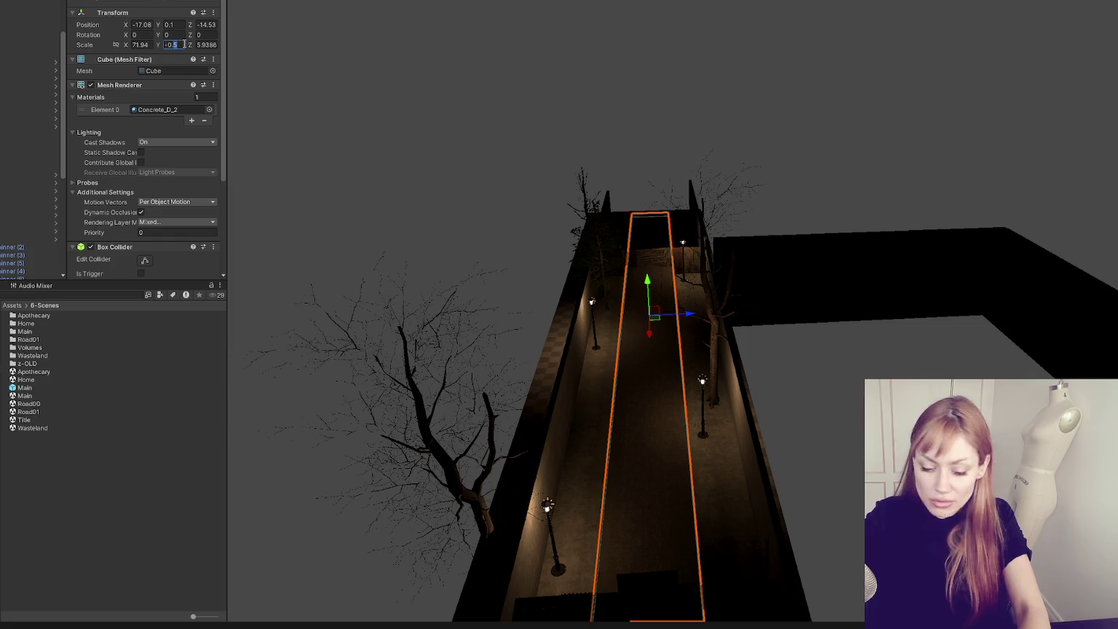
key(BackSpace)
key(BackSpace)
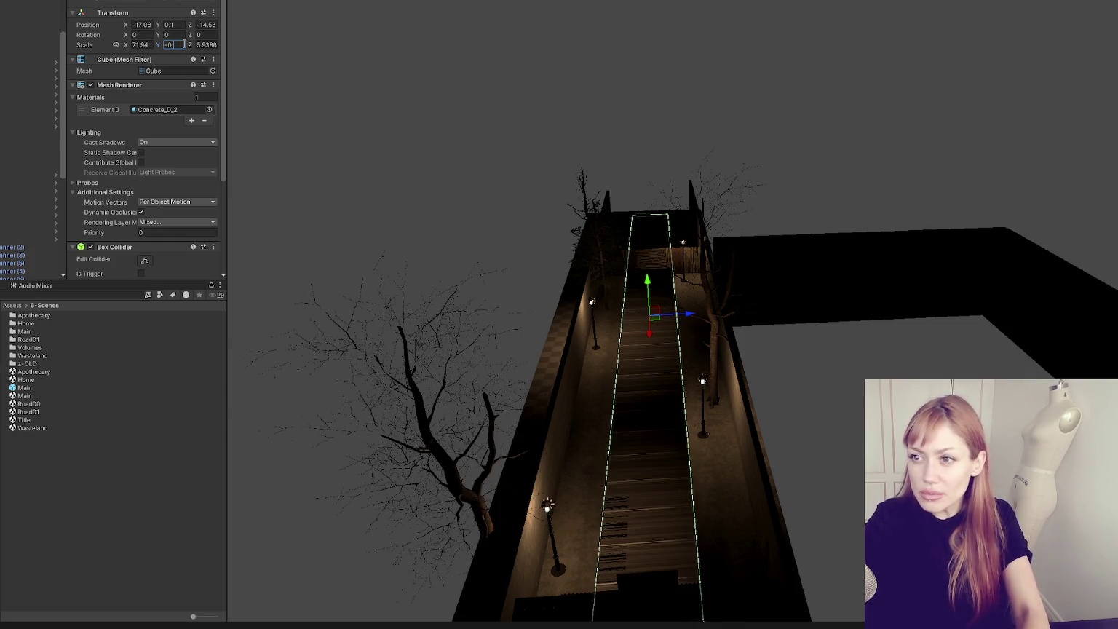
- Finish the road's Y scale entry, then raise both road strips slightly
text(.1)
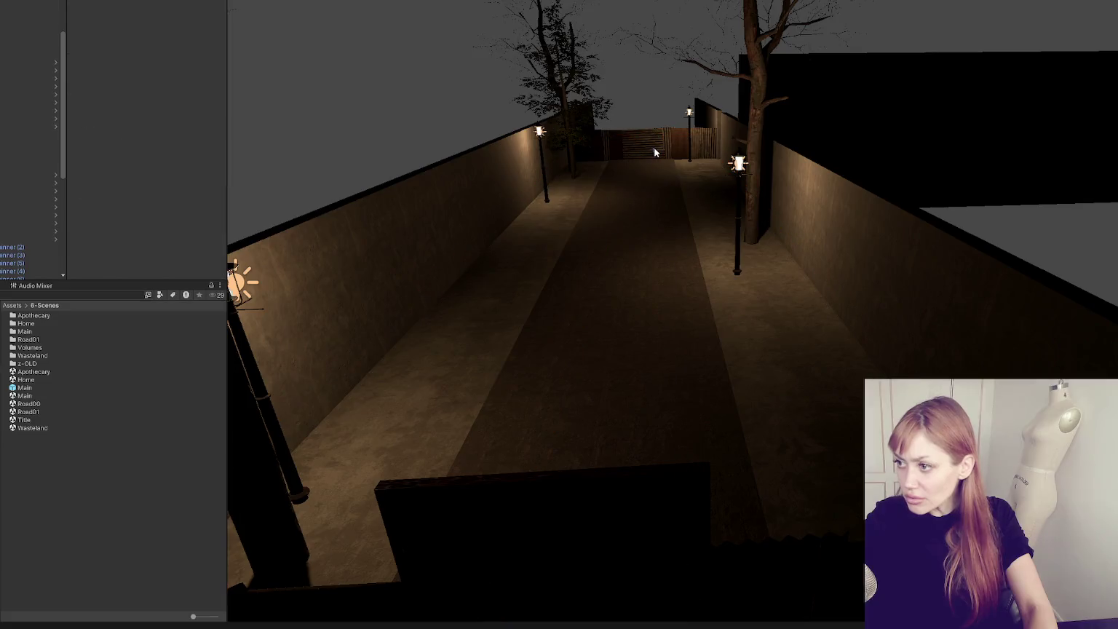
click(669, 262)
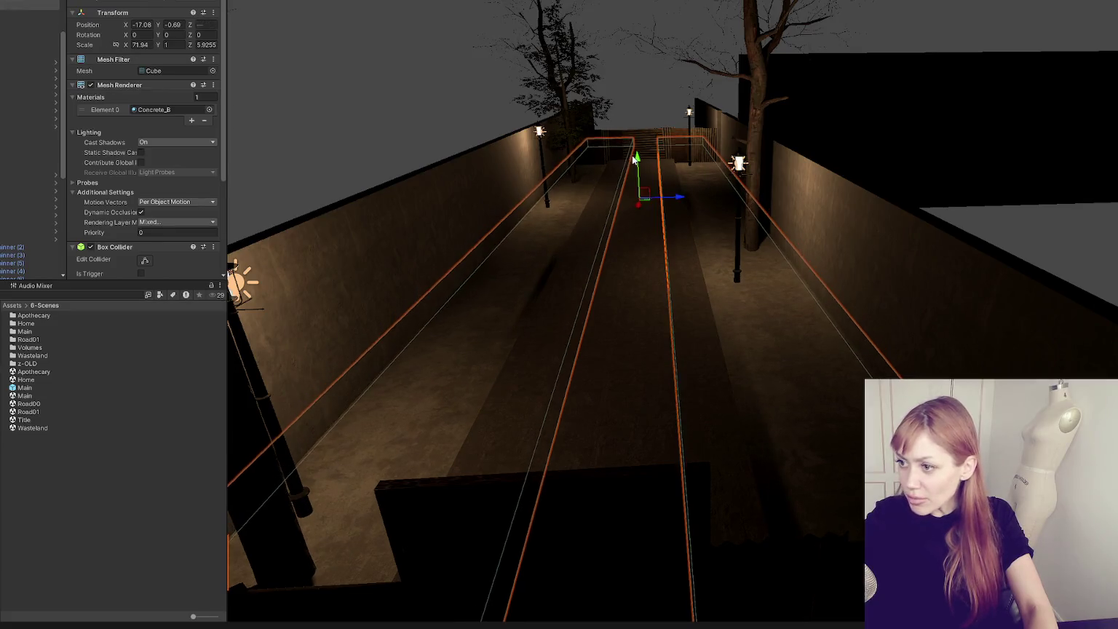
click(550, 233)
click(550, 232)
ctrl+click(774, 374)
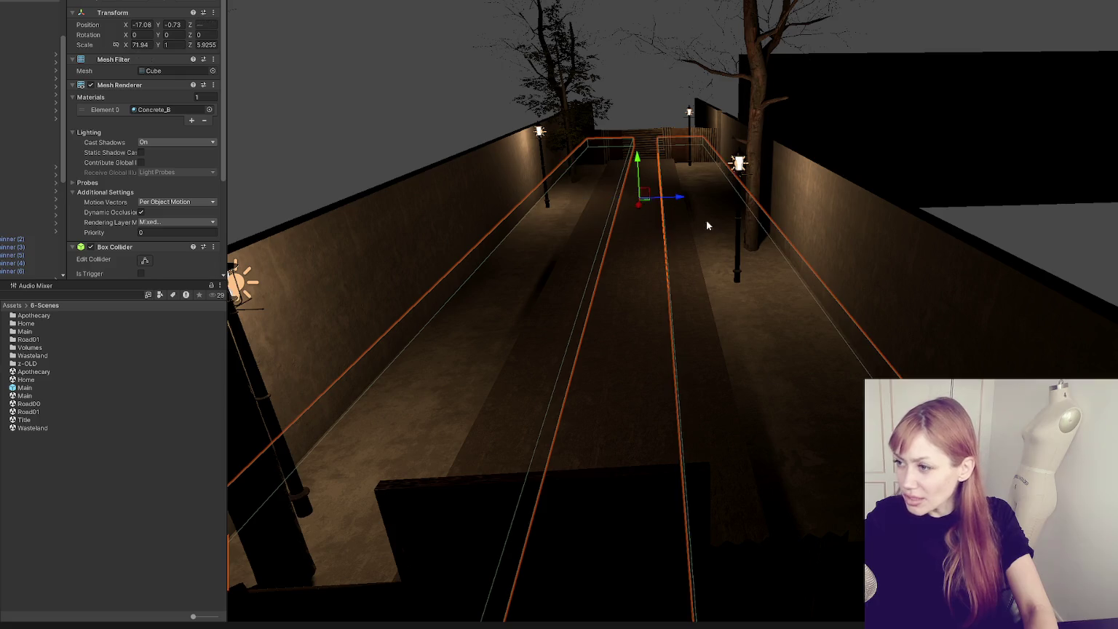
drag(643, 171, 641, 150)
- Raise the left and right alley walls slightly
click(488, 214)
click(836, 249)
drag(836, 249, 795, 291)
ctrl+click(535, 270)
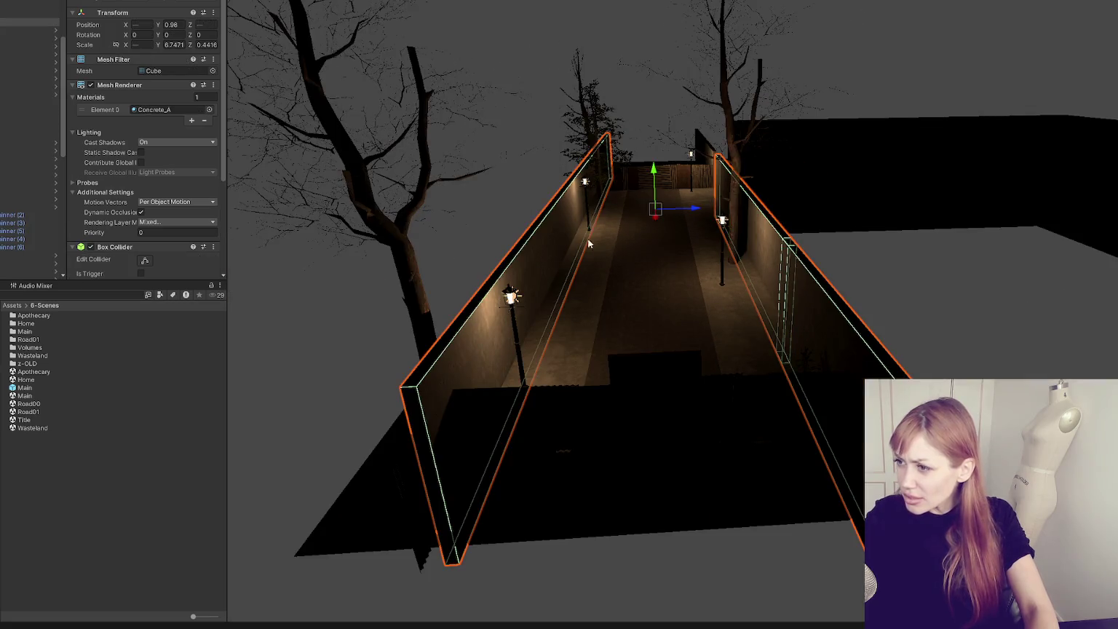
drag(653, 173, 653, 151)
- Raise both Boarding fence panels slightly
click(642, 138)
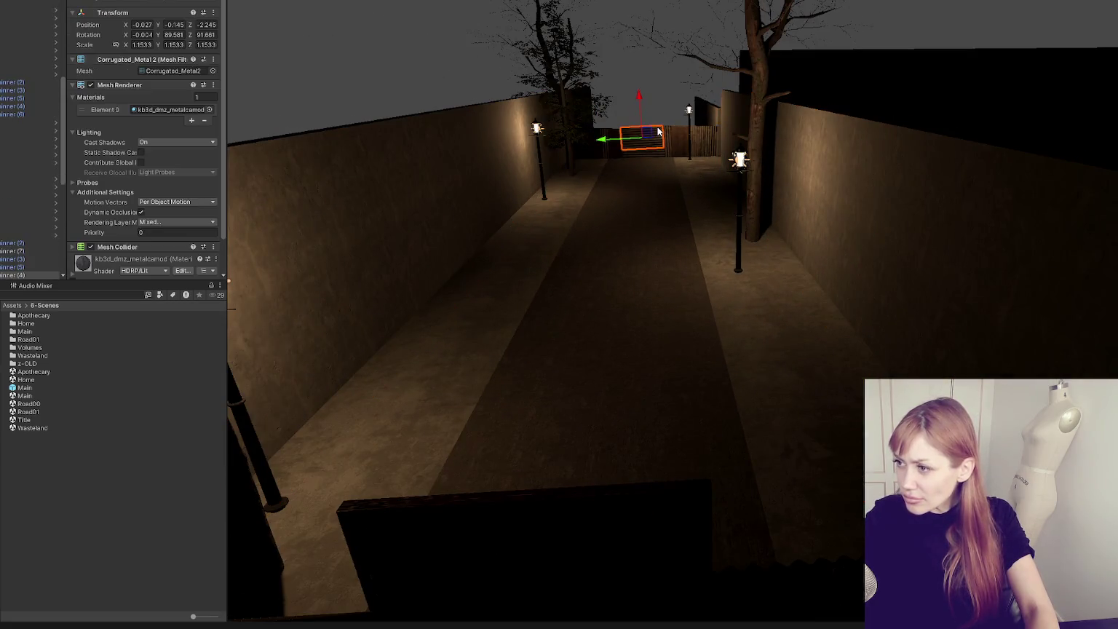
click(642, 142)
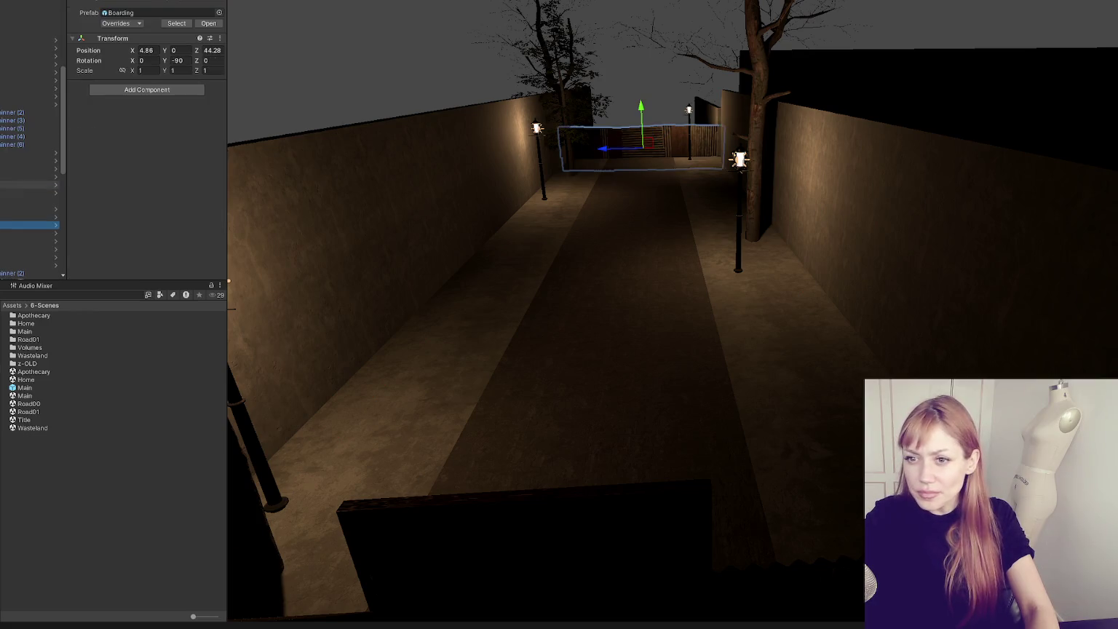
drag(641, 306, 703, 265)
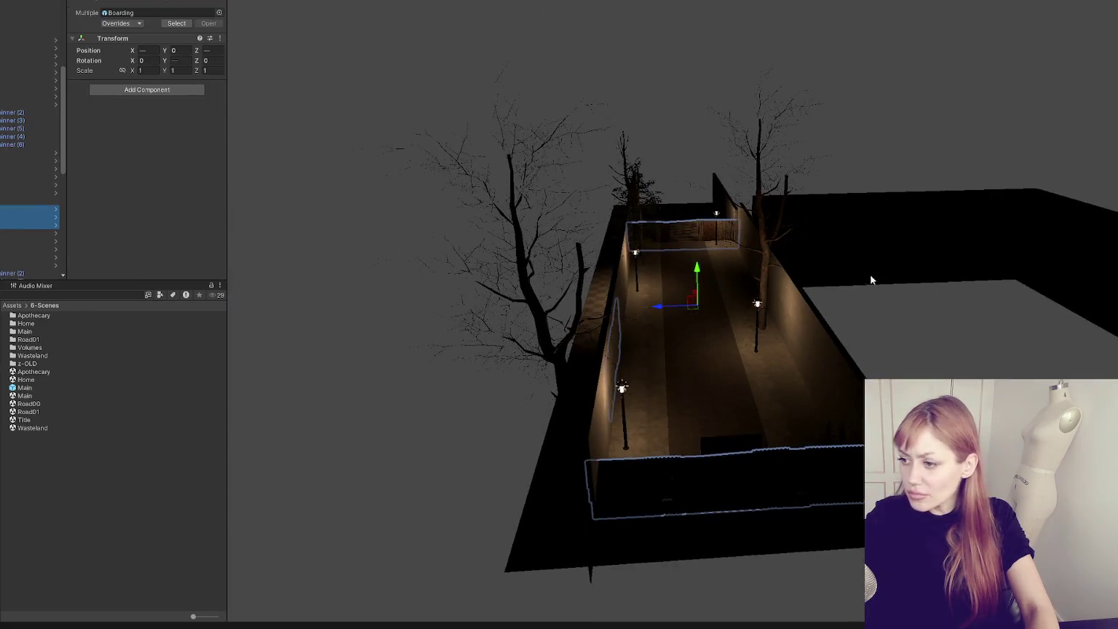
click(704, 265)
click(704, 264)
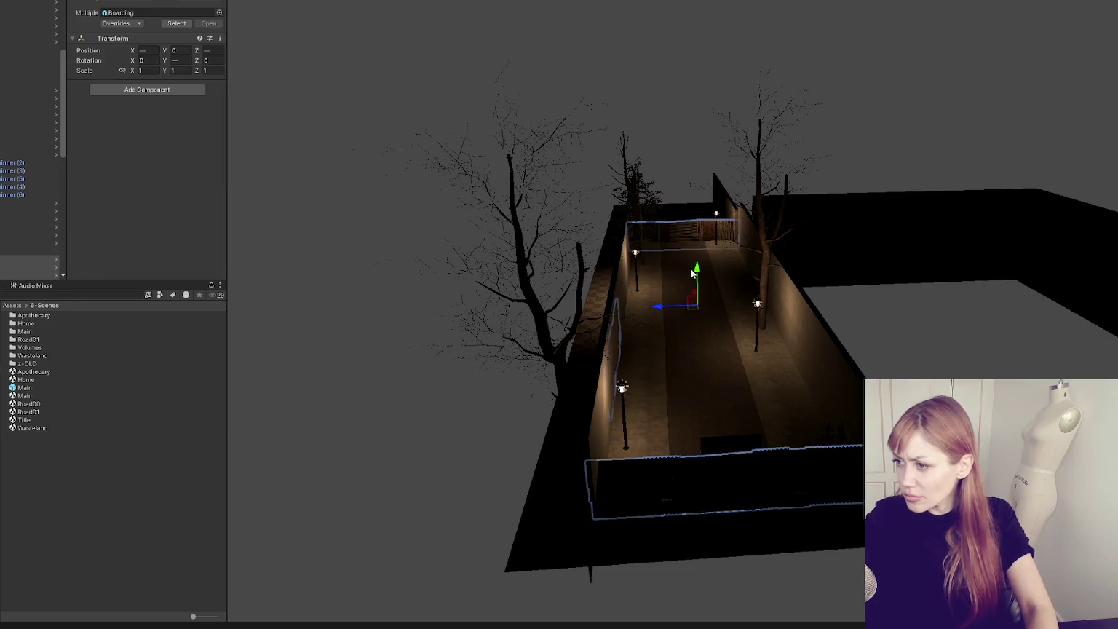
drag(700, 257, 696, 266)
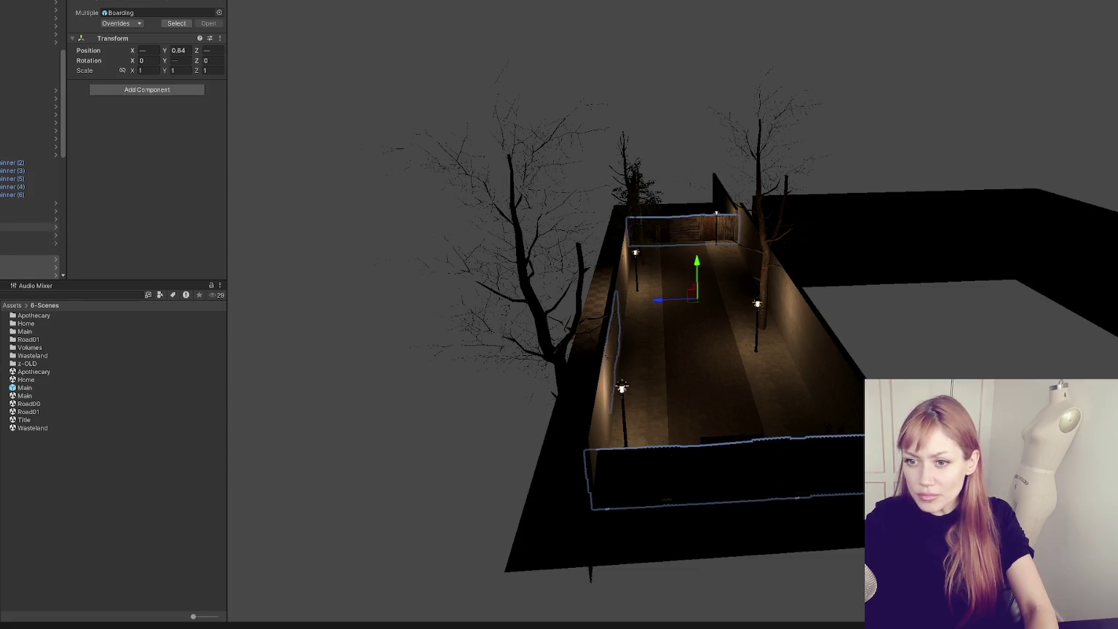
key(f)
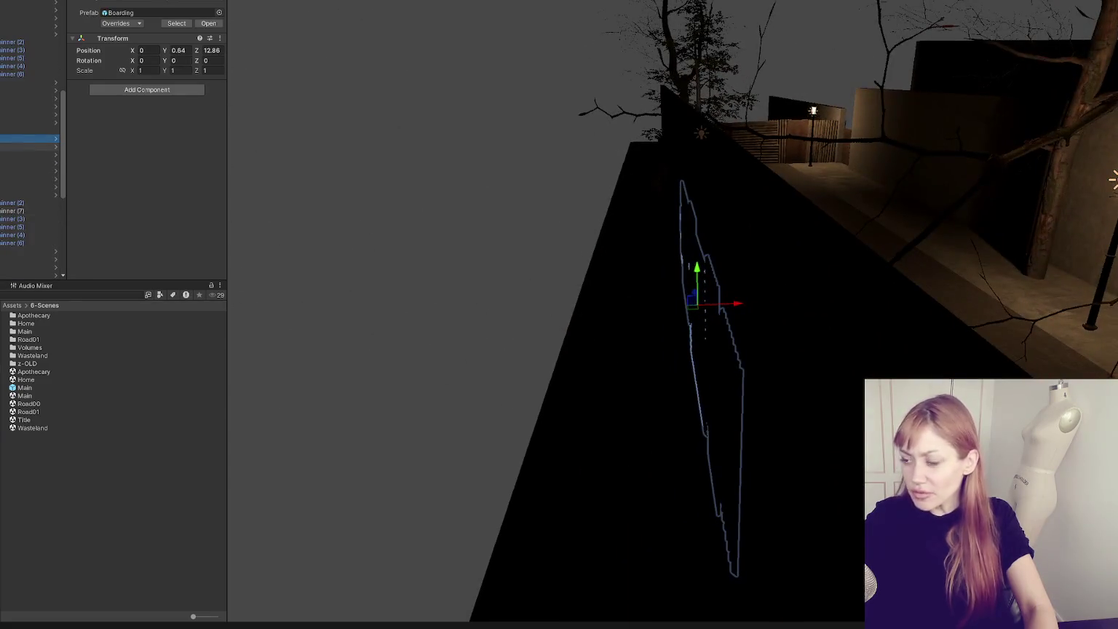
- Inspect the distant boarding panels and railings, framing each one in turn
click(726, 176)
mouse_move(726, 176)
mouse_down()
mouse_move(607, 200)
mouse_move(409, 167)
mouse_move(533, 342)
mouse_move(597, 313)
mouse_move(666, 231)
mouse_move(977, 169)
mouse_move(706, 438)
mouse_move(741, 412)
mouse_up()
click(841, 387)
key(f)
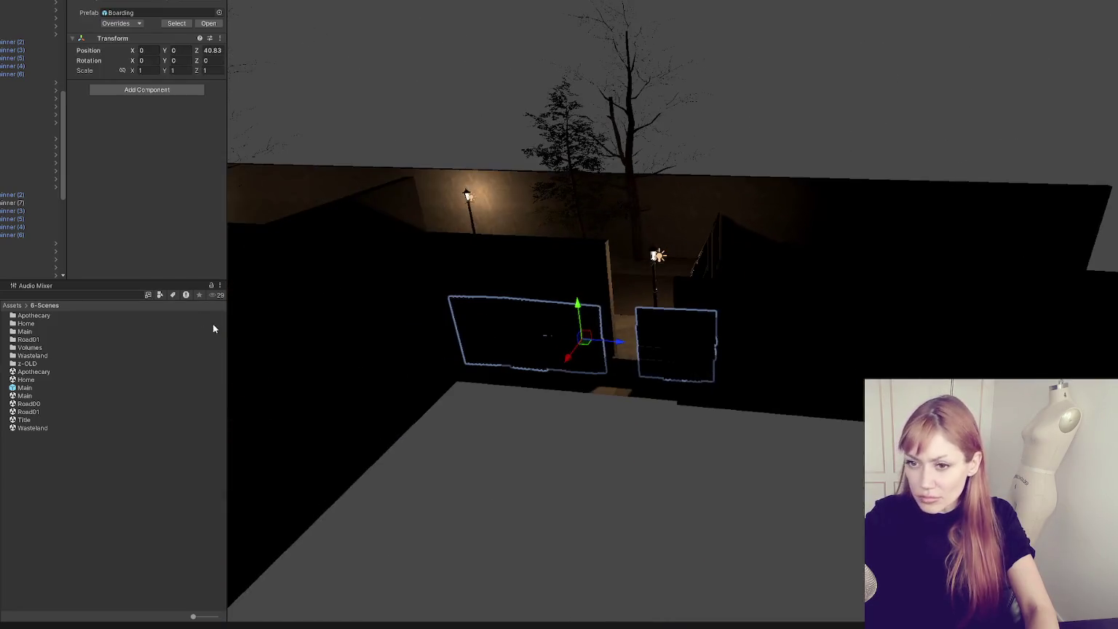
key(f)
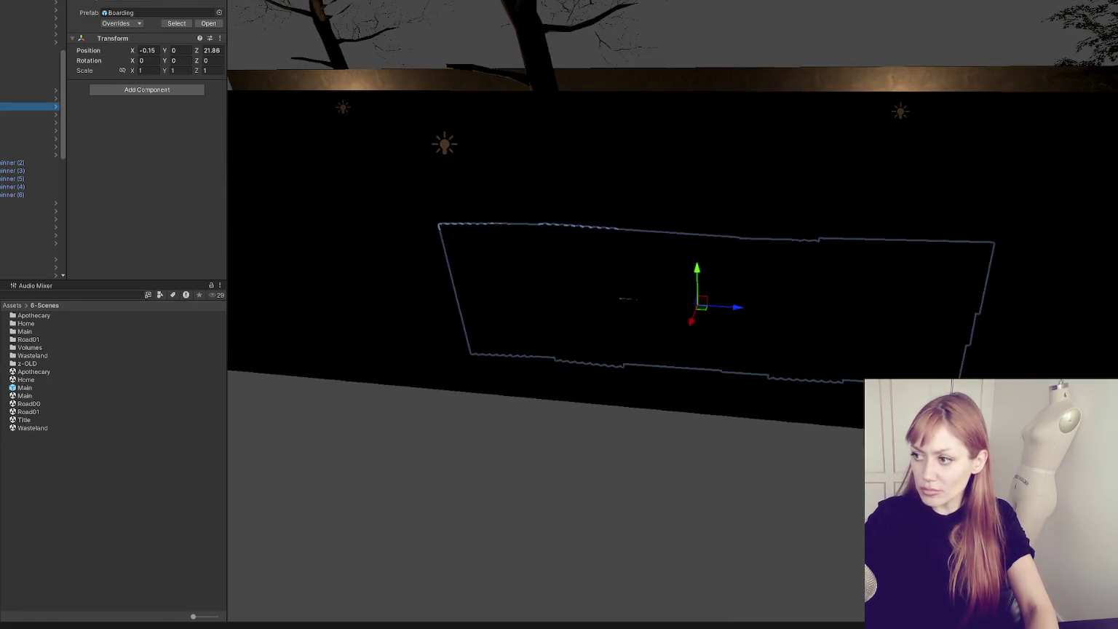
mouse_move(803, 413)
mouse_down()
mouse_move(909, 179)
mouse_move(444, 208)
mouse_up()
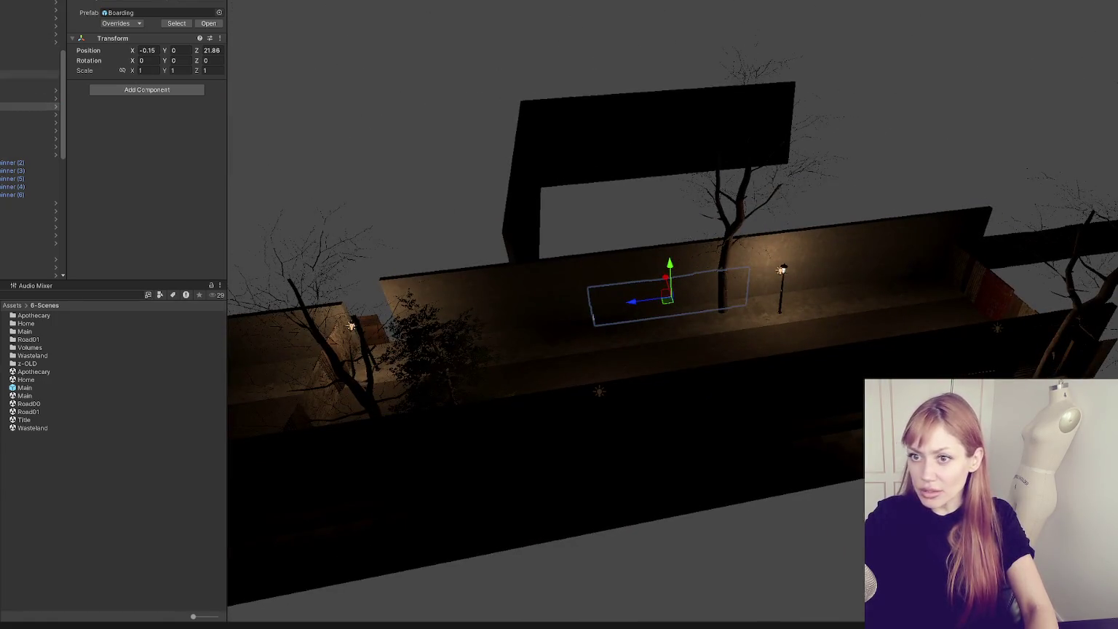
key(Up)
key(Up)
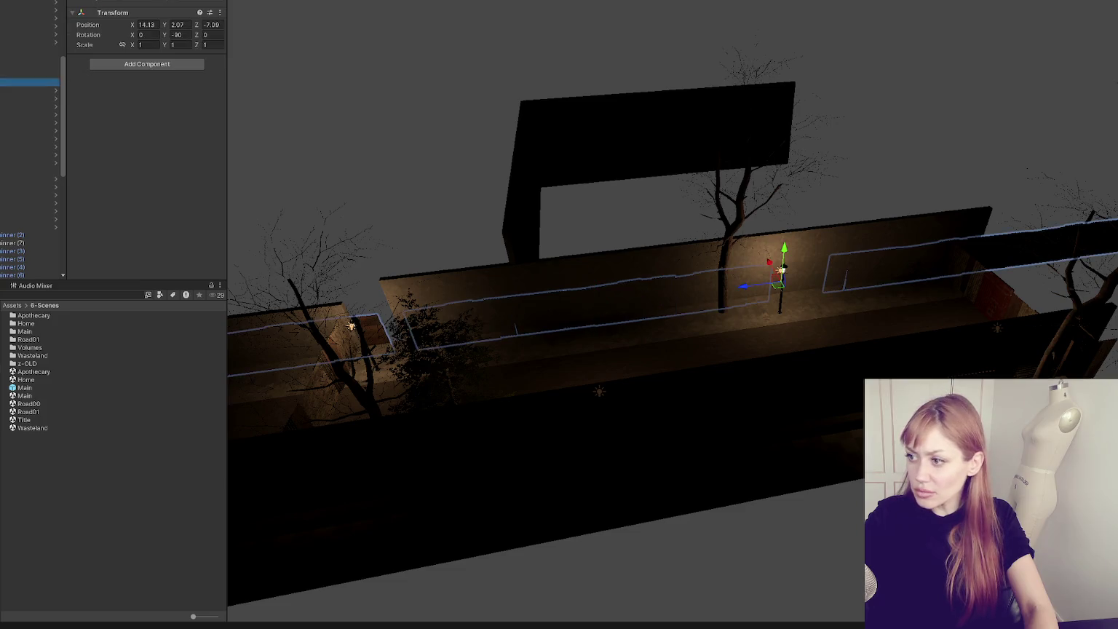
key(f)
mouse_move(562, 152)
mouse_down()
mouse_move(529, 267)
mouse_move(606, 210)
mouse_up()
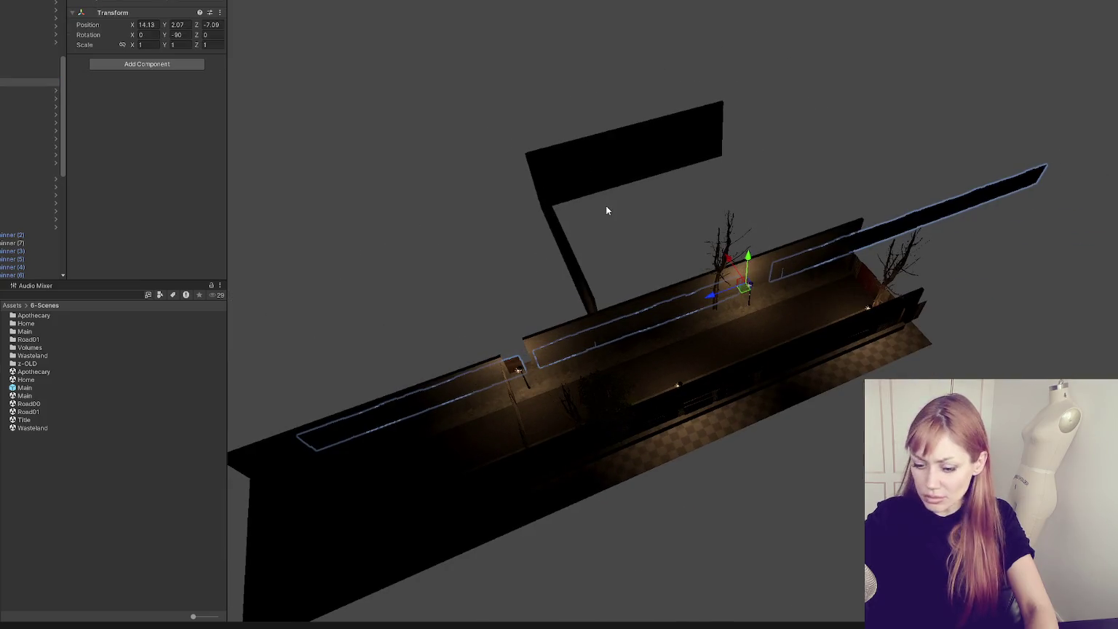
click(607, 210)
click(9, 104)
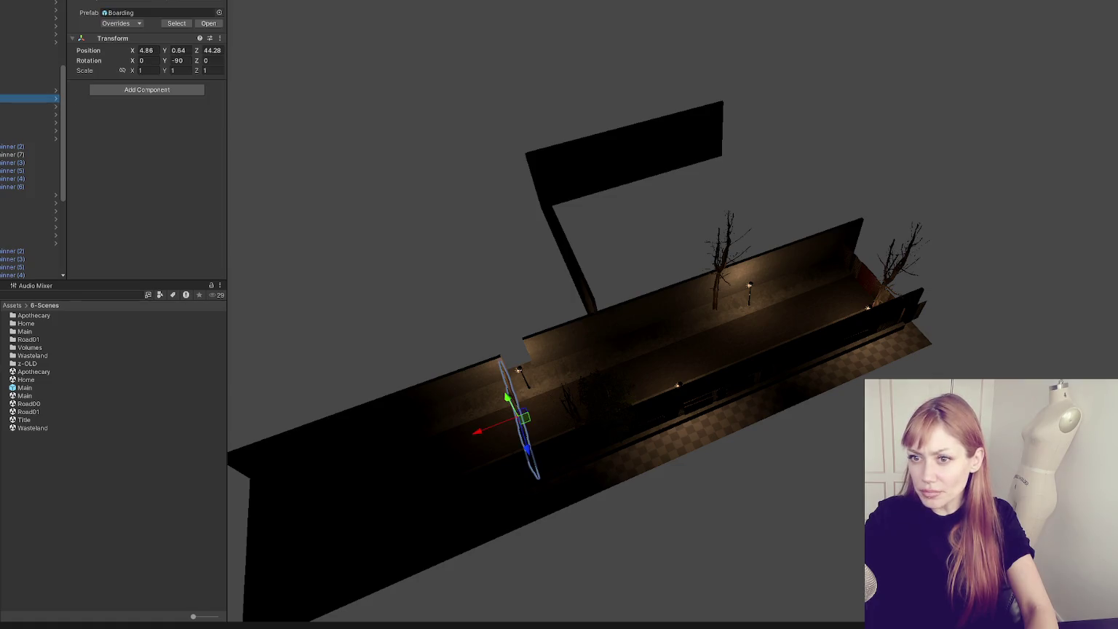
key(Down)
key(Down)
key(Down)
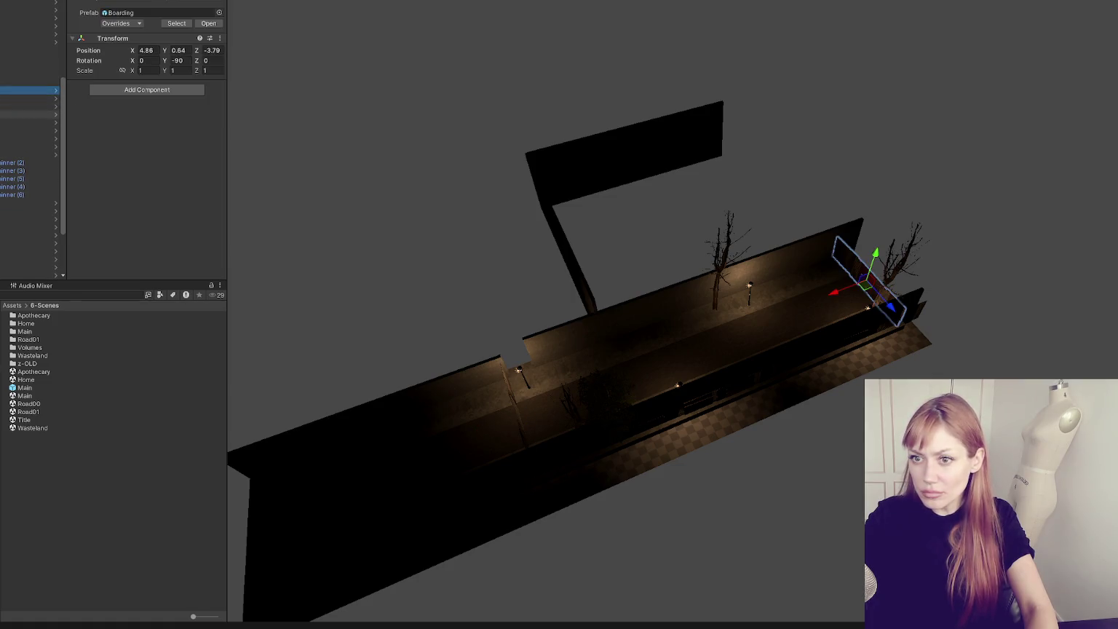
key(Down)
key(Down)
key(Down)
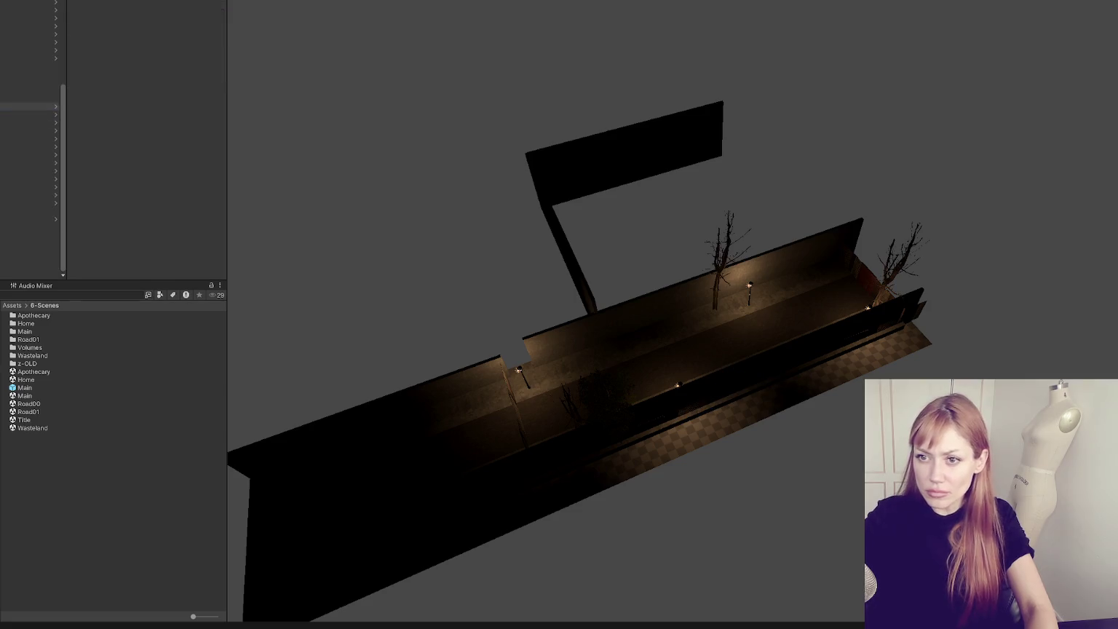
- Step through the Hierarchy, framing a lamp light, the street cube, a beech tree and wall group
key(Down)
key(Down)
key(f)
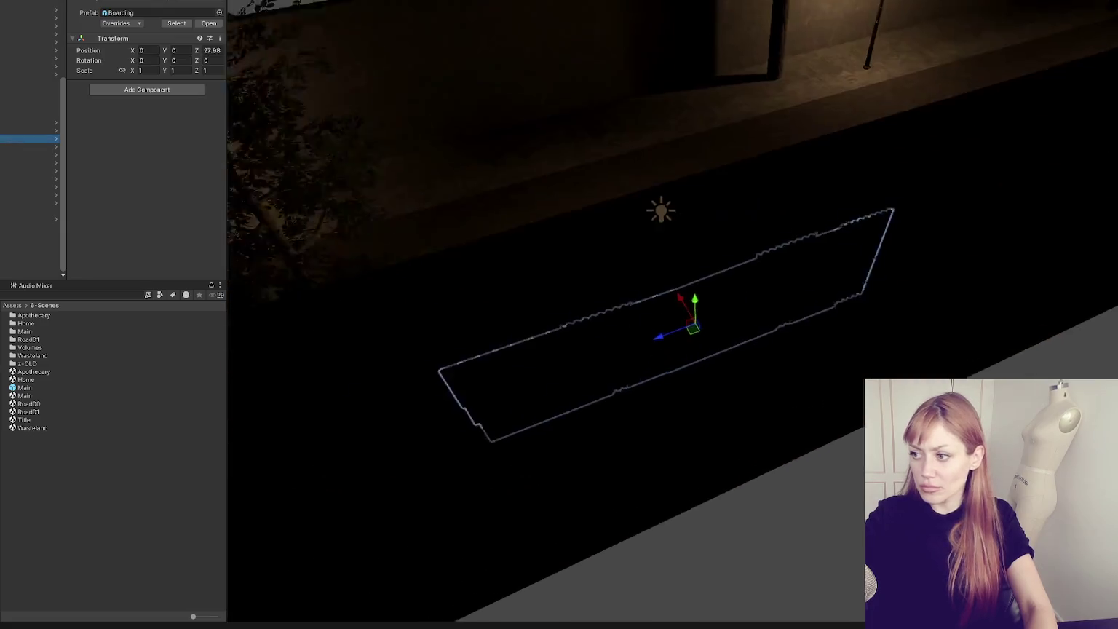
key(Down)
key(Up)
key(Up)
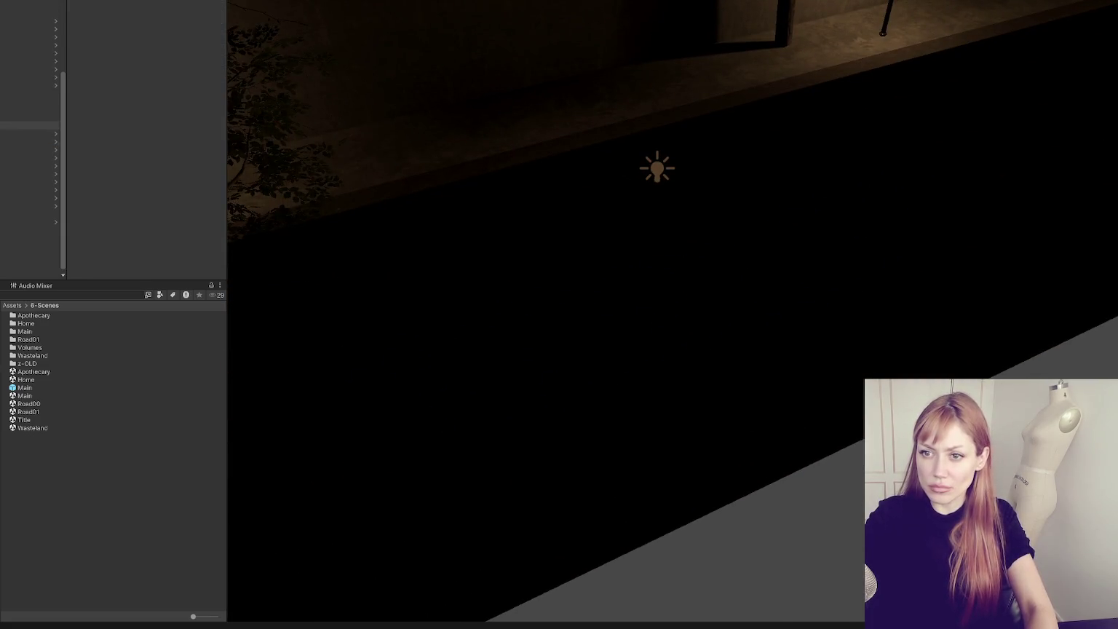
key(Down)
key(f)
scroll(567, 198, down, 5)
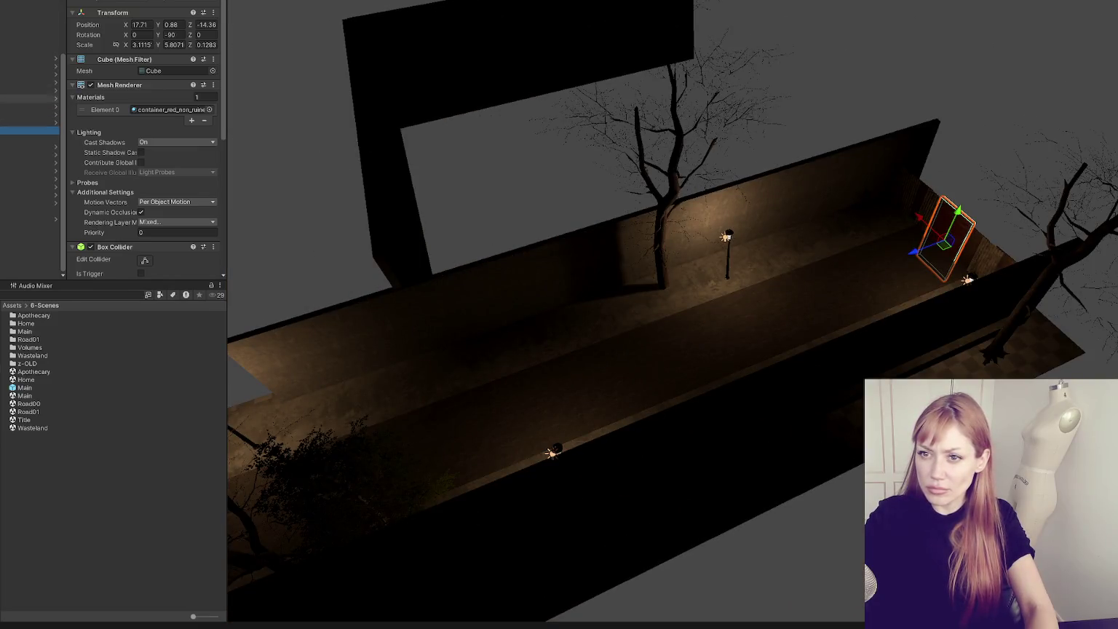
click(29, 59)
click(29, 64)
click(29, 70)
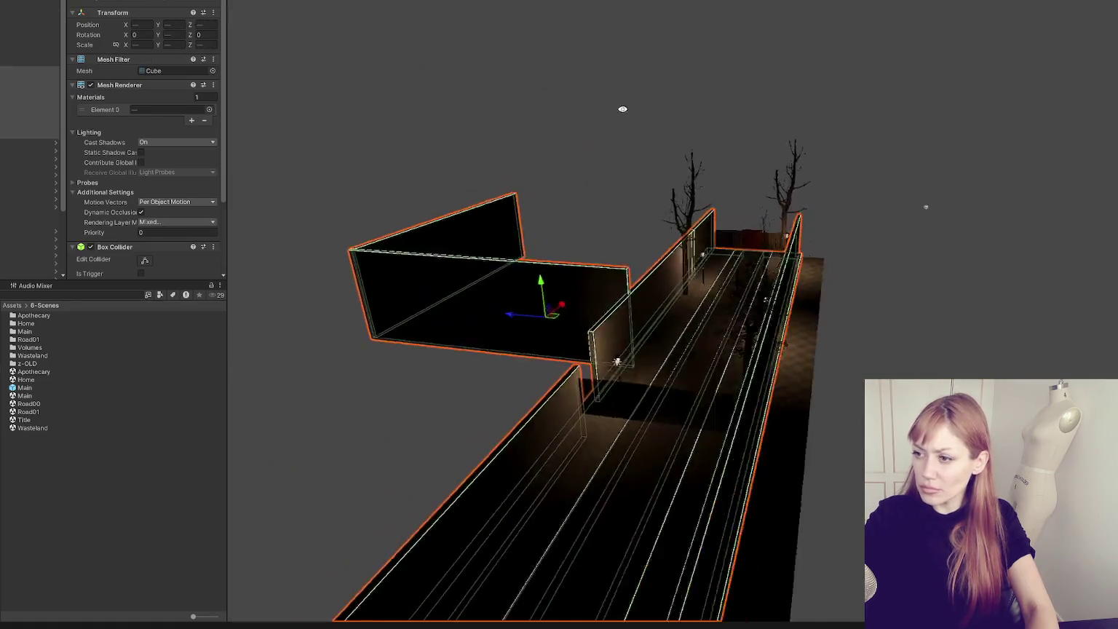
- Delete the tall black Concrete_A wall panel standing beside the alley
click(483, 152)
click(448, 260)
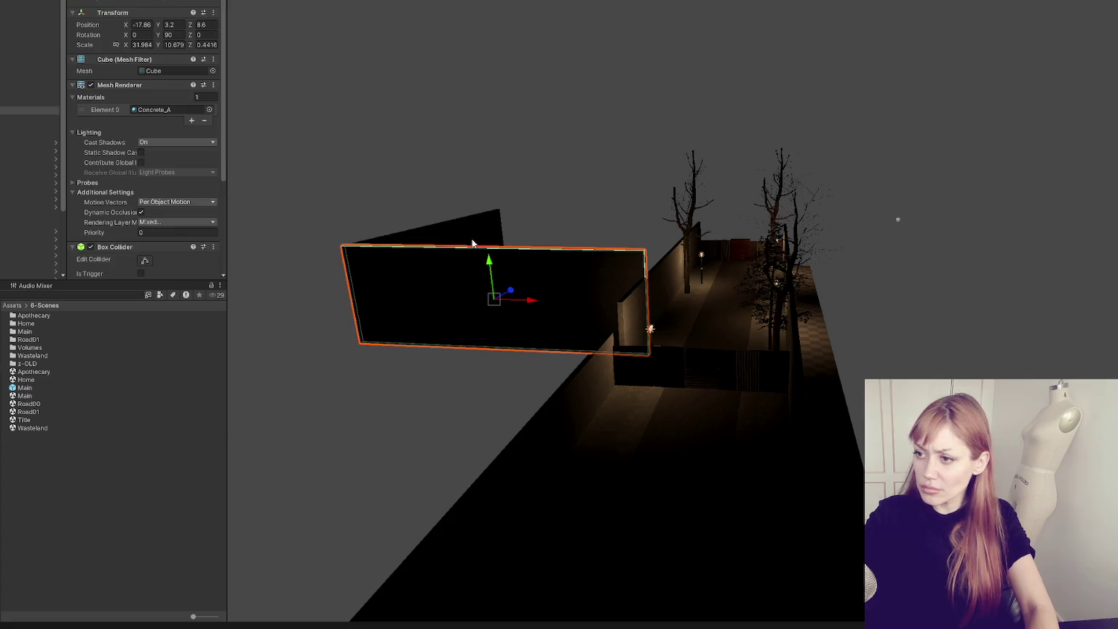
key(Delete)
scroll(309, 297, down, 5)
drag(308, 298, 122, 517)
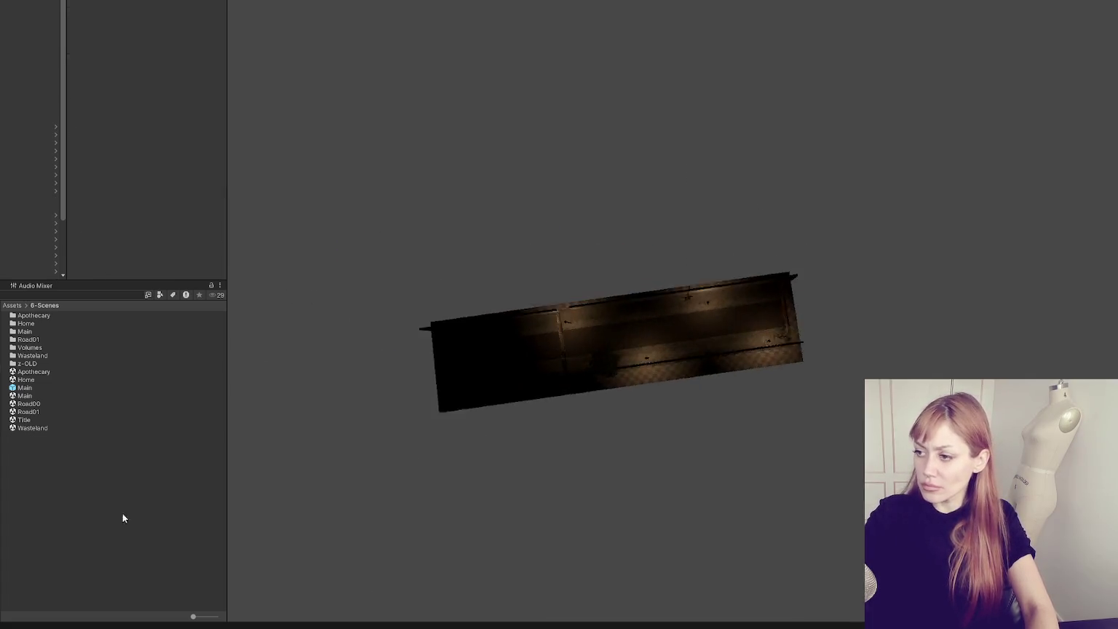
scroll(559, 350, up, 6)
mouse_move(559, 361)
mouse_down()
mouse_move(914, 130)
mouse_move(1012, 142)
mouse_up()
scroll(29, 189, down, 3)
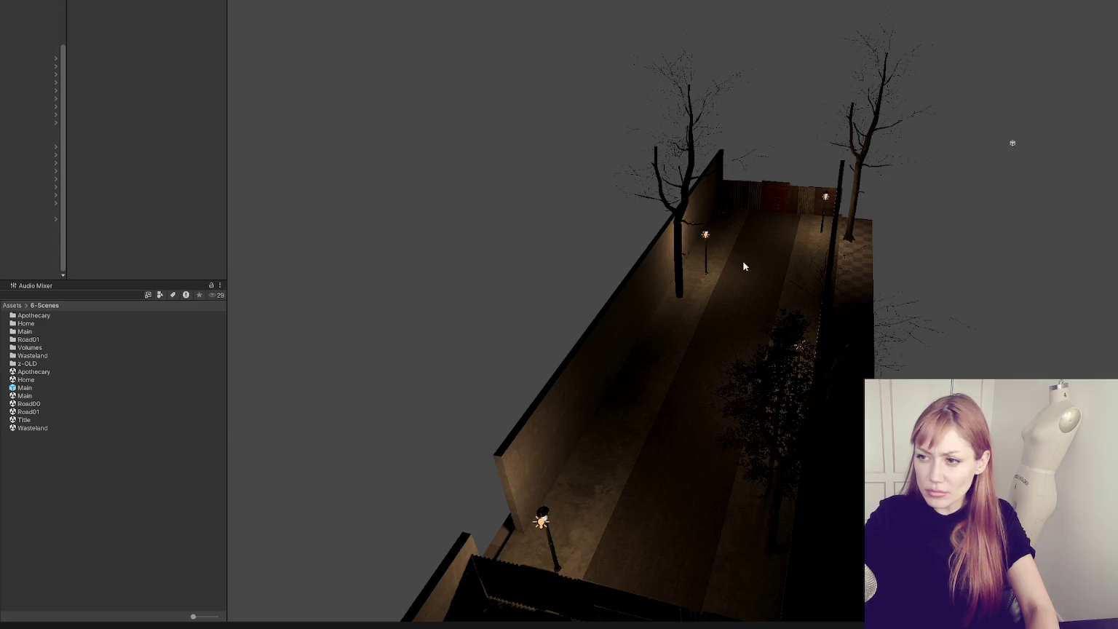
- Raise two selected streetlights slightly
click(706, 263)
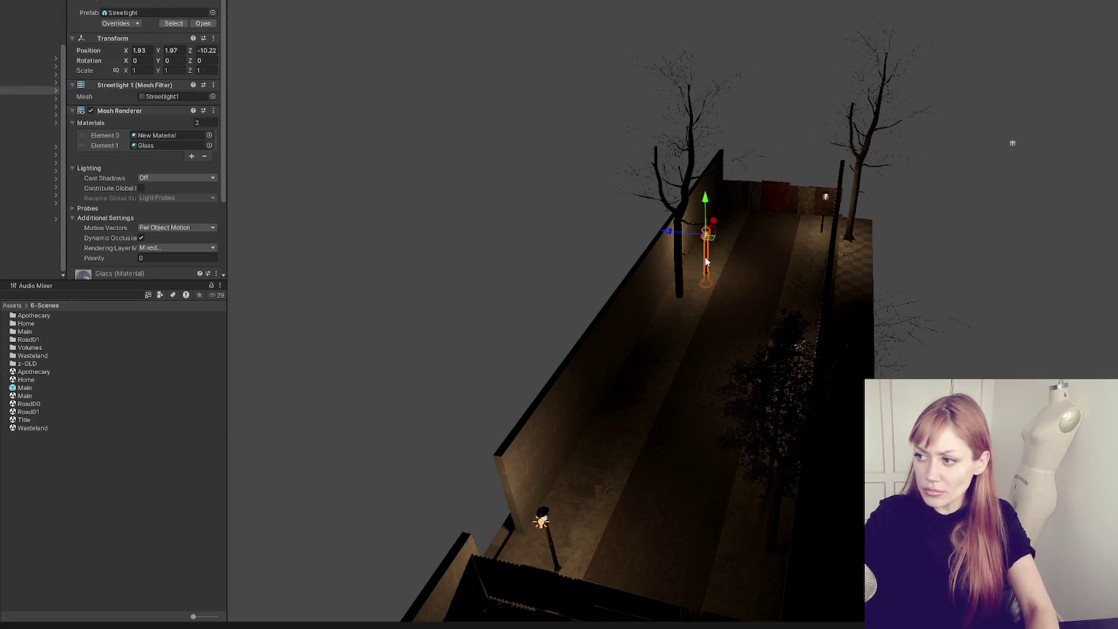
shift+click(540, 522)
scroll(619, 401, down, 3)
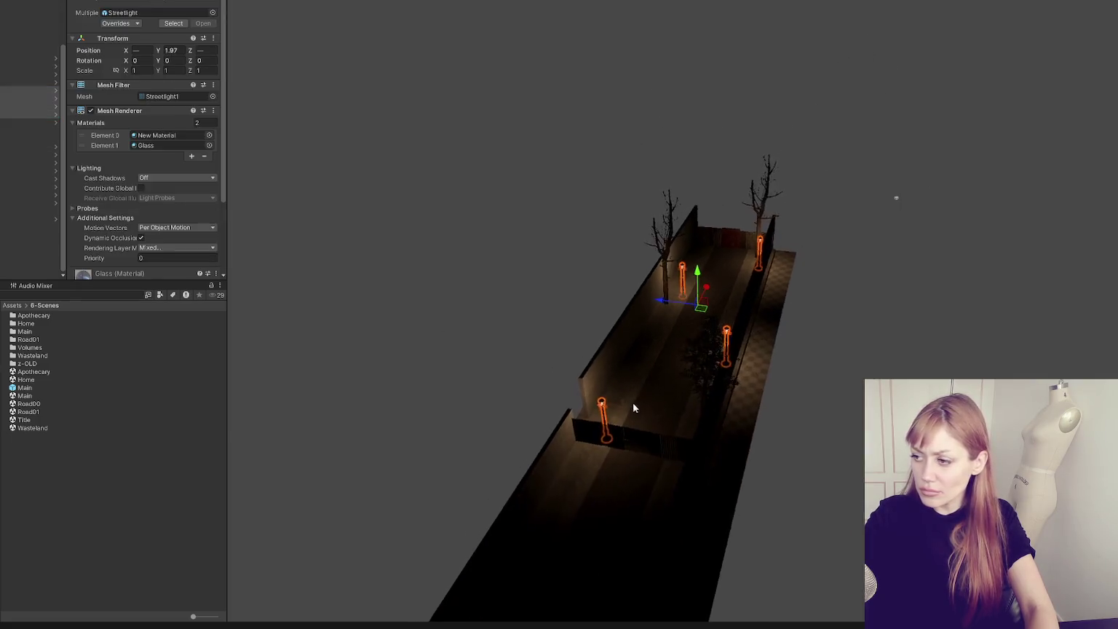
scroll(619, 401, up, 3)
drag(699, 291, 697, 258)
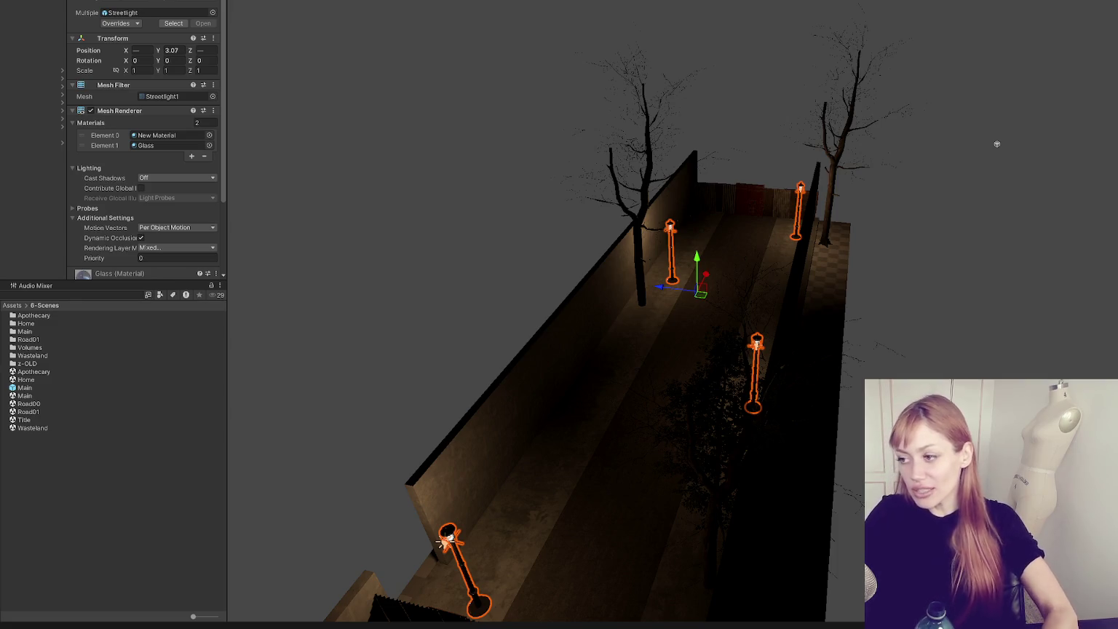
- Slide the boarding panel along the wall
mouse_move(614, 488)
mouse_down()
mouse_move(616, 425)
mouse_move(583, 501)
mouse_move(665, 309)
mouse_up()
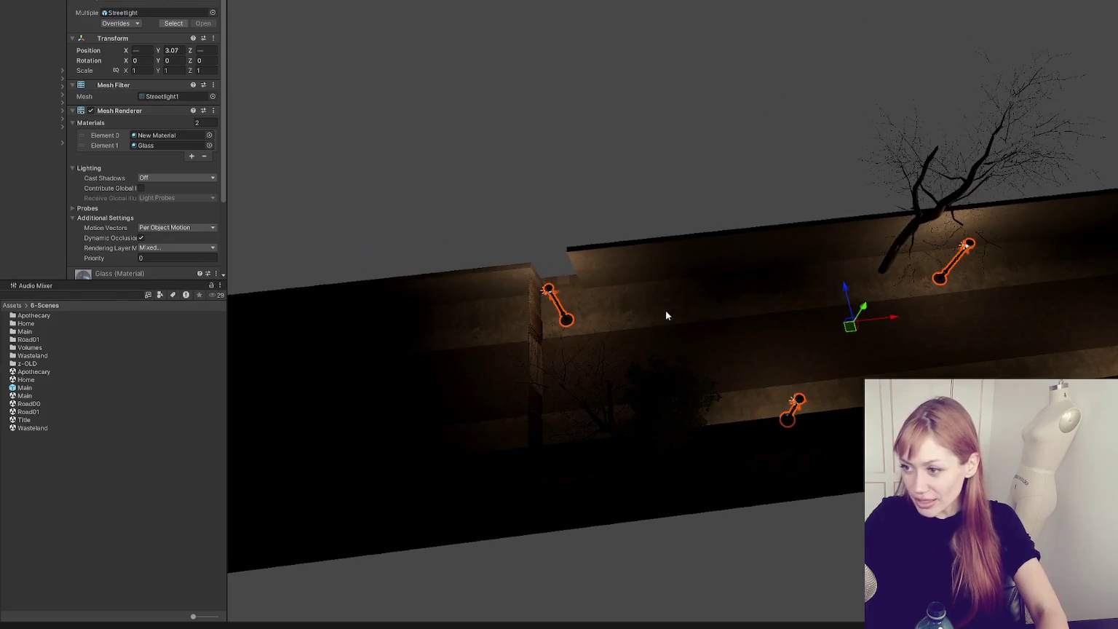
click(537, 334)
drag(496, 372, 439, 383)
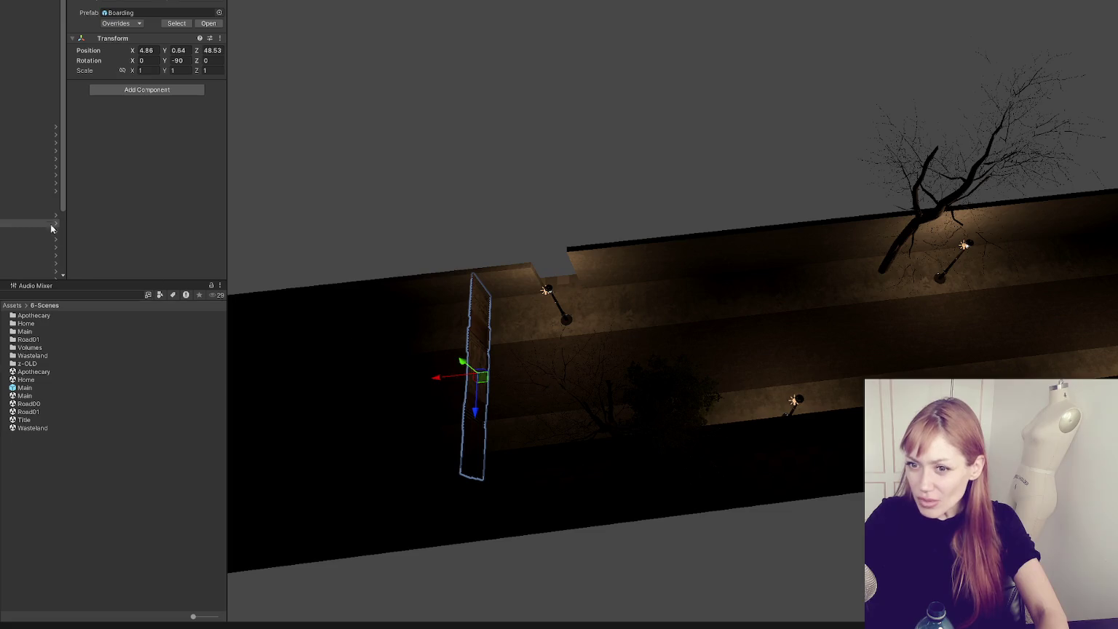
- Move the streetlight slightly further down the alley
click(567, 322)
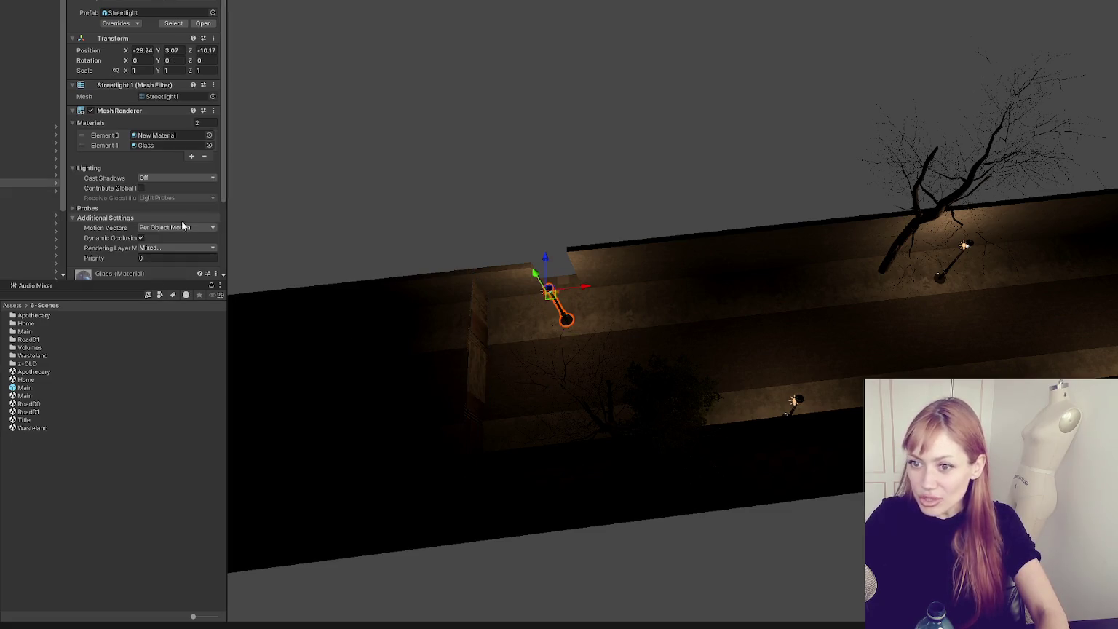
mouse_move(548, 293)
mouse_down()
mouse_move(392, 327)
mouse_move(747, 258)
mouse_move(486, 237)
mouse_up()
click(735, 262)
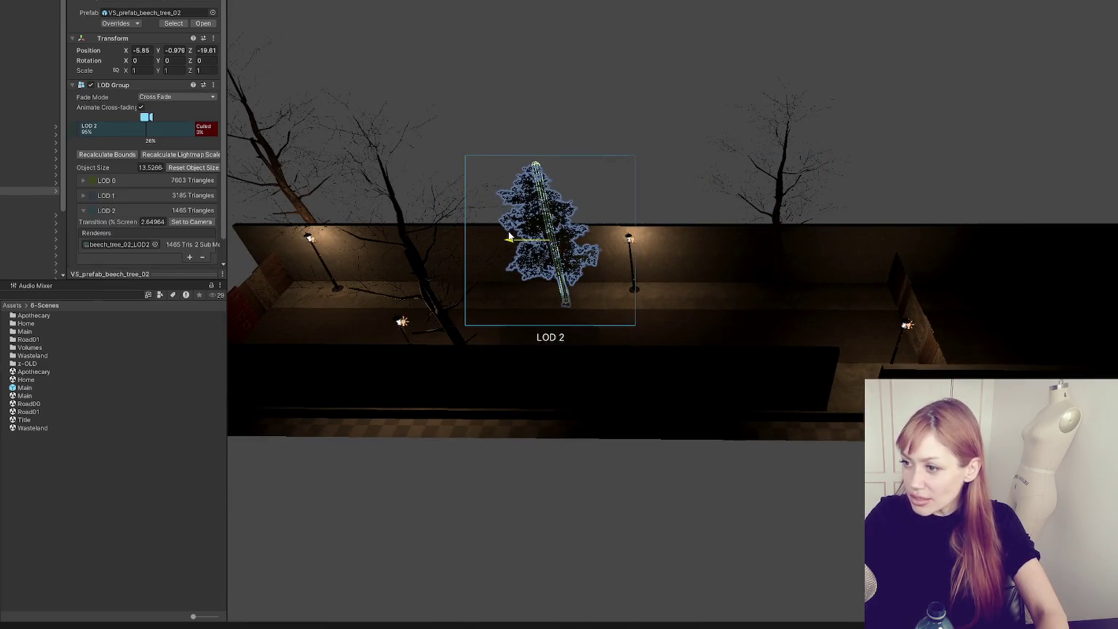
- Frame the first beech tree and lift it so it sits on the ground
click(498, 238)
key(f)
scroll(691, 310, up, 5)
scroll(691, 310, down, 3)
mouse_move(607, 255)
mouse_down()
mouse_move(517, 180)
mouse_move(474, 267)
mouse_move(445, 274)
mouse_up()
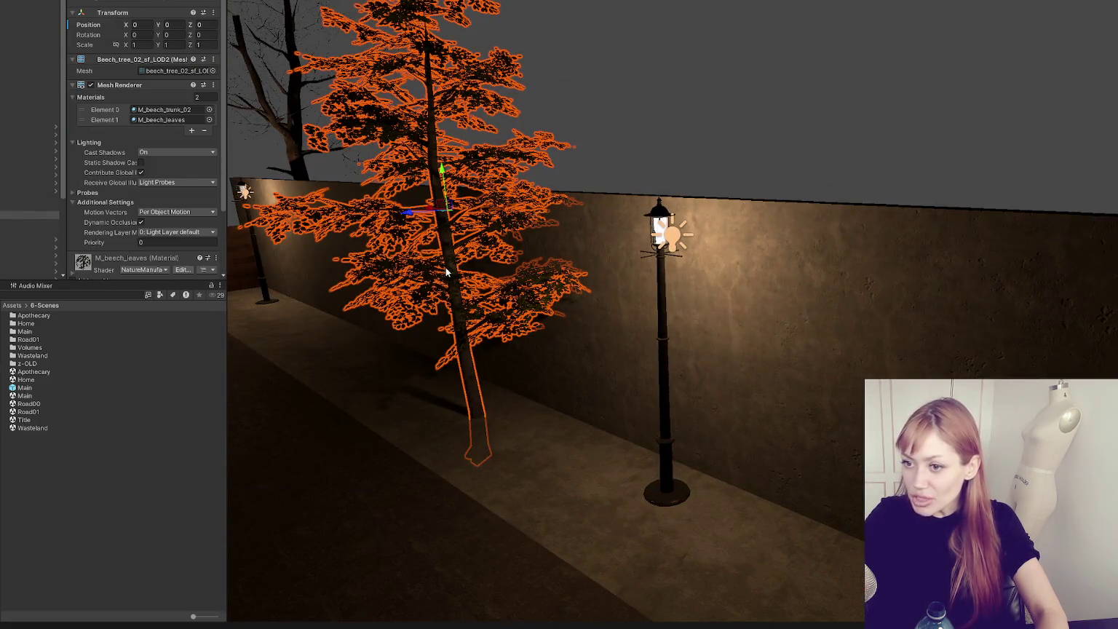
double_click(29, 191)
mouse_move(705, 277)
mouse_down()
mouse_move(712, 231)
mouse_move(976, 182)
mouse_move(777, 191)
mouse_move(655, 218)
mouse_up()
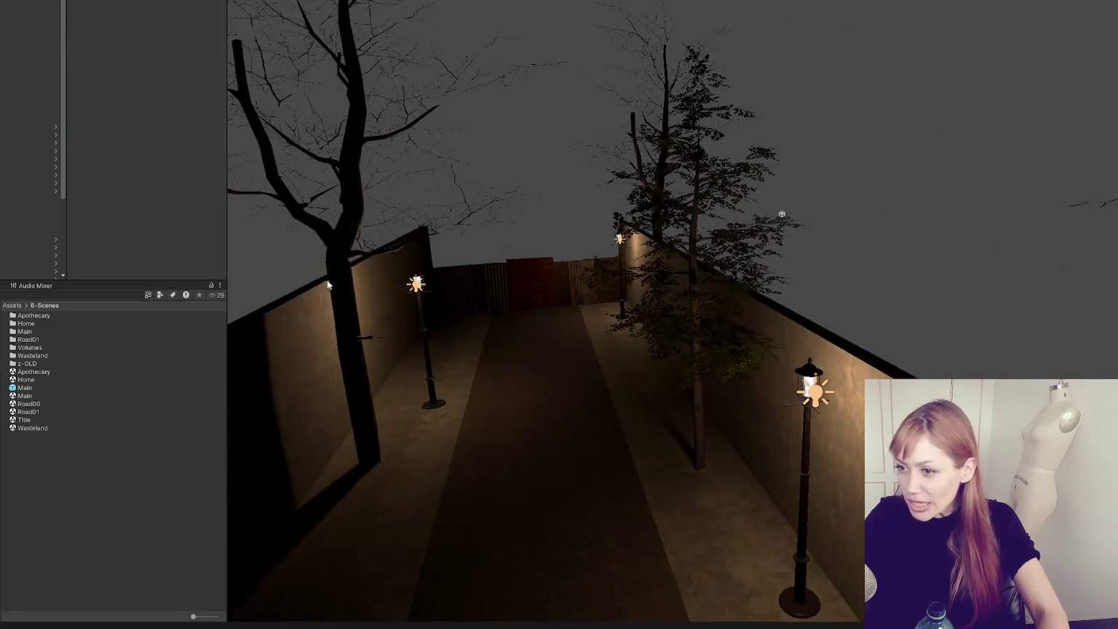
- Lift the second beech tree up to ground level, then pull back to an alley overview
click(375, 305)
key(f)
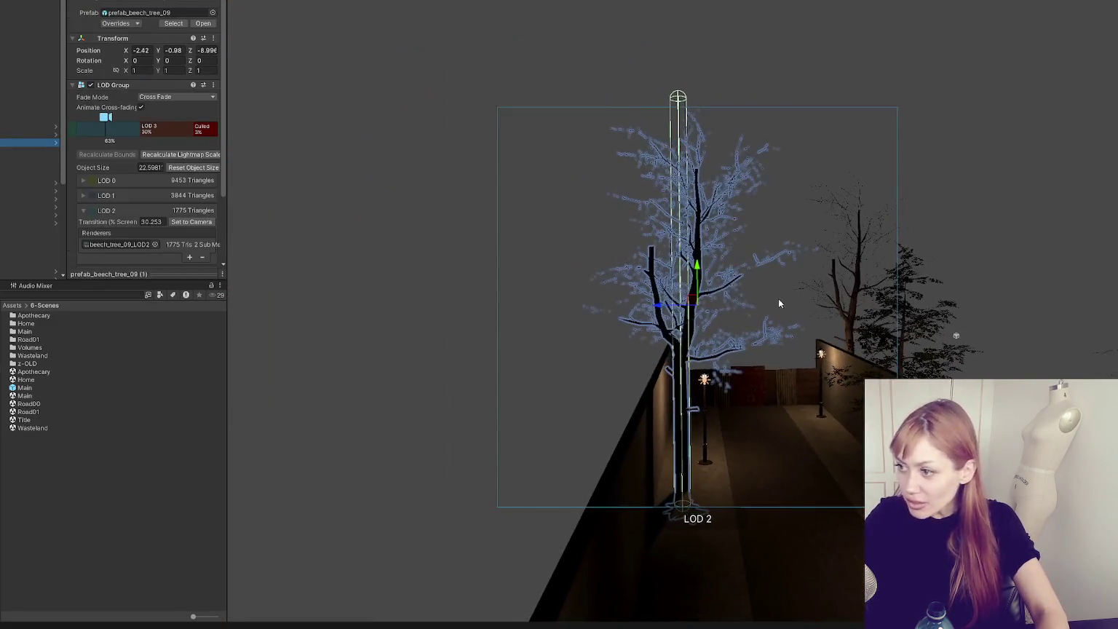
drag(704, 275, 699, 243)
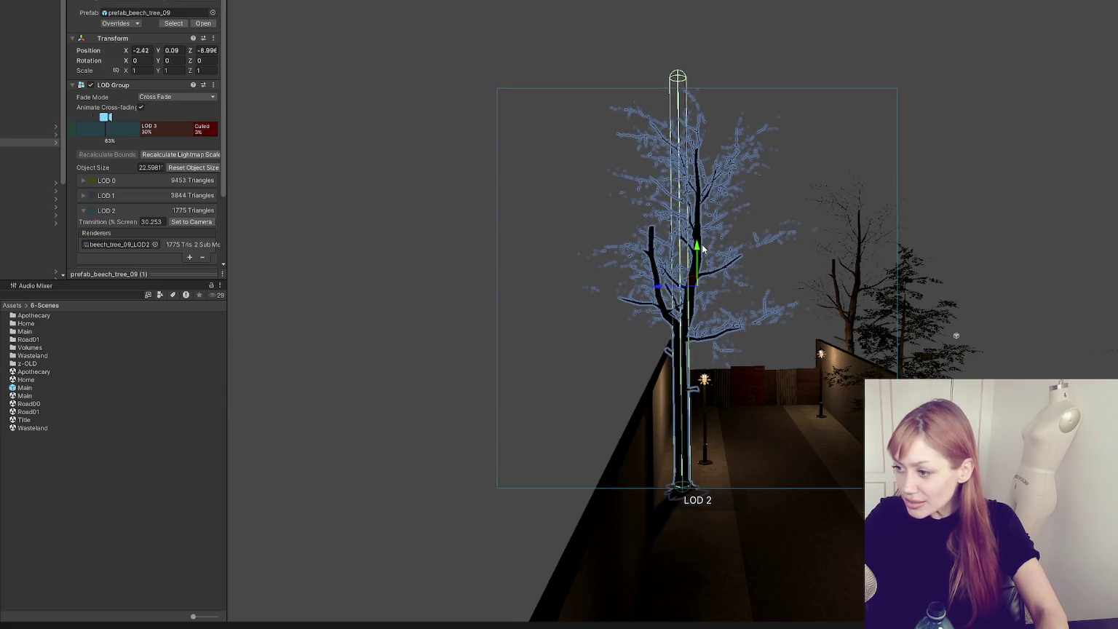
scroll(696, 260, up, 5)
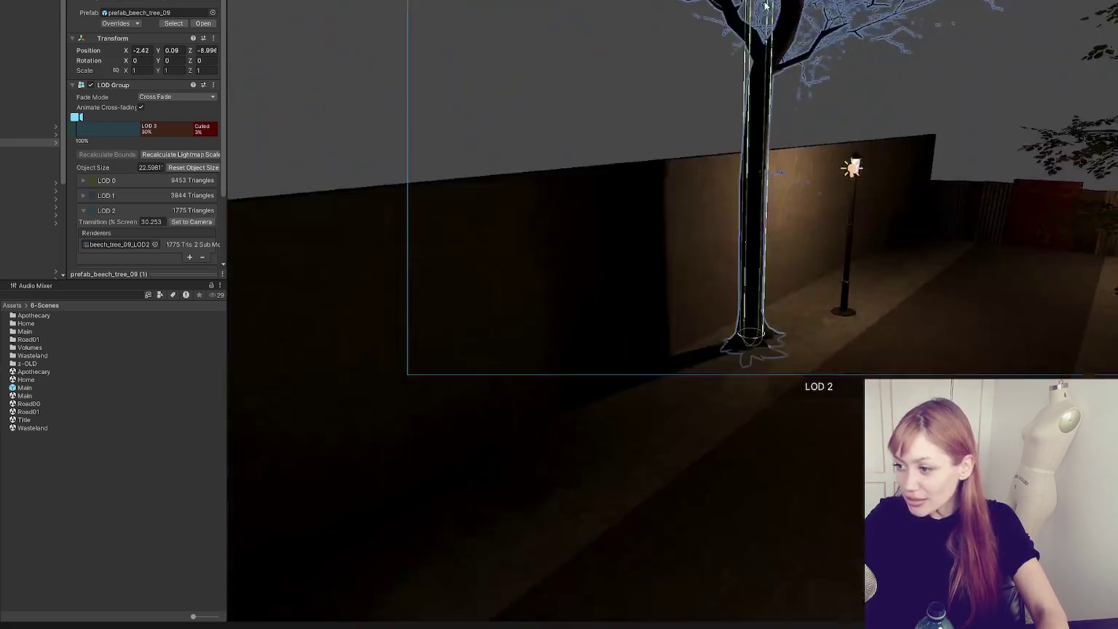
mouse_move(765, 6)
mouse_down()
mouse_move(545, 124)
mouse_move(649, 100)
mouse_move(475, 121)
mouse_up()
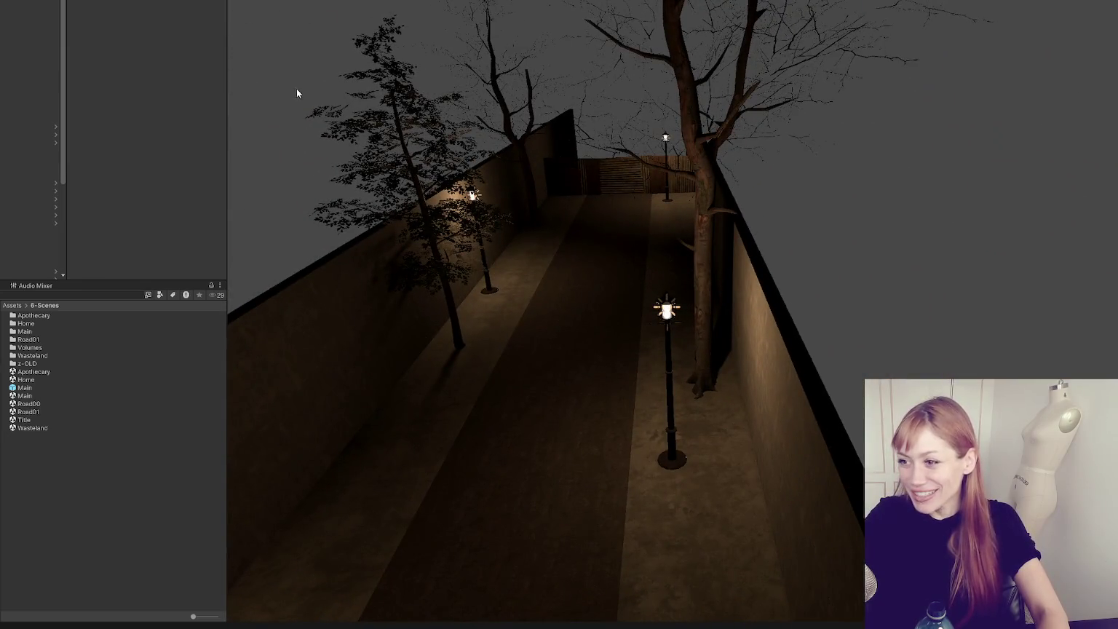
- Select the whole bare beech tree prefab and frame it from street level
click(507, 128)
key(f)
scroll(511, 174, up, 3)
drag(511, 175, 19, 213)
click(20, 212)
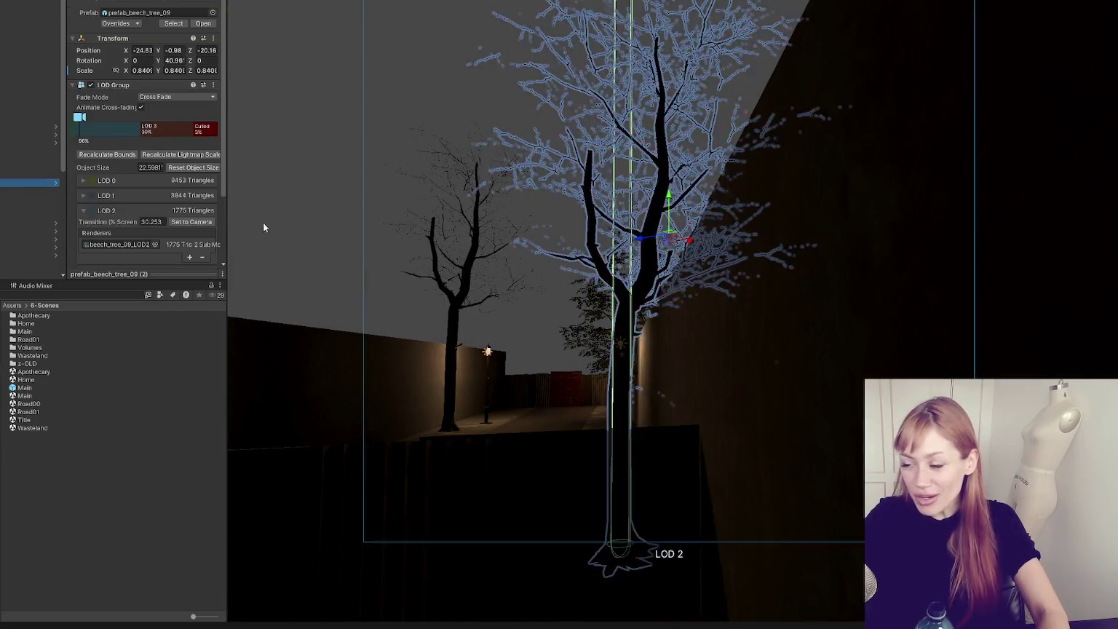
key(f)
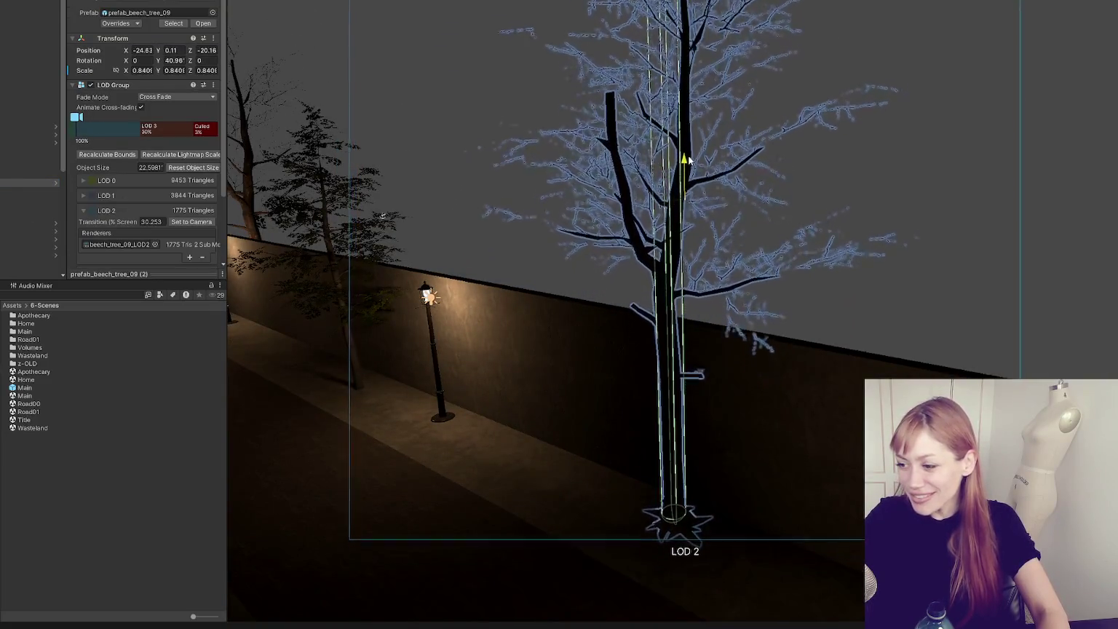
mouse_move(677, 205)
mouse_down()
mouse_move(995, 253)
mouse_move(664, 325)
mouse_up()
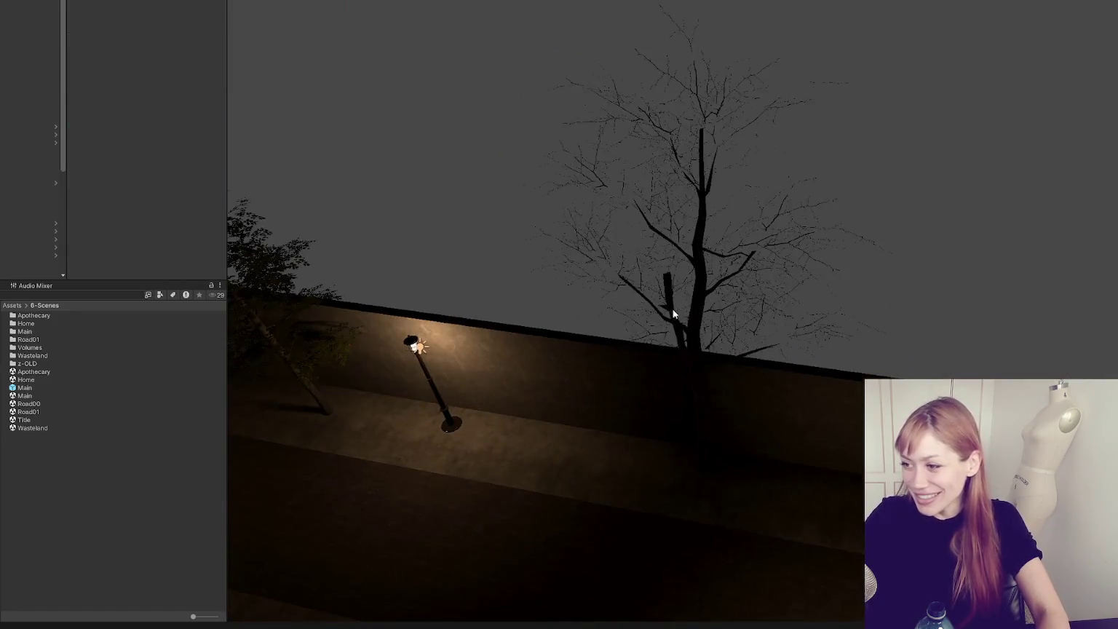
click(664, 325)
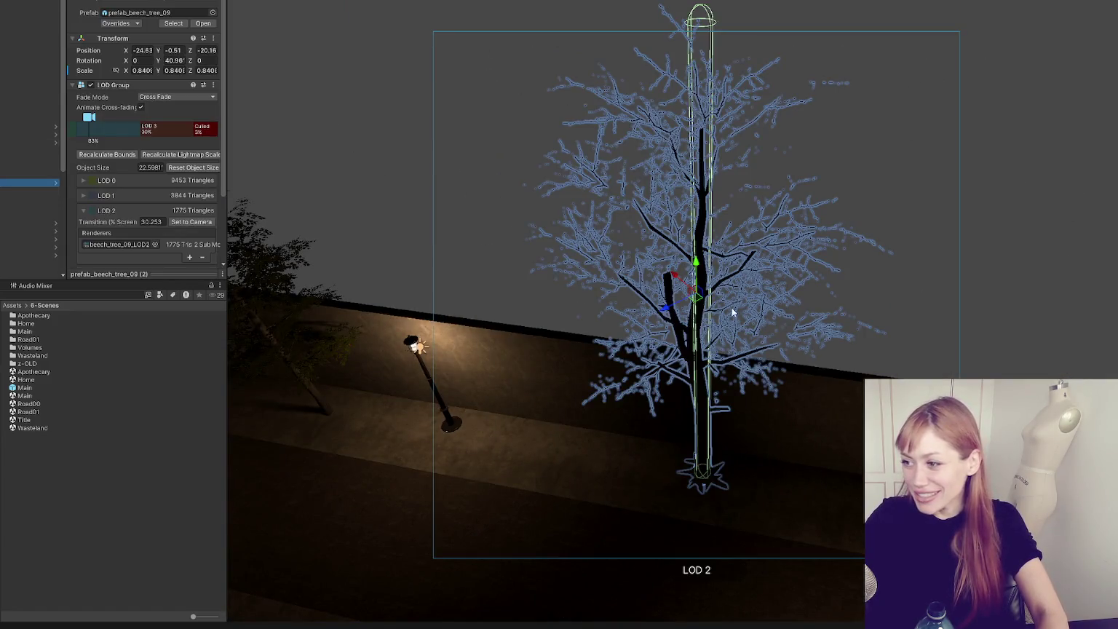
- Move beech tree_09 beside the streetlight and raise it to X -20.12, Y 0.14, Z -19.51
mouse_move(669, 309)
mouse_down()
mouse_move(600, 277)
mouse_move(553, 302)
mouse_up()
key(f)
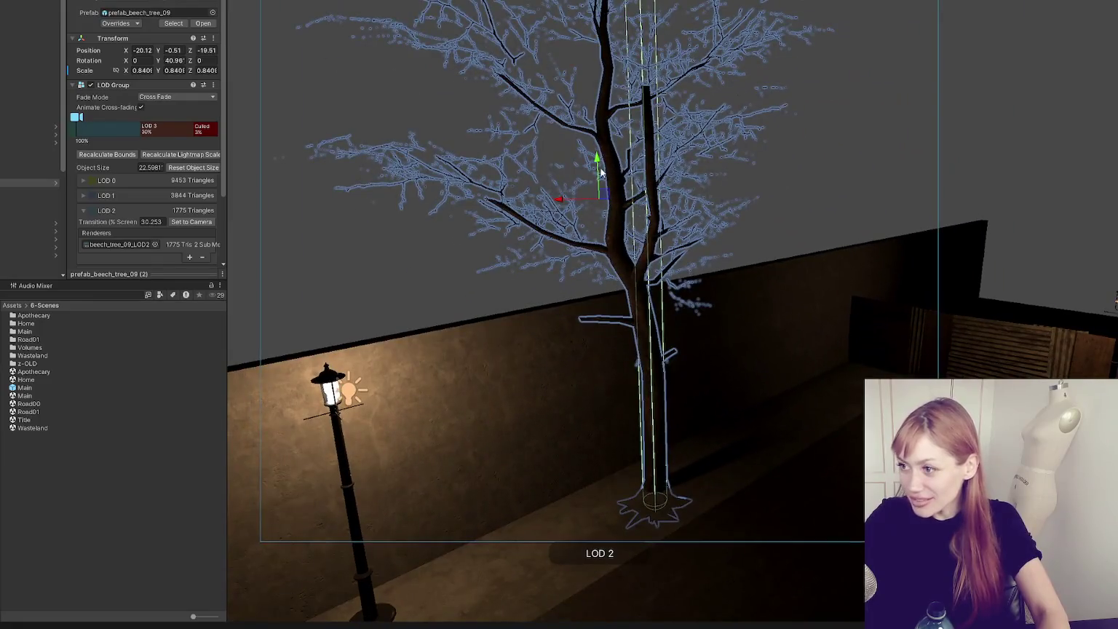
drag(603, 173, 614, 141)
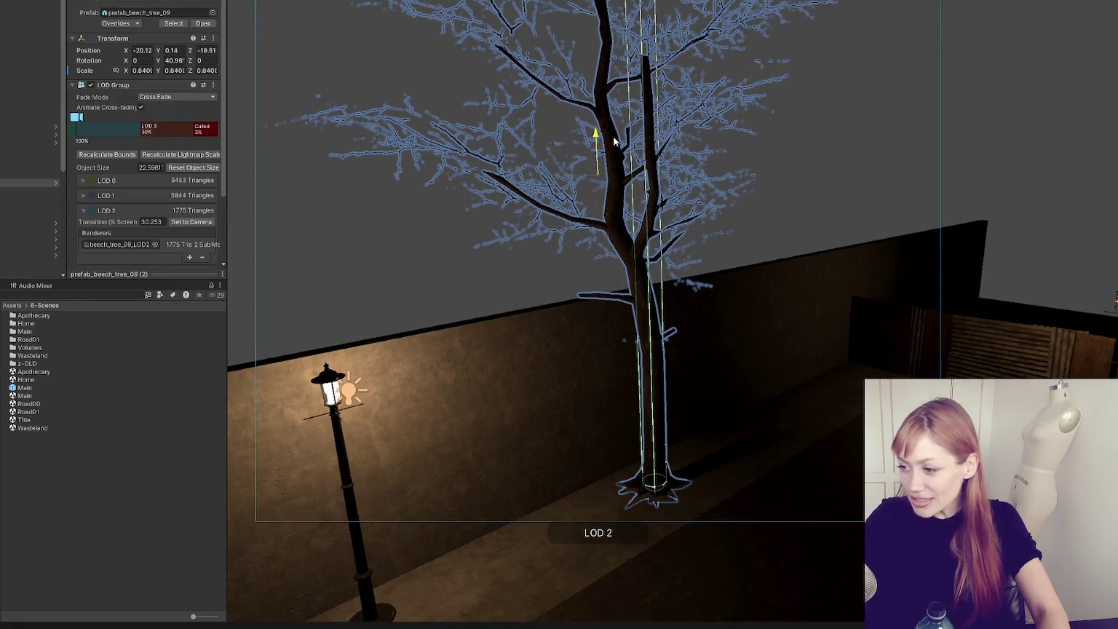
- Select the nearby streetlight objects in the Hierarchy
click(401, 182)
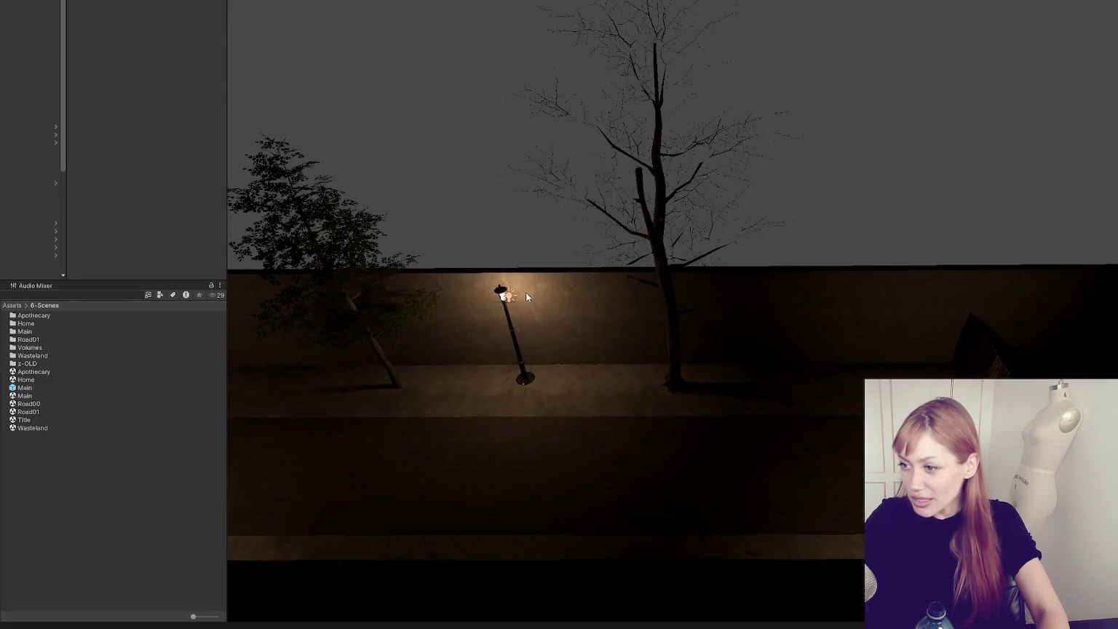
click(510, 298)
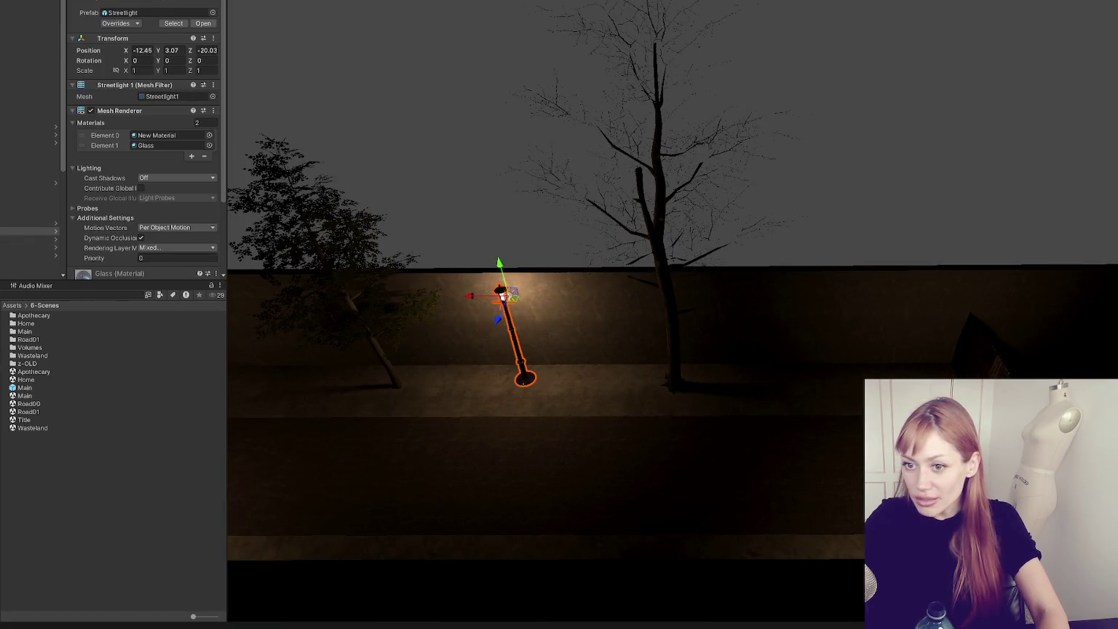
click(29, 232)
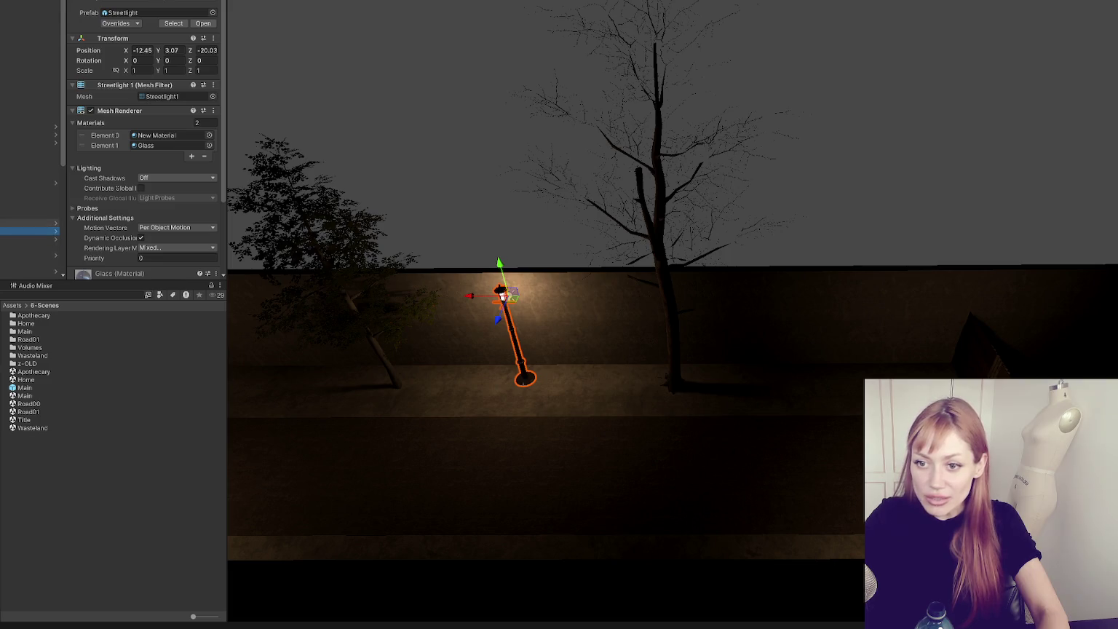
click(30, 120)
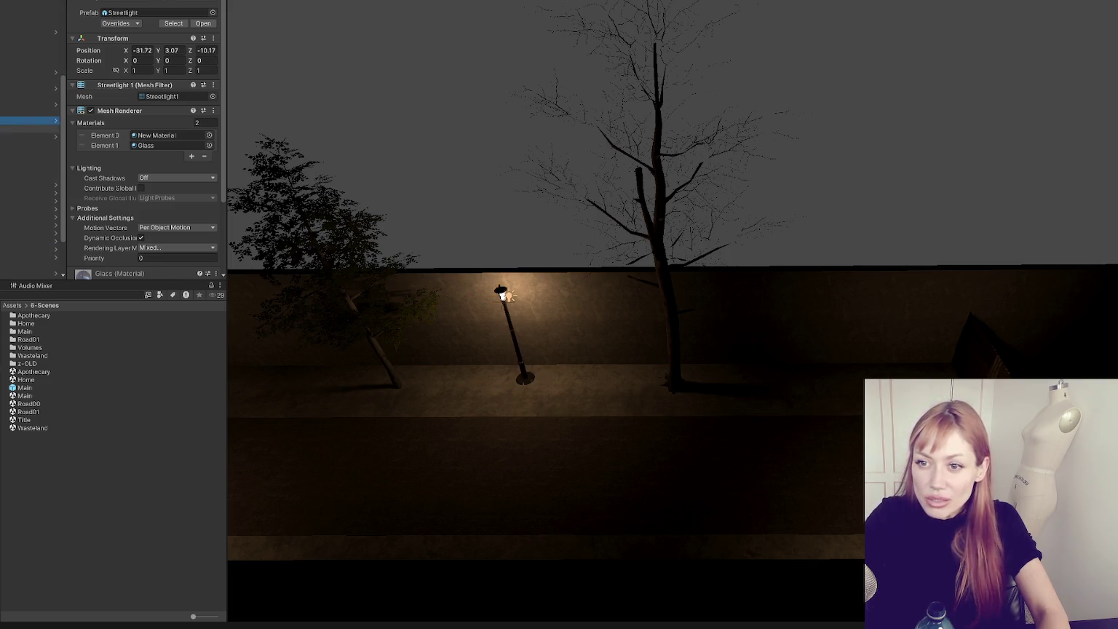
- Select the four lamp point lights and move them together
click(29, 128)
shift+click(29, 80)
key(f)
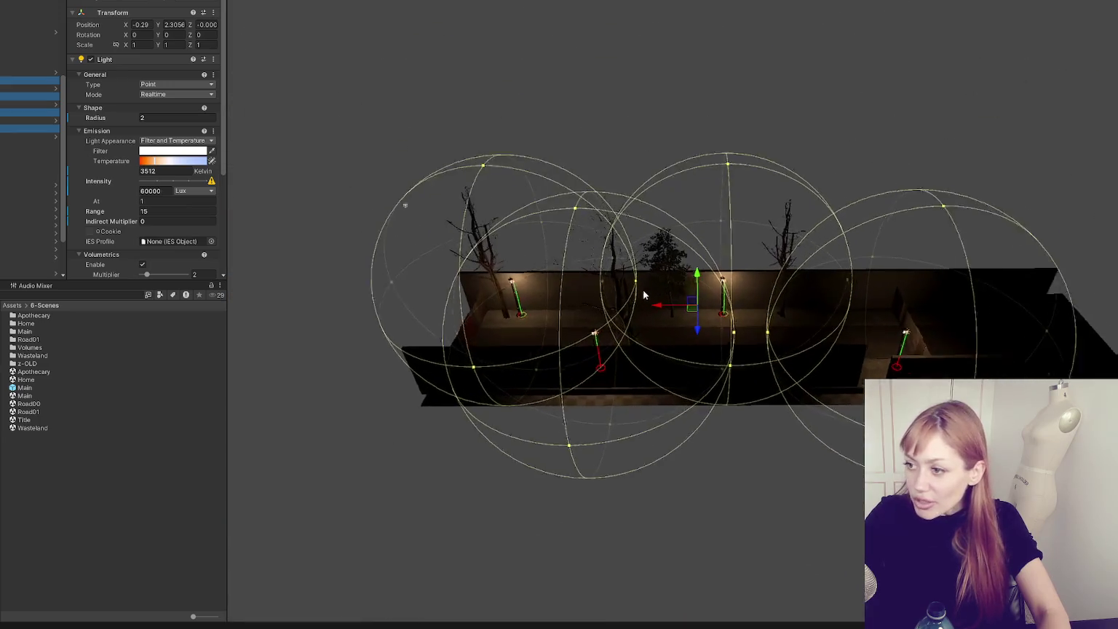
scroll(643, 293, up, 5)
drag(692, 306, 659, 309)
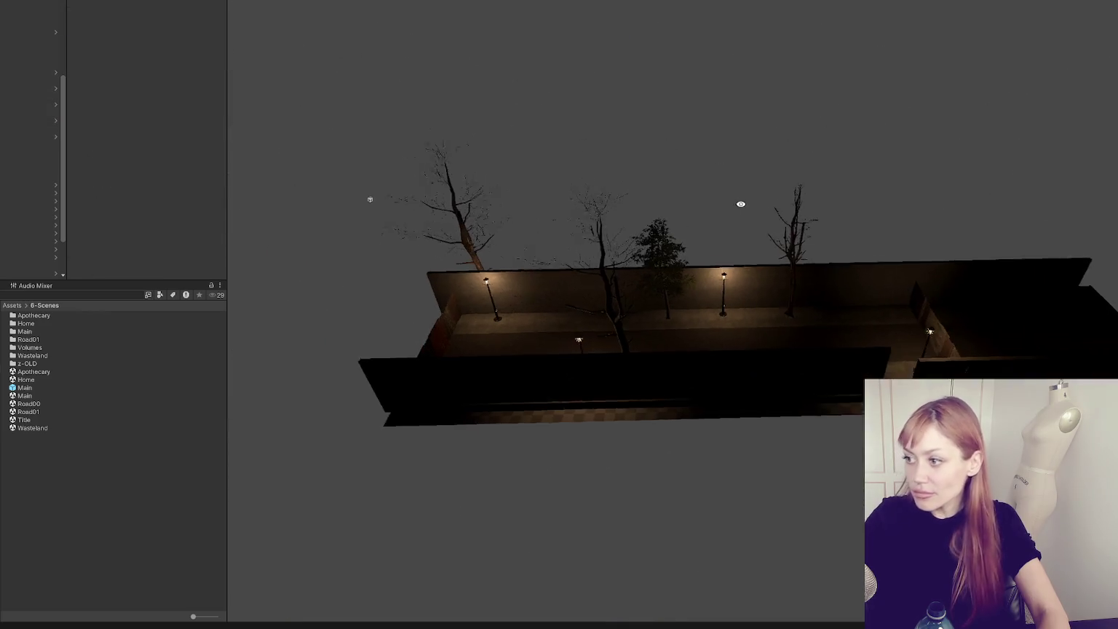
- Orbit to a top-down view along the whole alley
mouse_move(741, 204)
mouse_down()
mouse_move(657, 219)
mouse_move(557, 295)
mouse_move(663, 275)
mouse_up()
scroll(562, 298, up, 3)
scroll(595, 310, up, 2)
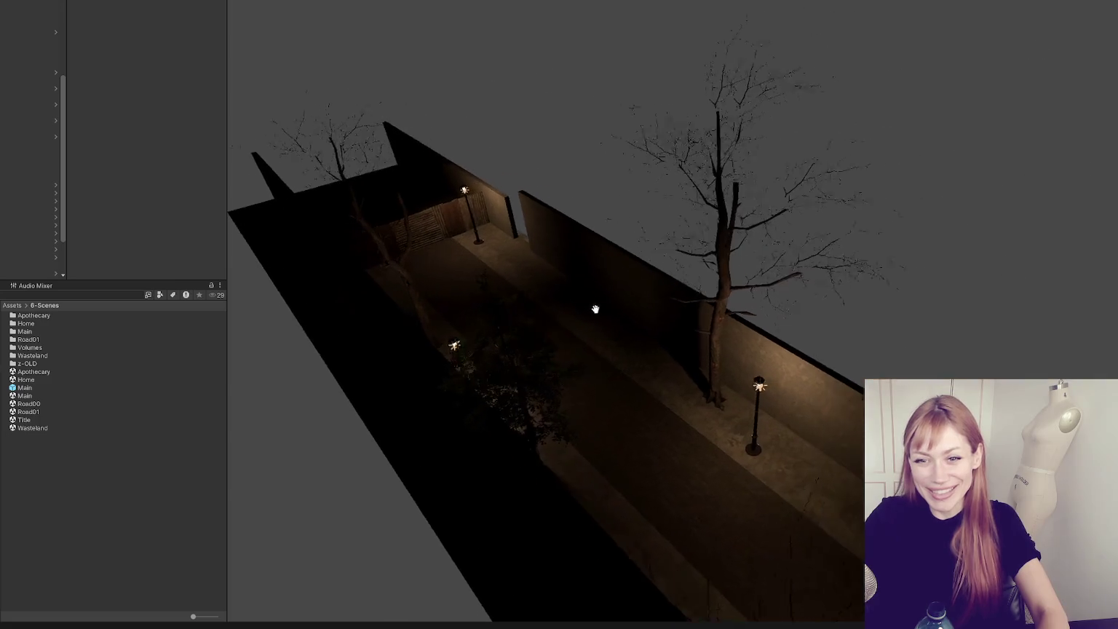
drag(596, 309, 654, 296)
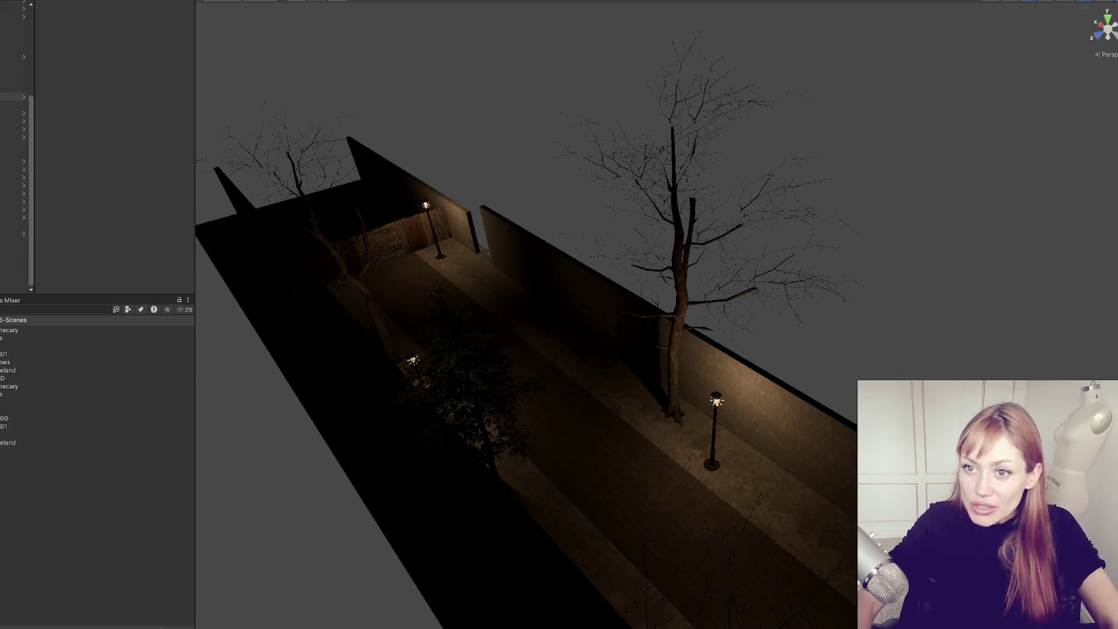
click(716, 399)
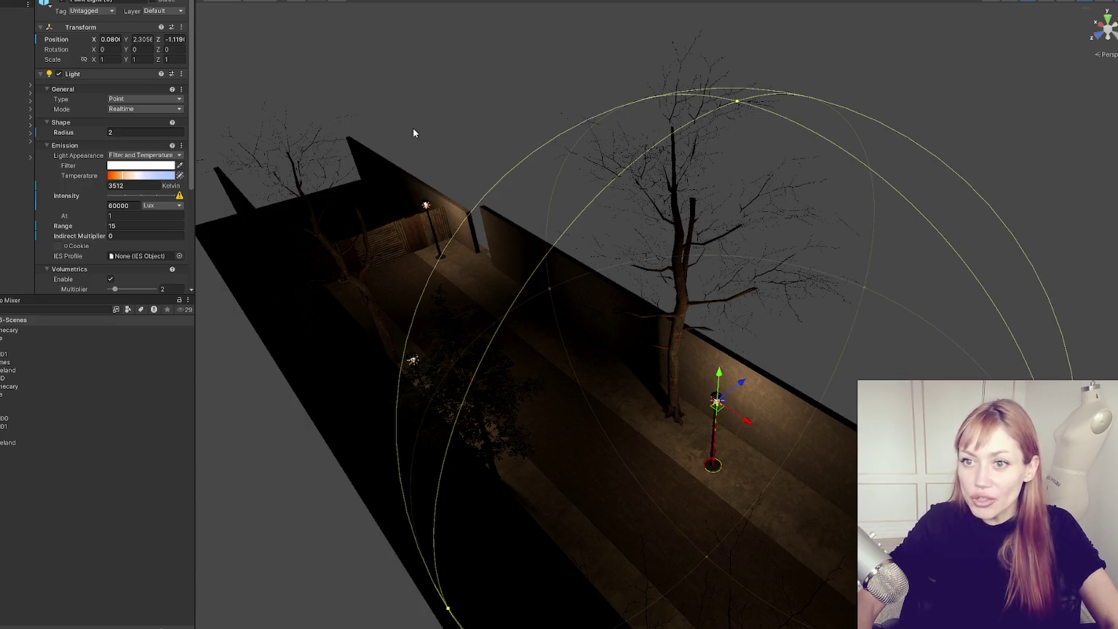
click(584, 159)
drag(584, 160, 663, 202)
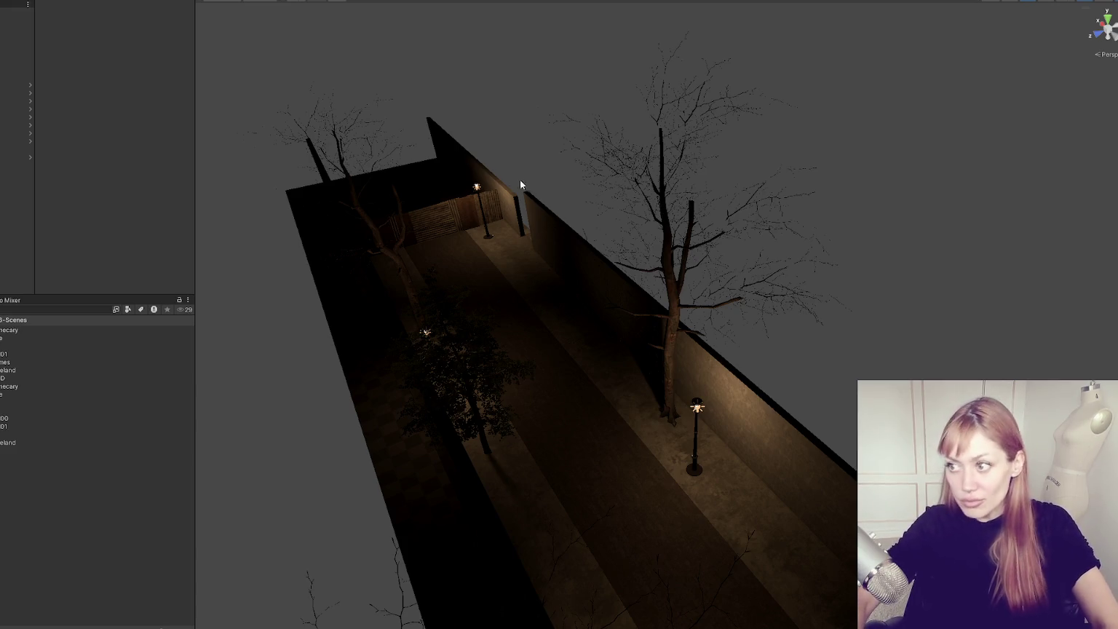
- Raise the concrete wall cube higher along its Y axis
click(518, 211)
key(f)
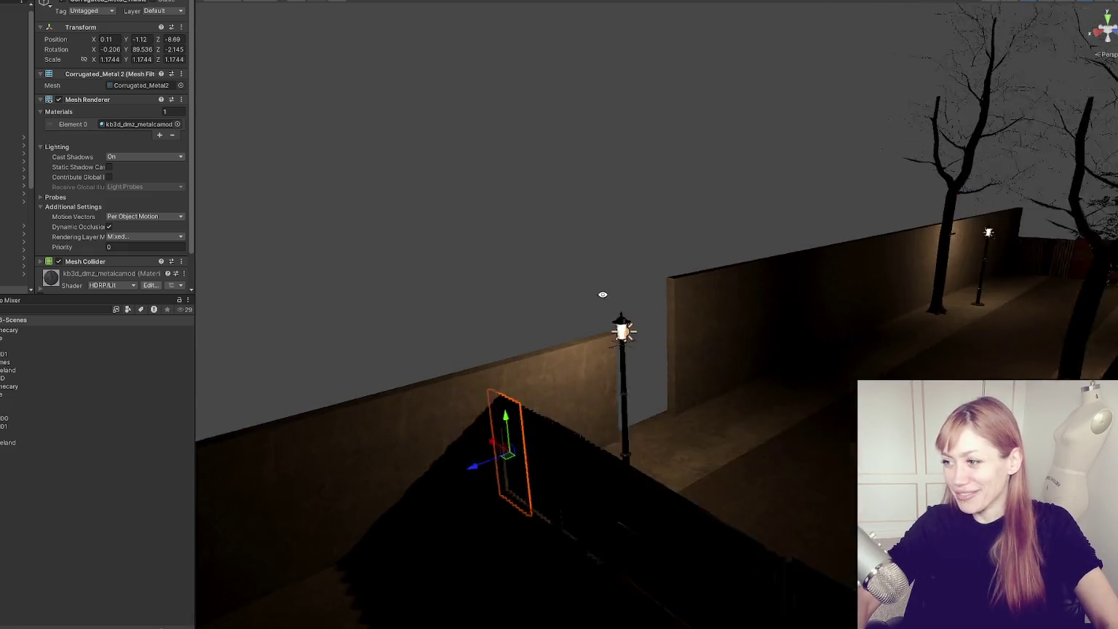
click(575, 364)
key(f)
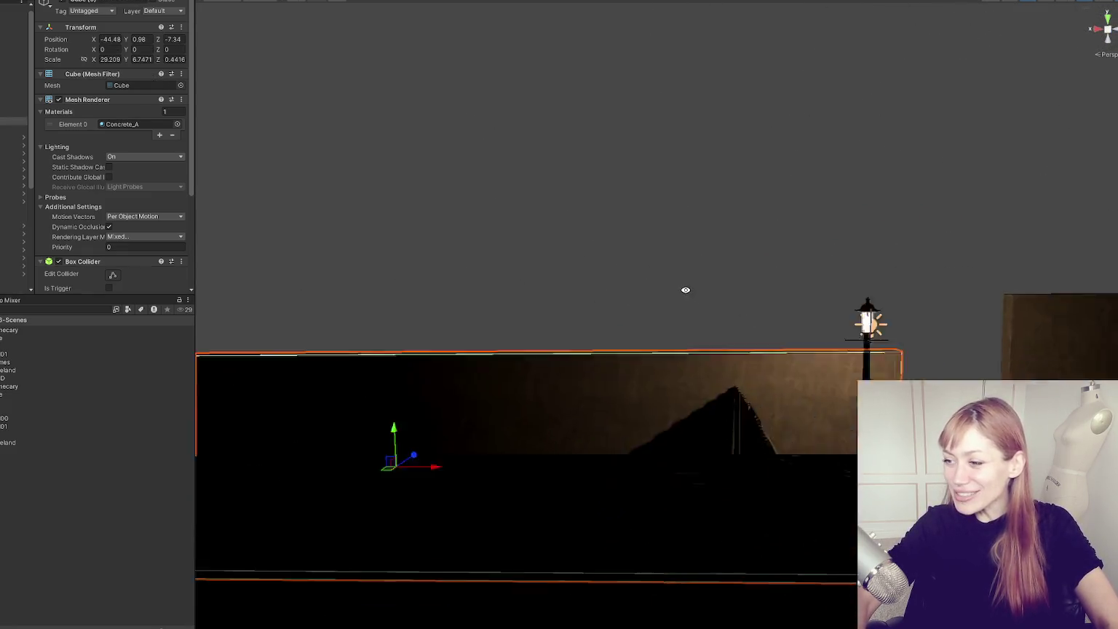
drag(685, 290, 693, 314)
drag(391, 501, 419, 449)
scroll(755, 307, down, 10)
mouse_move(679, 257)
mouse_down()
mouse_move(599, 284)
mouse_move(584, 330)
mouse_up()
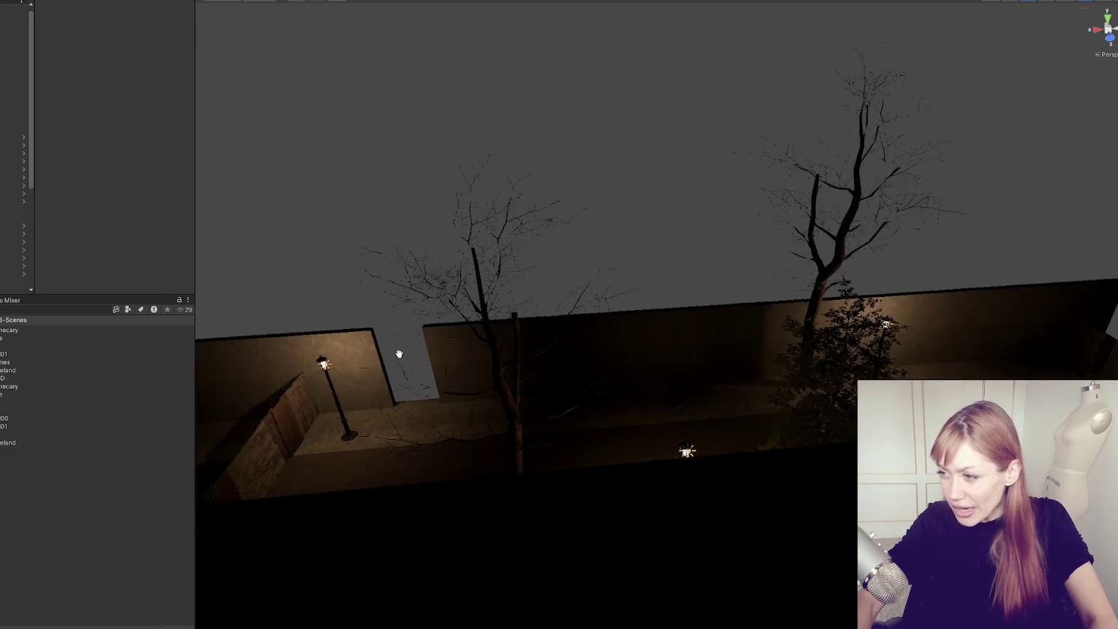
- Slide the other Concrete_A wall cube right and rescale it to X 40.589
click(685, 352)
click(806, 374)
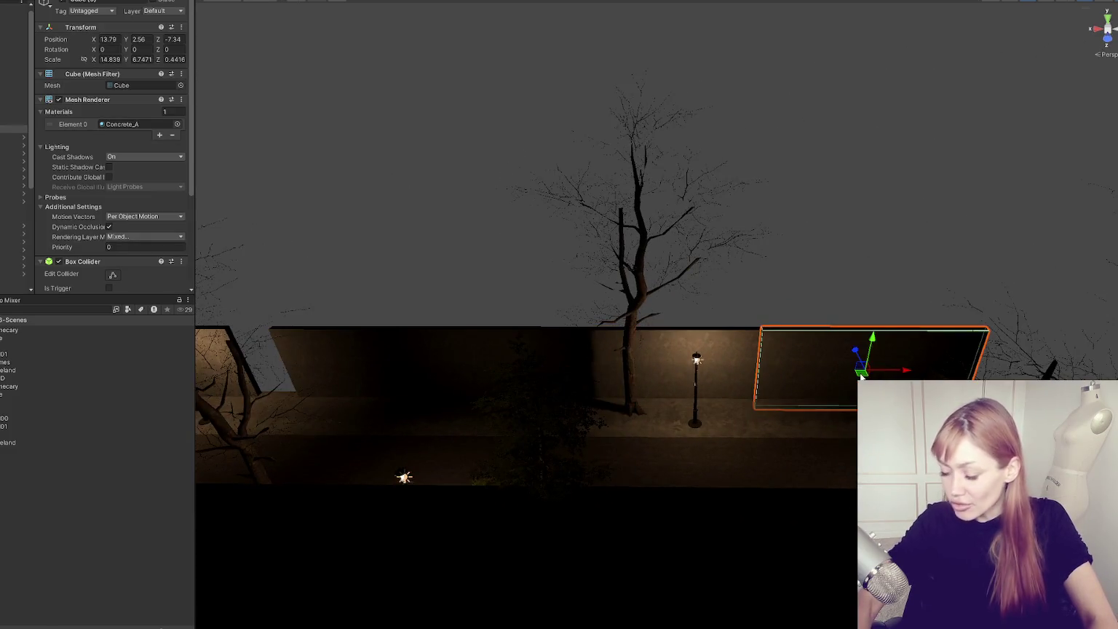
click(860, 377)
click(480, 336)
drag(553, 371, 658, 372)
click(645, 370)
click(653, 376)
key(r)
click(657, 374)
click(658, 374)
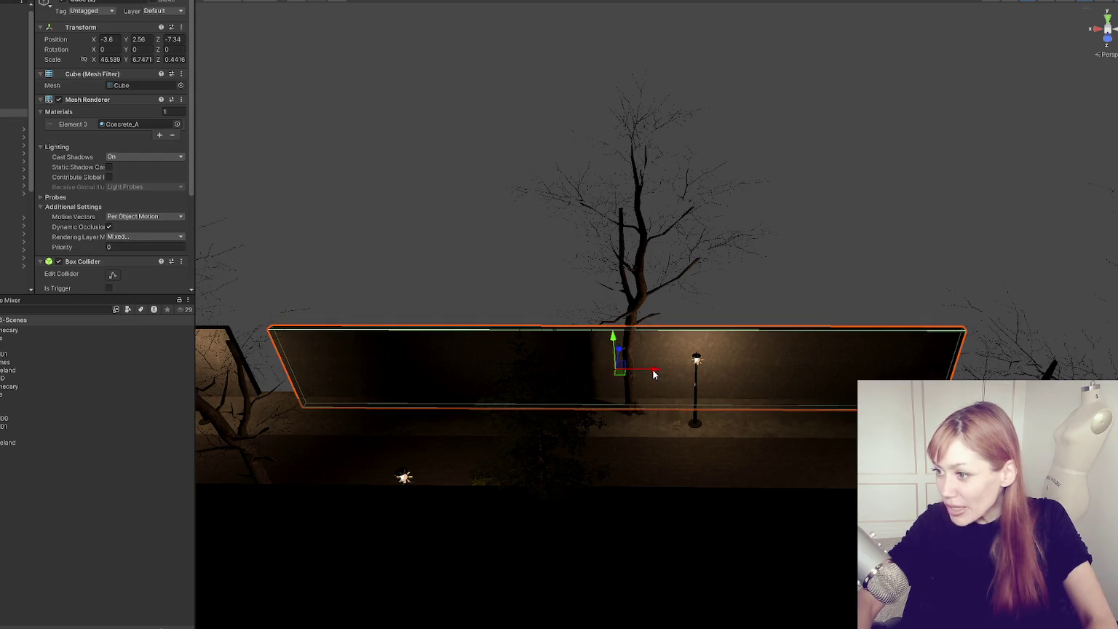
- Deselect the wall, orbit to a high angled view and select the alley terrain
click(824, 222)
mouse_move(823, 222)
mouse_down()
mouse_move(706, 275)
mouse_move(618, 254)
mouse_move(689, 226)
mouse_move(581, 237)
mouse_move(825, 307)
mouse_move(773, 271)
mouse_move(836, 372)
mouse_move(690, 460)
mouse_move(604, 287)
mouse_move(592, 186)
mouse_move(599, 273)
mouse_move(629, 257)
mouse_move(620, 261)
mouse_up()
click(773, 271)
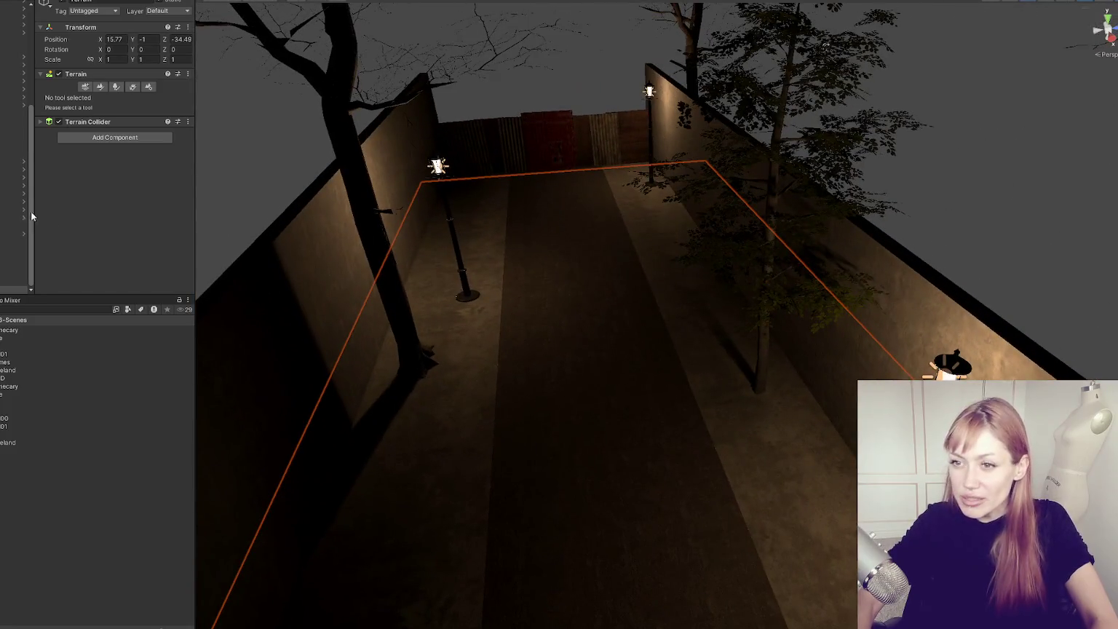
- Choose Raise or Lower Terrain with an enlarged brush and expand its size and strength settings
click(85, 86)
click(101, 87)
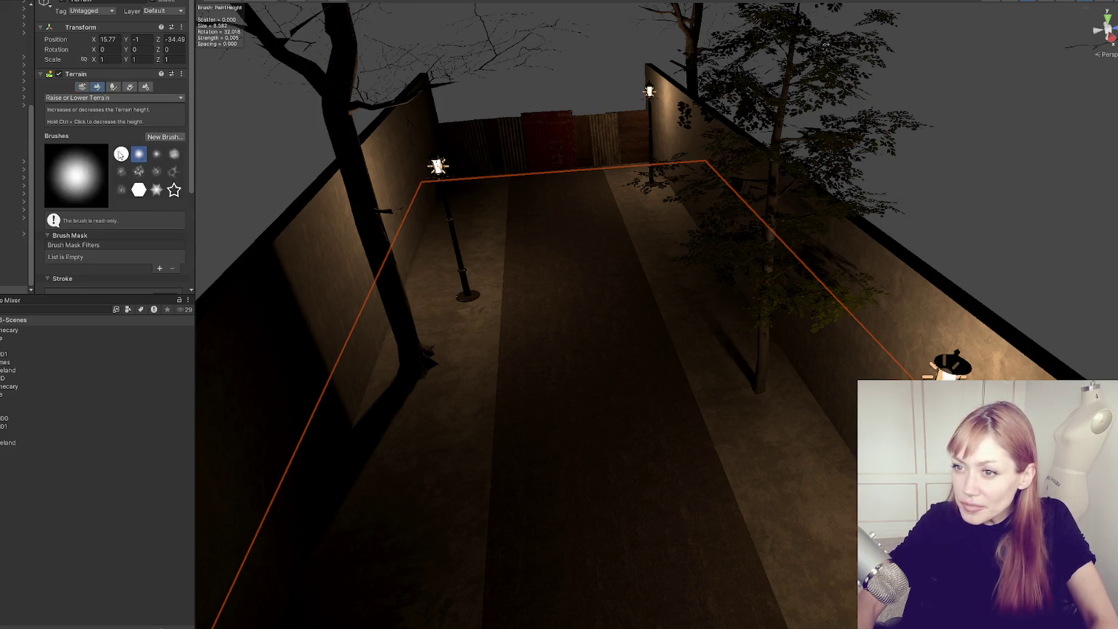
key(bracketright)
key(bracketright)
key(bracketright)
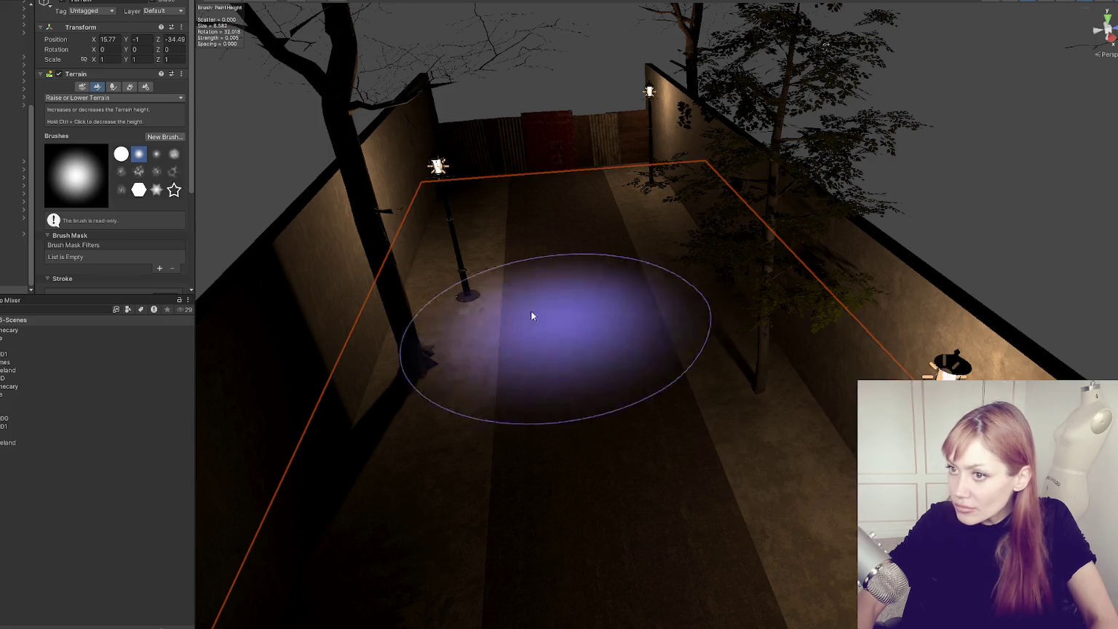
scroll(98, 172, down, 5)
click(64, 215)
click(69, 187)
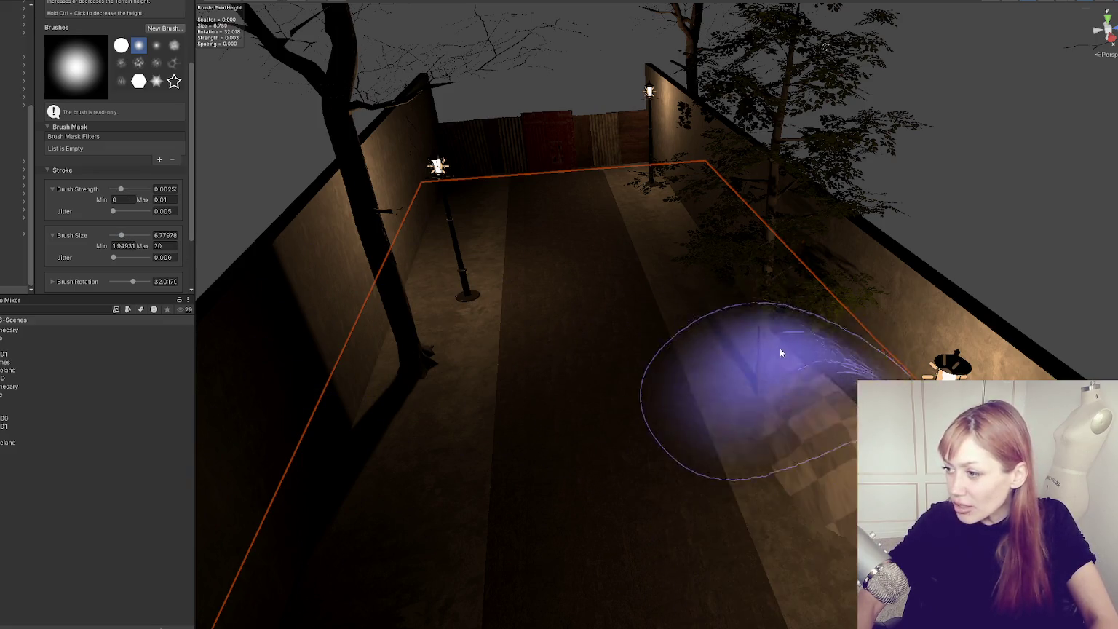
scroll(756, 312, down, 5)
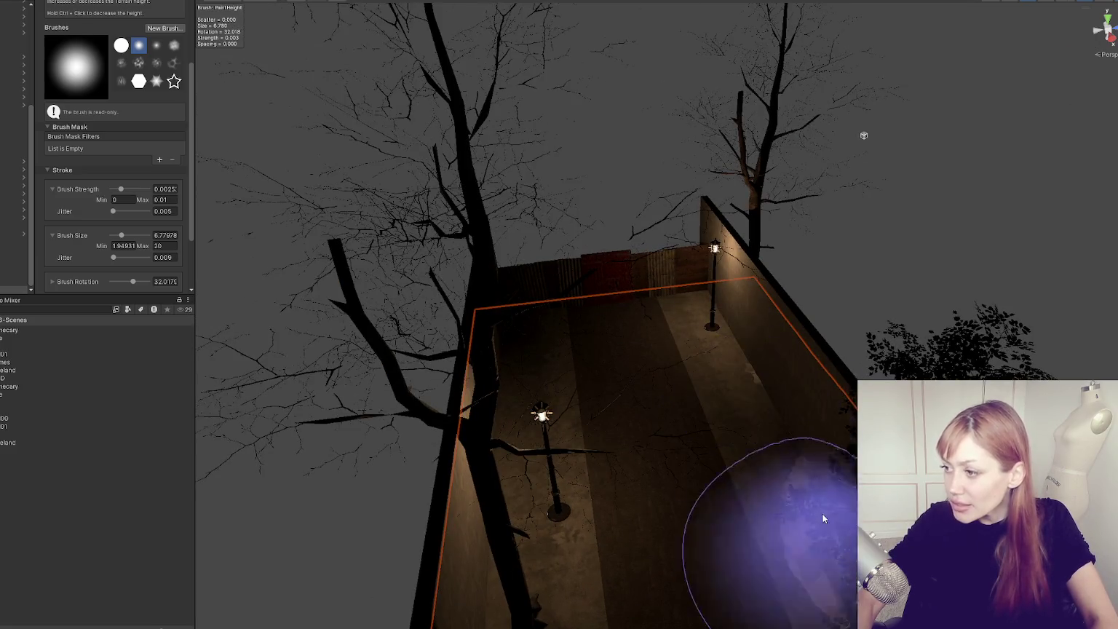
- Paint a snow bank along the right-hand wall up to the lamp base
click(707, 324)
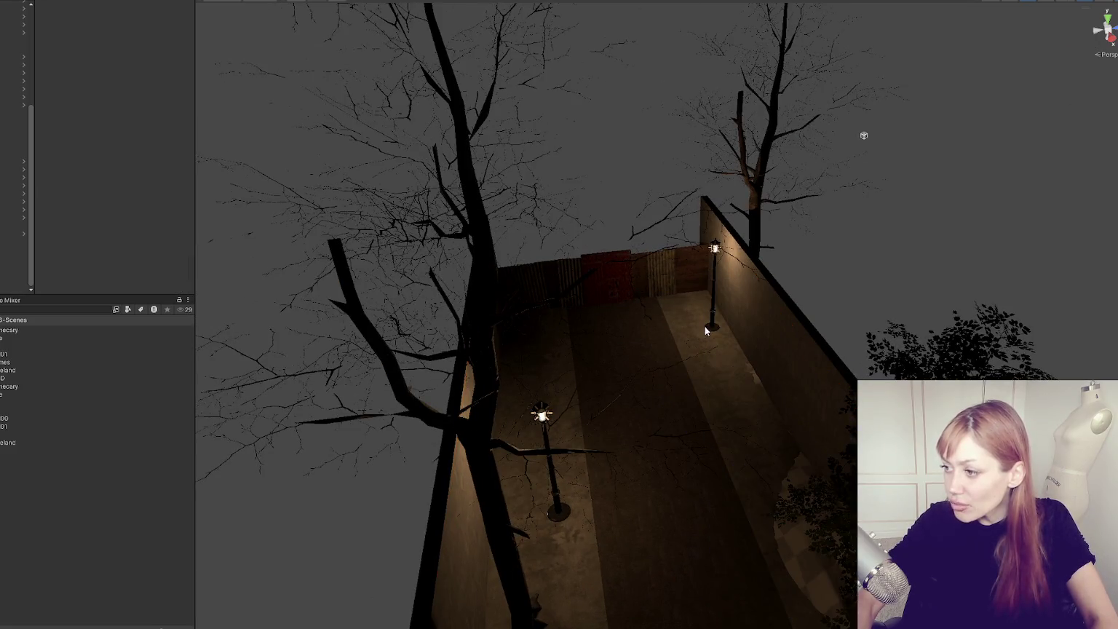
click(1023, 348)
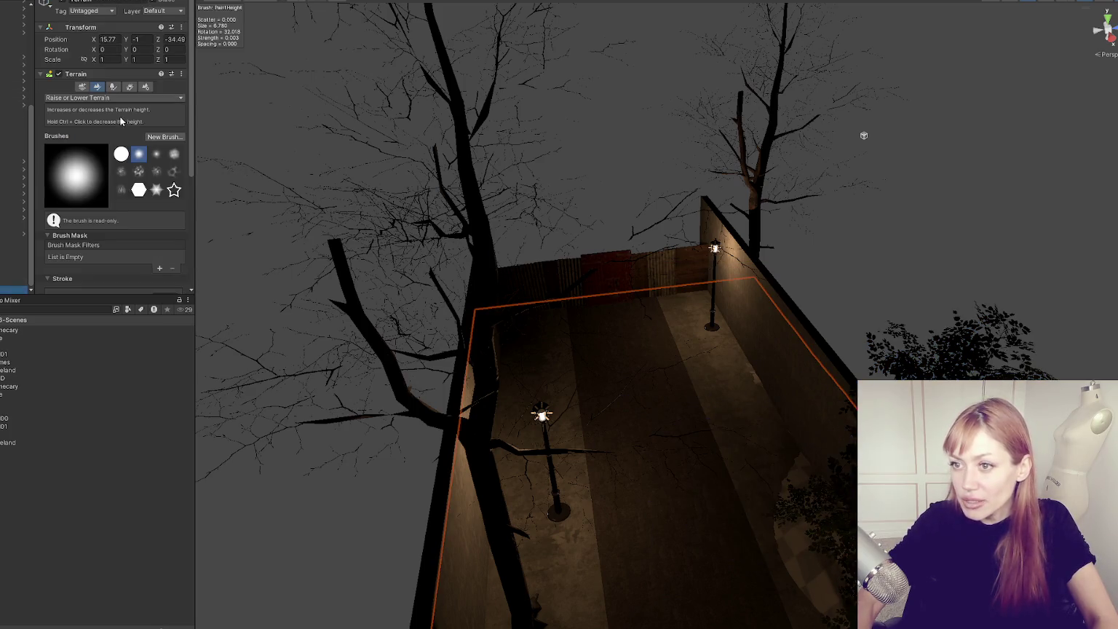
drag(752, 389, 748, 362)
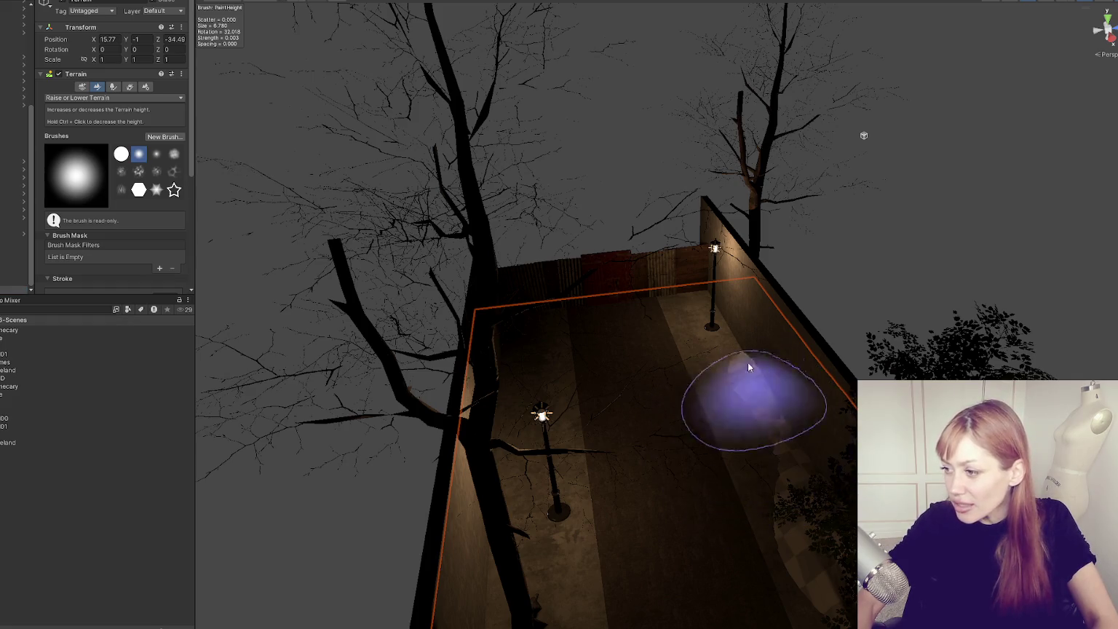
mouse_move(706, 319)
mouse_down()
mouse_move(703, 297)
mouse_move(730, 346)
mouse_move(707, 325)
mouse_move(704, 292)
mouse_move(699, 437)
mouse_up()
- Orbit down onto the alley and toggle scene lighting off
mouse_move(702, 260)
mouse_down()
mouse_move(611, 257)
mouse_move(552, 280)
mouse_move(599, 245)
mouse_move(585, 270)
mouse_move(586, 304)
mouse_move(505, 367)
mouse_up()
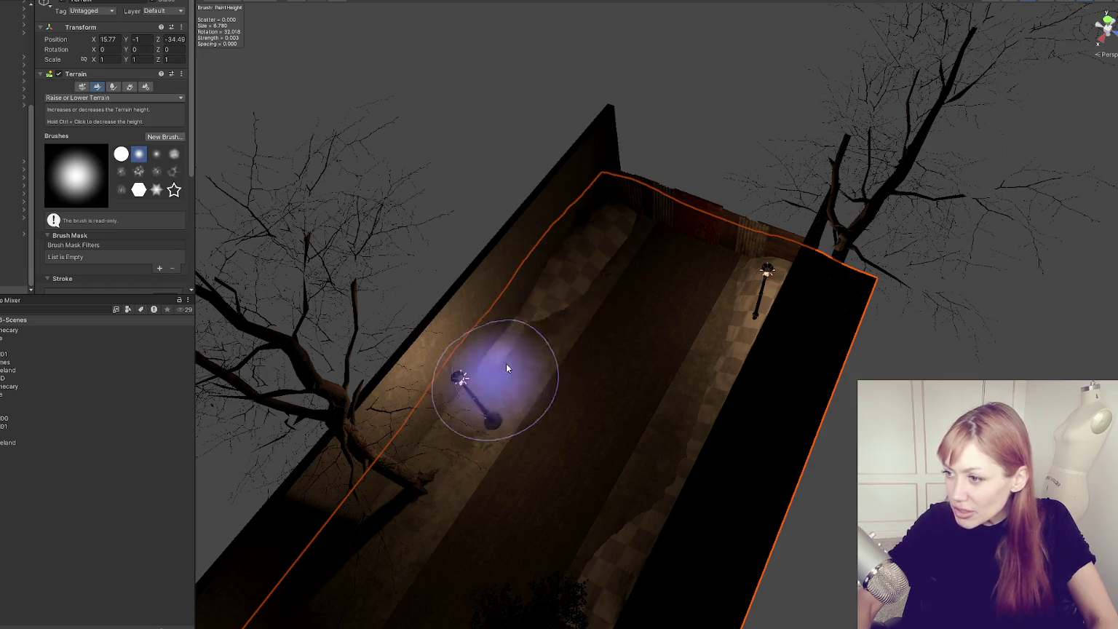
drag(432, 464, 549, 250)
drag(544, 294, 529, 332)
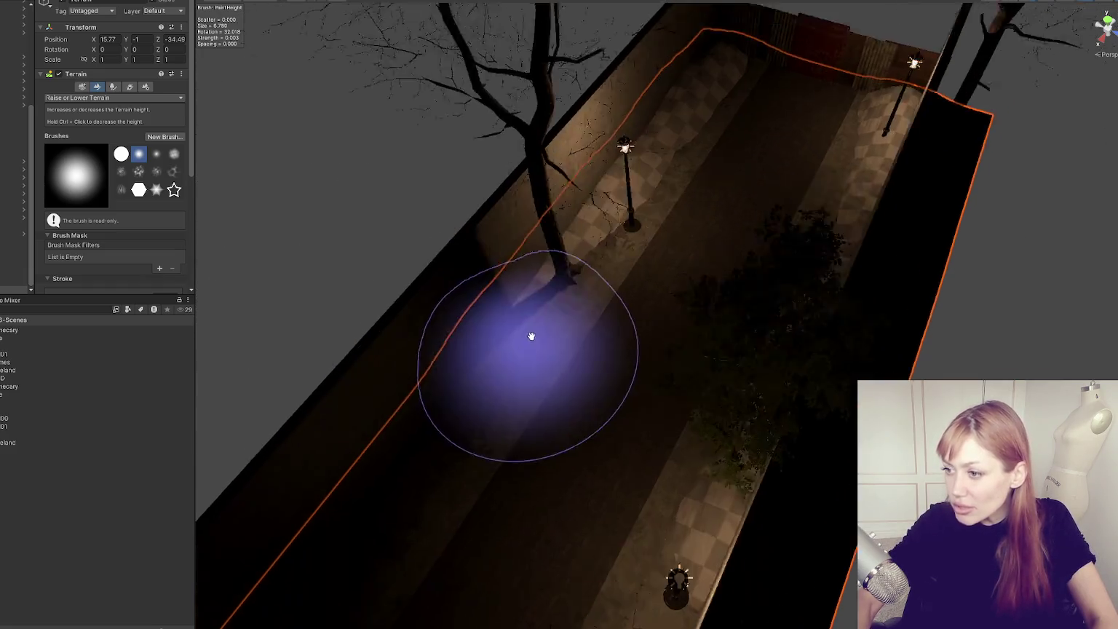
scroll(452, 403, up, 2)
drag(431, 462, 565, 324)
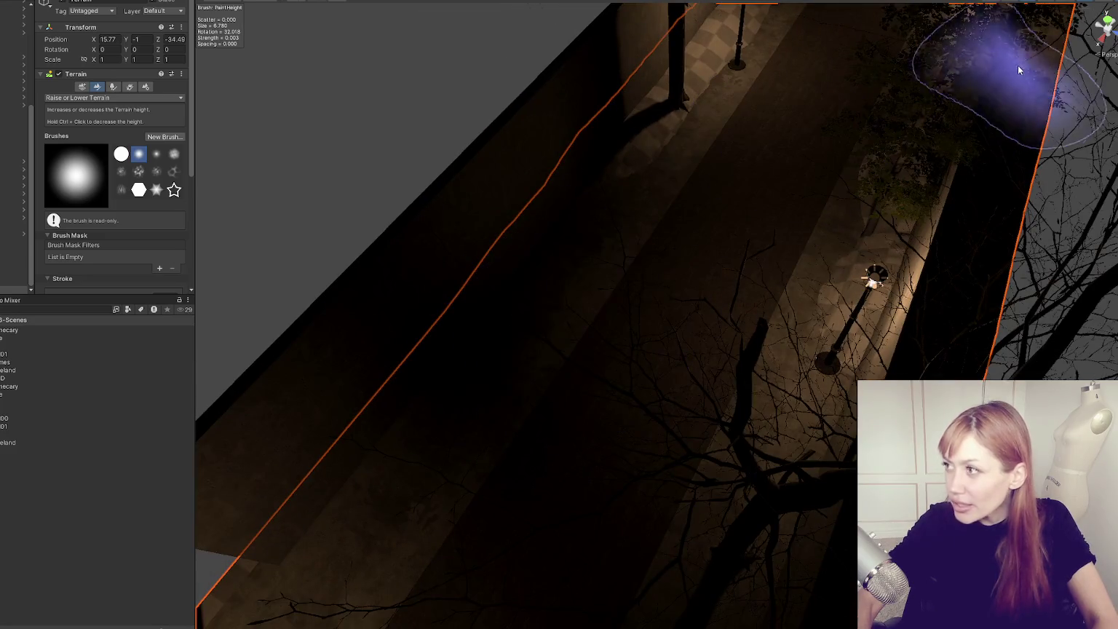
click(1028, 14)
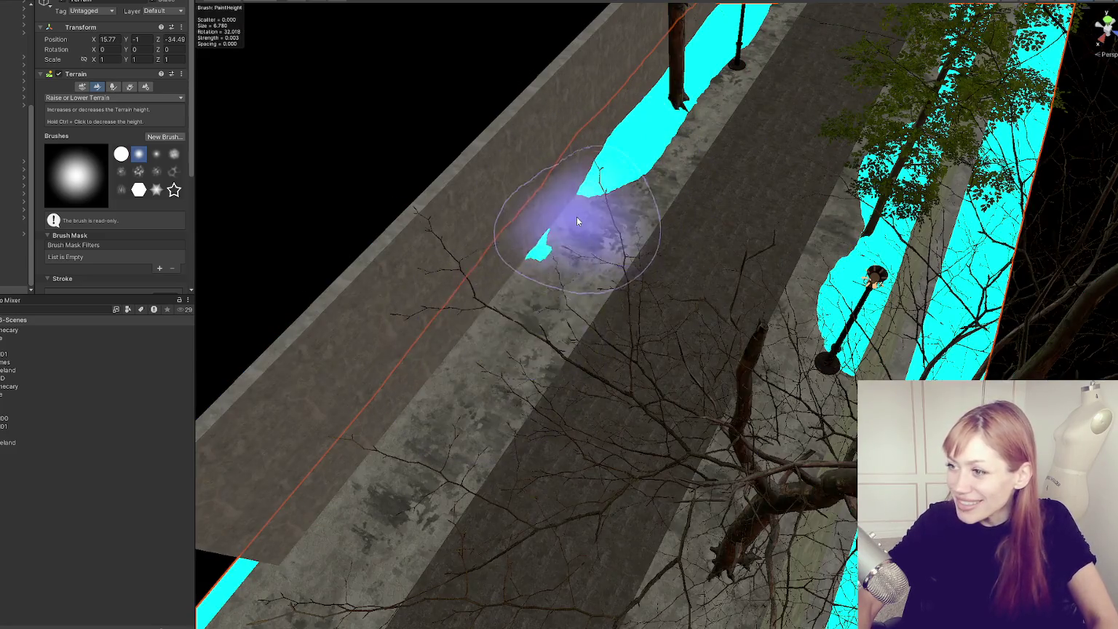
- Paint a raised mound along the base of the upper alley wall with Raise or Lower Terrain
drag(444, 367, 460, 388)
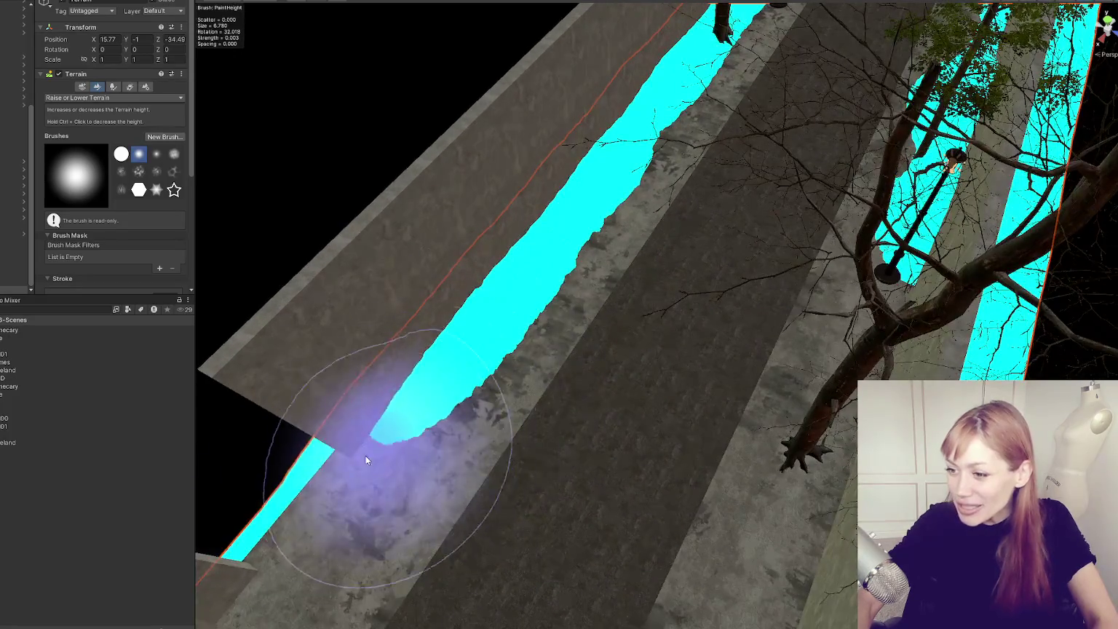
mouse_move(437, 543)
mouse_down()
mouse_move(490, 457)
mouse_move(811, 554)
mouse_up()
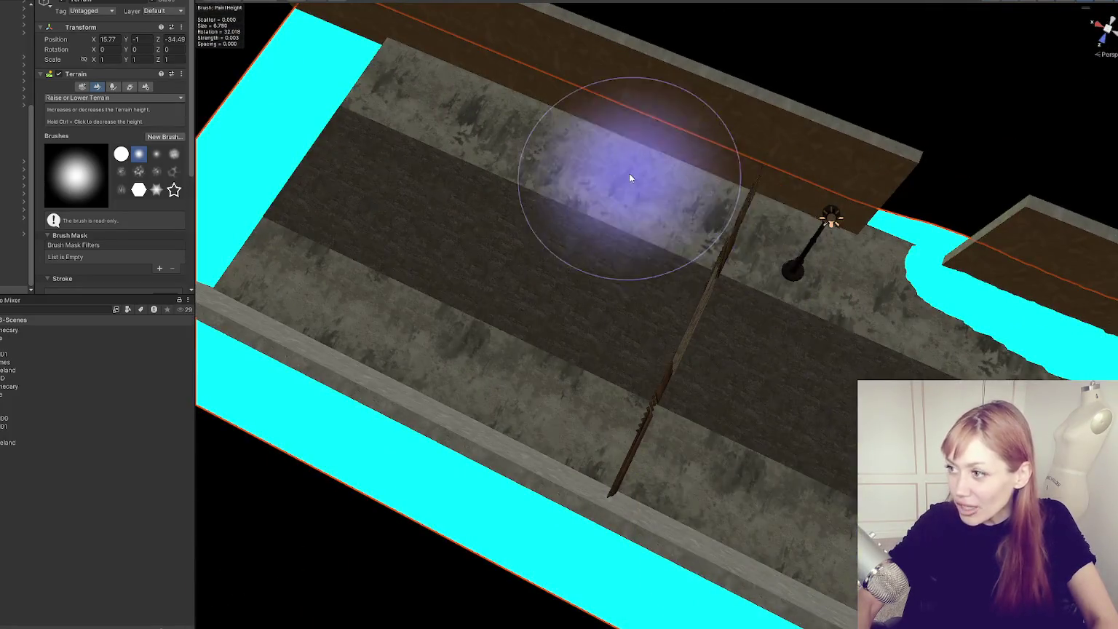
mouse_move(704, 174)
mouse_down()
mouse_move(506, 79)
mouse_move(480, 74)
mouse_move(560, 103)
mouse_move(337, 57)
mouse_move(374, 109)
mouse_move(617, 142)
mouse_up()
mouse_move(795, 215)
mouse_down()
mouse_move(774, 264)
mouse_move(672, 364)
mouse_move(747, 302)
mouse_up()
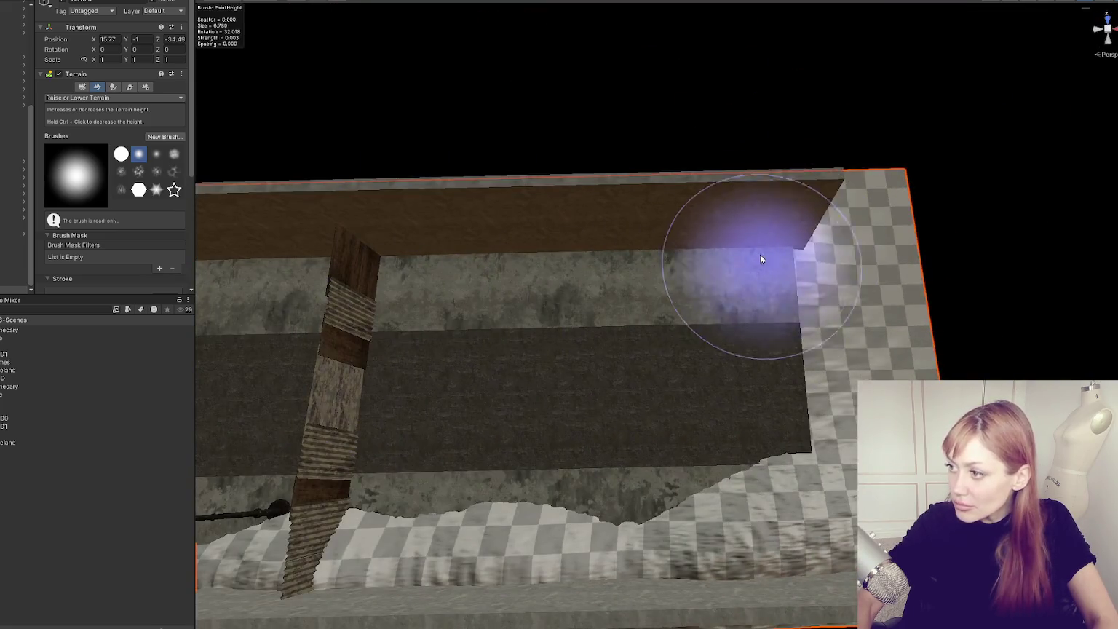
mouse_move(775, 254)
mouse_down()
mouse_move(725, 262)
mouse_move(530, 247)
mouse_move(589, 244)
mouse_move(496, 262)
mouse_move(501, 282)
mouse_move(667, 303)
mouse_move(724, 280)
mouse_move(568, 292)
mouse_move(602, 303)
mouse_move(339, 314)
mouse_move(512, 300)
mouse_move(444, 250)
mouse_move(657, 297)
mouse_move(514, 360)
mouse_move(581, 387)
mouse_move(627, 335)
mouse_move(595, 365)
mouse_move(719, 374)
mouse_move(390, 270)
mouse_up()
scroll(683, 303, up, 2)
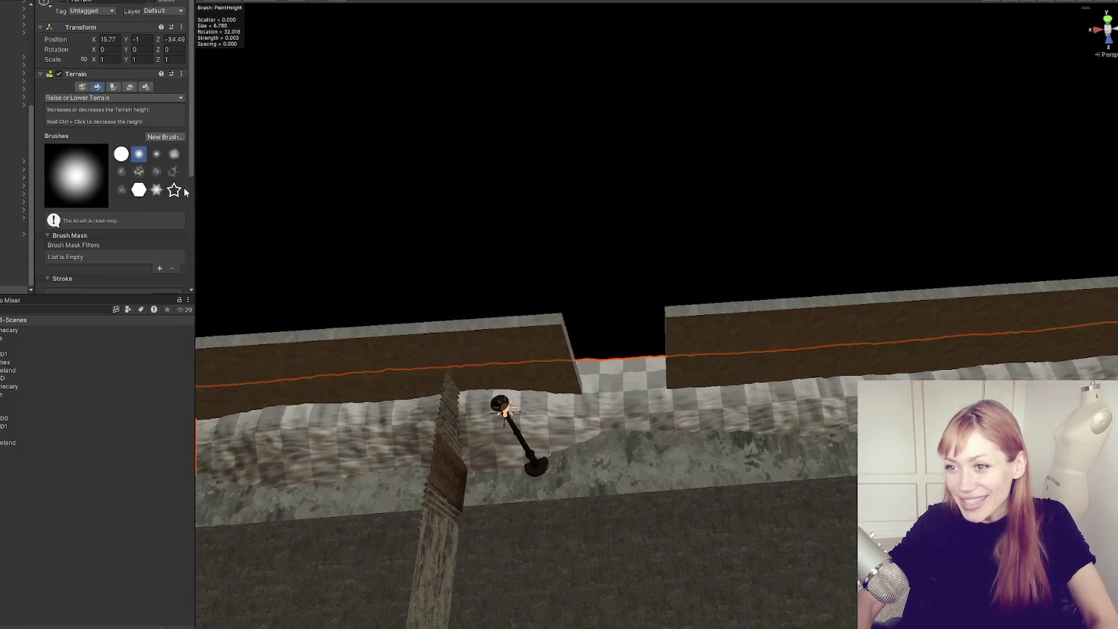
scroll(97, 180, down, 5)
scroll(104, 113, up, 5)
click(104, 98)
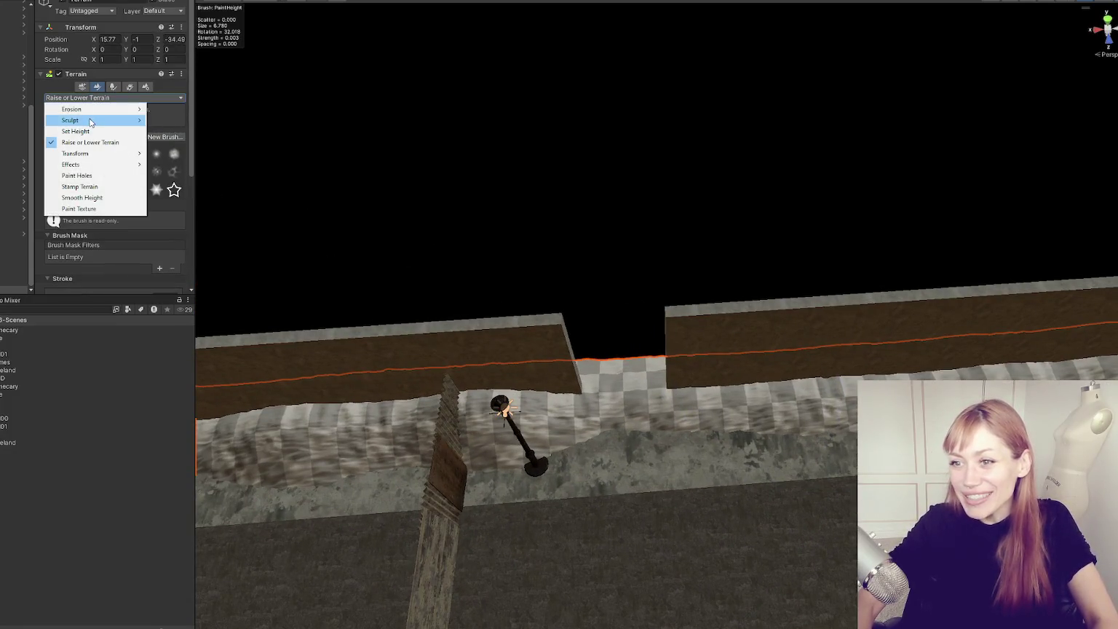
- Flatten the bank at the wall gap with Set Height, then return to Raise or Lower Terrain
click(76, 131)
mouse_move(596, 430)
mouse_down()
mouse_move(644, 369)
mouse_move(606, 379)
mouse_move(618, 424)
mouse_move(736, 463)
mouse_up()
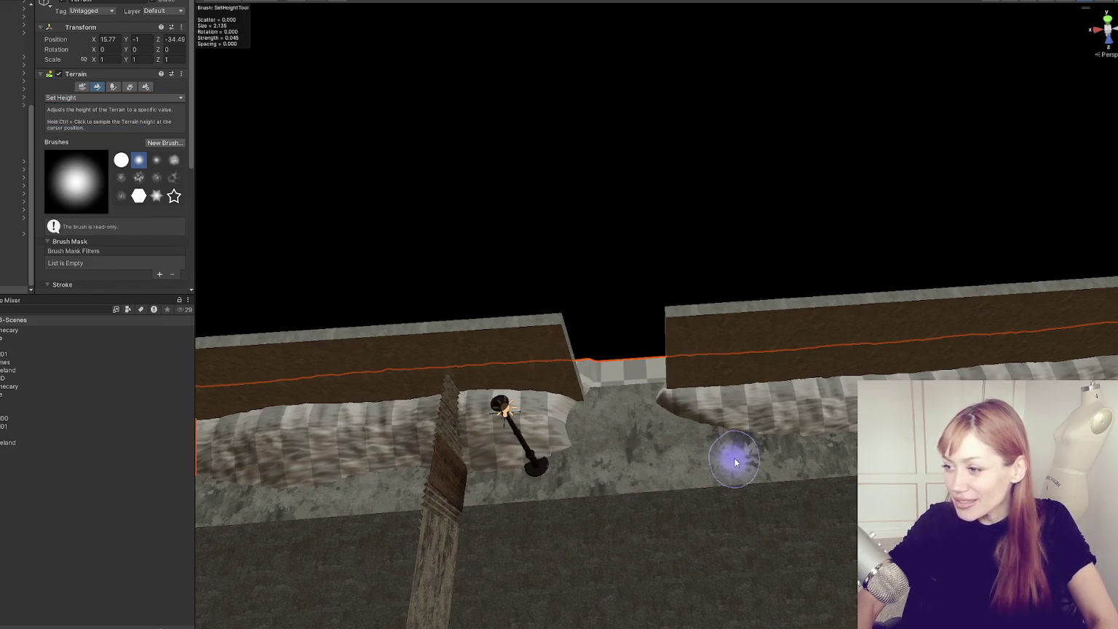
click(87, 97)
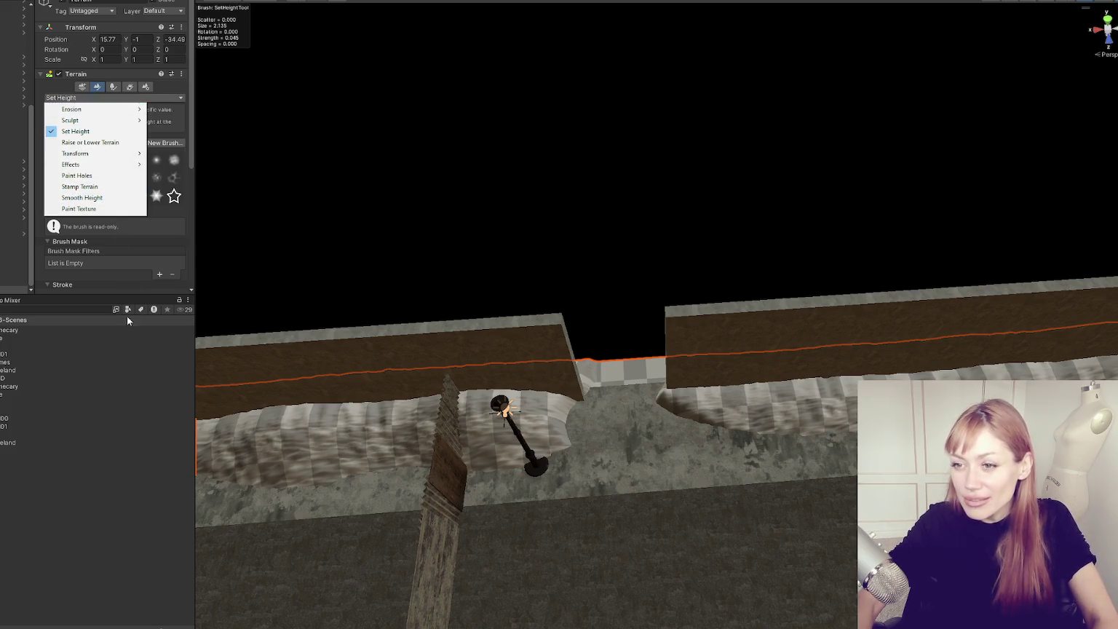
click(90, 142)
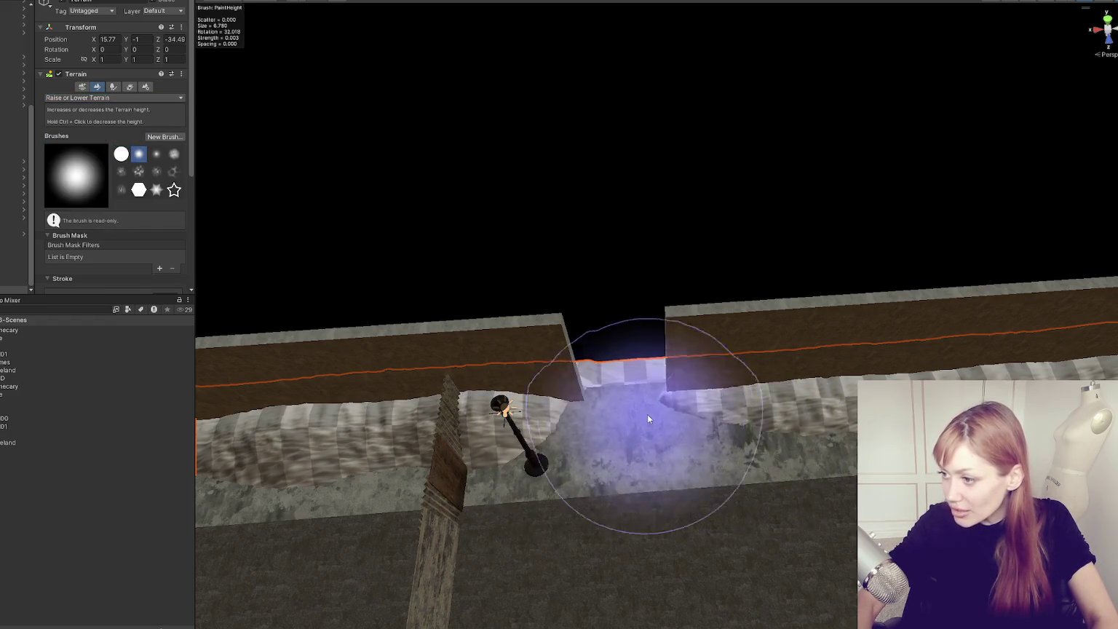
drag(774, 437, 705, 411)
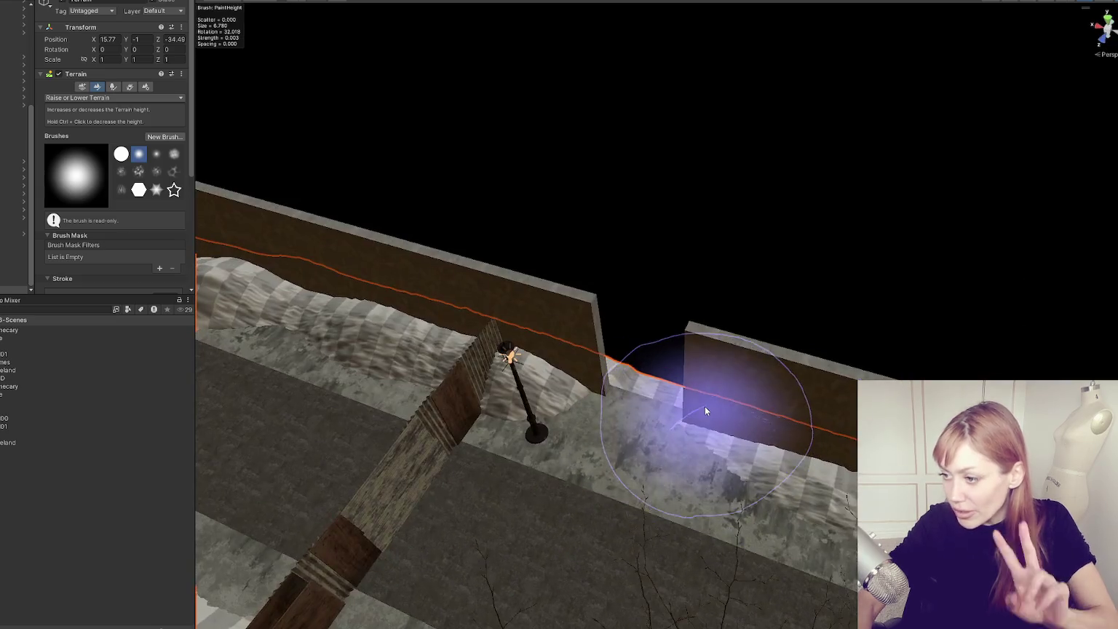
- Orbit over and along the snowy corridor toward the fence, then select the beech tree by the left wall
mouse_move(532, 434)
mouse_down()
mouse_move(600, 430)
mouse_move(517, 399)
mouse_move(614, 312)
mouse_up()
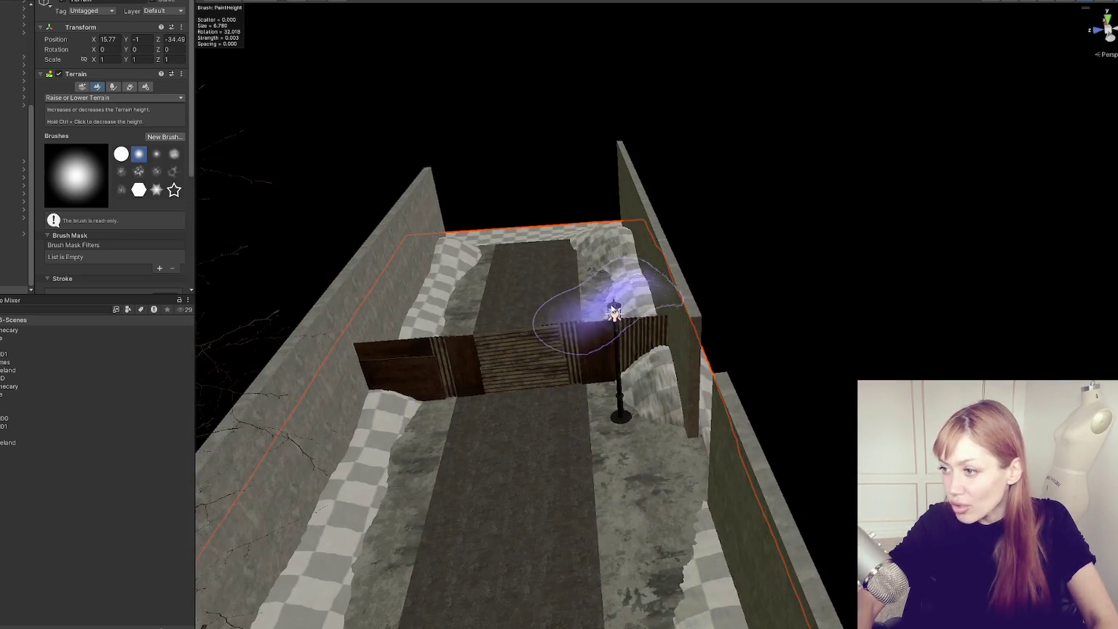
mouse_move(474, 369)
mouse_down()
mouse_move(389, 405)
mouse_move(348, 369)
mouse_move(724, 461)
mouse_up()
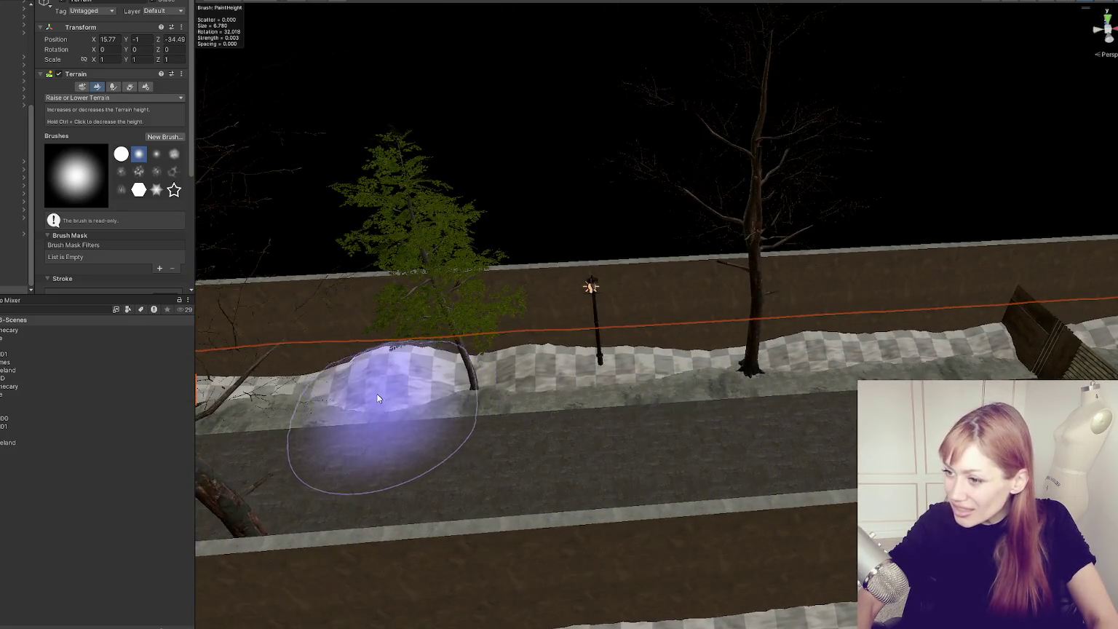
mouse_move(499, 403)
mouse_down()
mouse_move(393, 428)
mouse_move(592, 470)
mouse_move(369, 412)
mouse_up()
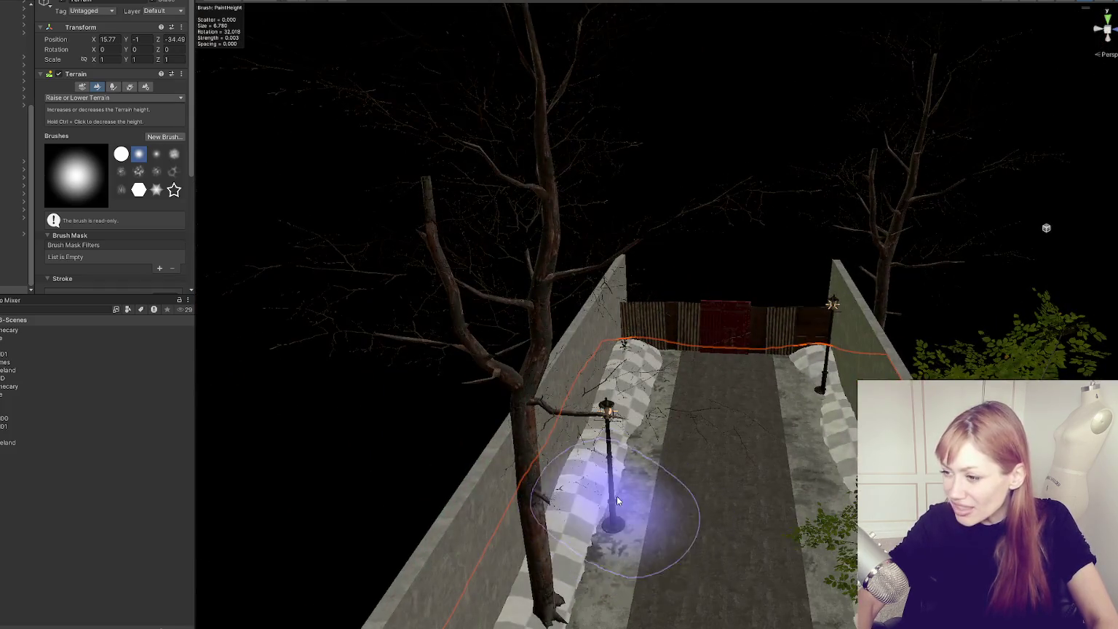
mouse_move(735, 571)
mouse_down()
mouse_move(689, 419)
mouse_move(581, 526)
mouse_up()
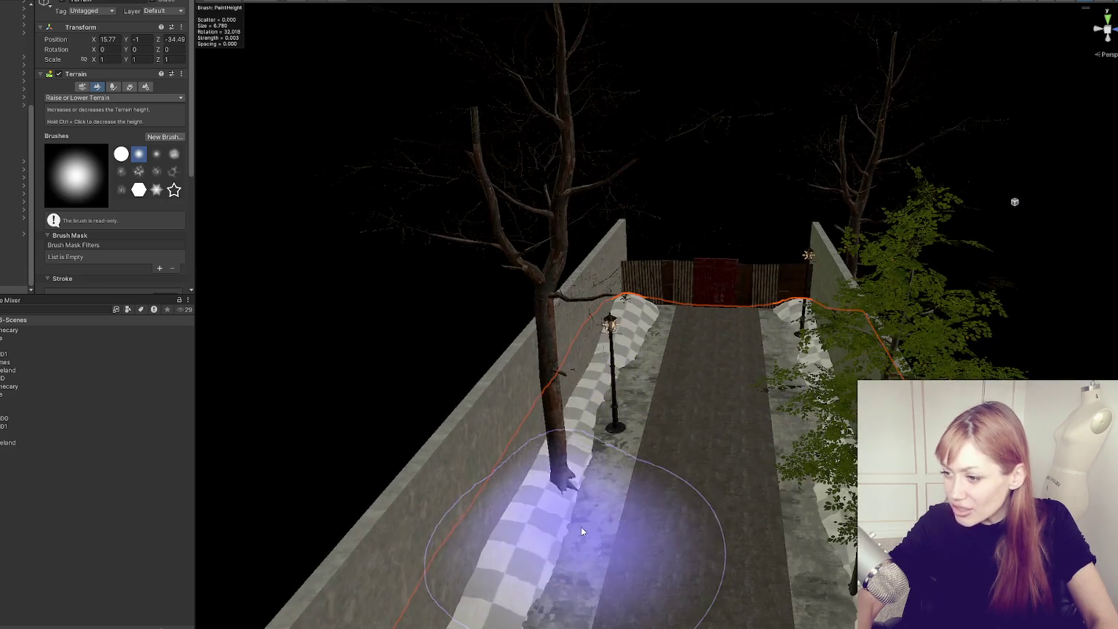
mouse_move(736, 554)
mouse_down()
mouse_move(711, 475)
mouse_move(637, 449)
mouse_up()
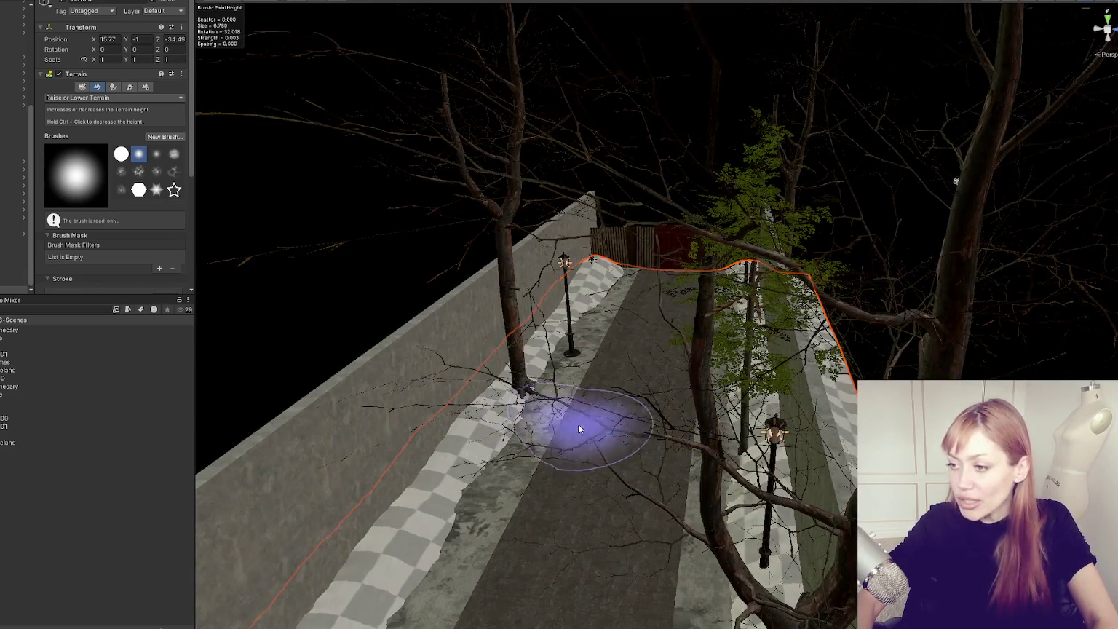
click(512, 341)
scroll(7, 116, up, 3)
- Frame and orbit the beech tree prefabs, including prefab_beech_tree_09 (1), then deselect
key(f)
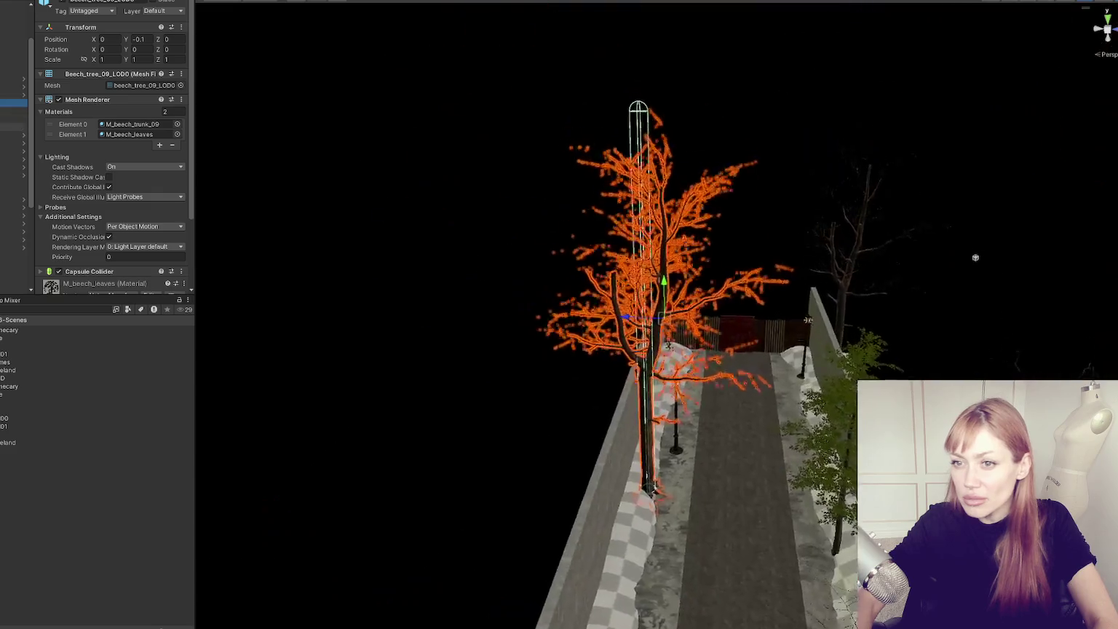
click(116, 39)
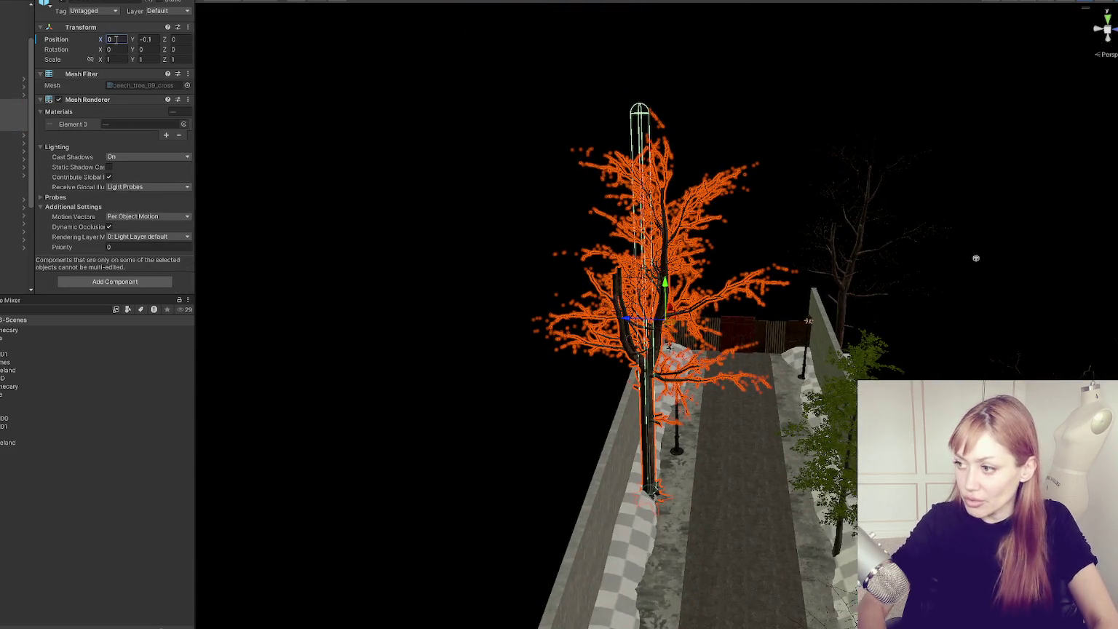
click(15, 96)
drag(634, 393, 408, 241)
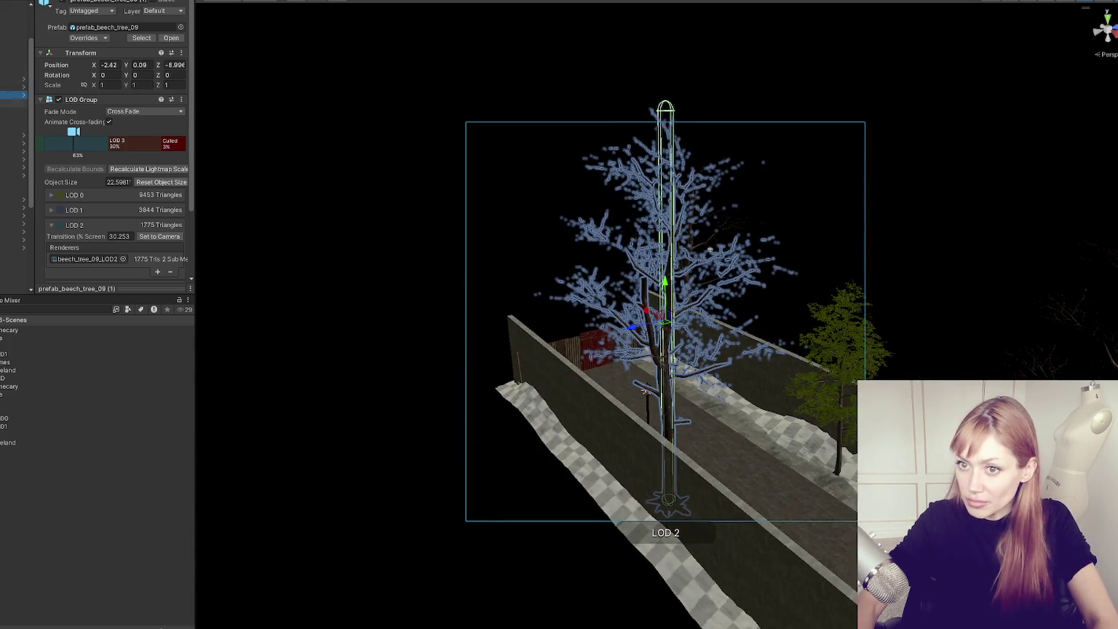
click(374, 208)
- Look down the path past the walls and snow bank, then frame the Corrugated_Metal fence panels
mouse_move(374, 208)
mouse_down()
mouse_move(509, 297)
mouse_move(683, 174)
mouse_up()
scroll(683, 174, down, 5)
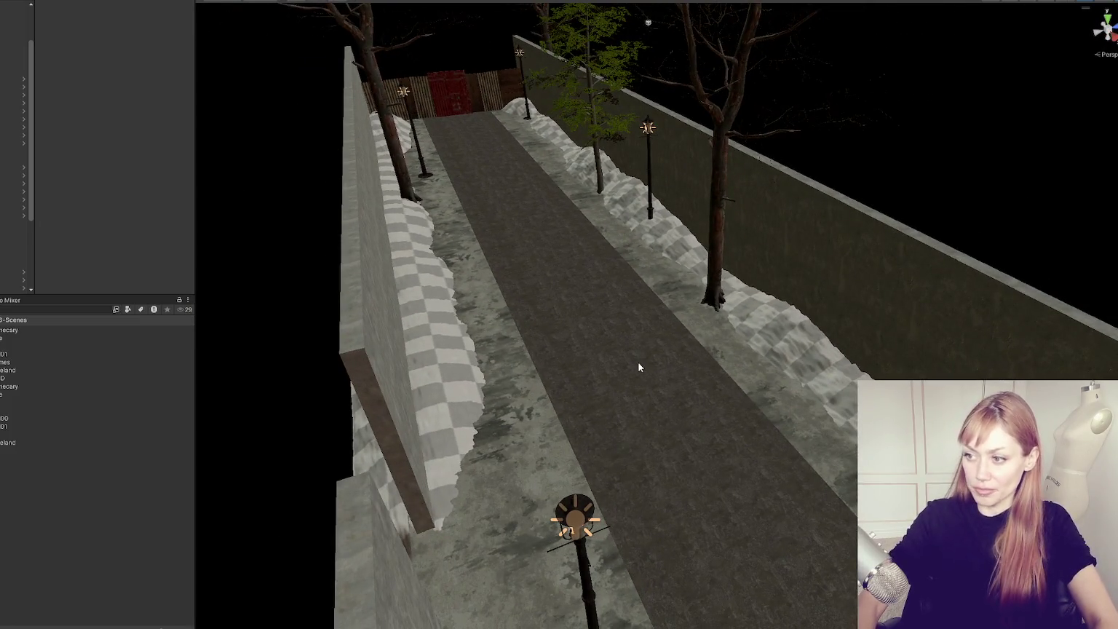
mouse_move(555, 303)
mouse_down()
mouse_move(499, 321)
mouse_move(519, 242)
mouse_move(624, 430)
mouse_move(380, 397)
mouse_up()
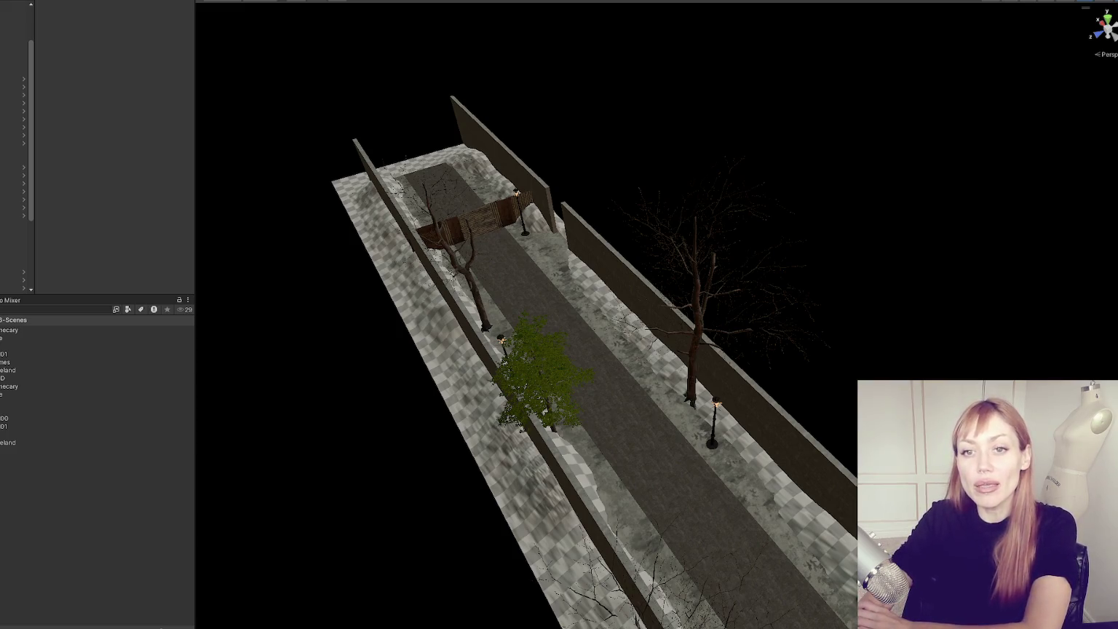
double_click(13, 239)
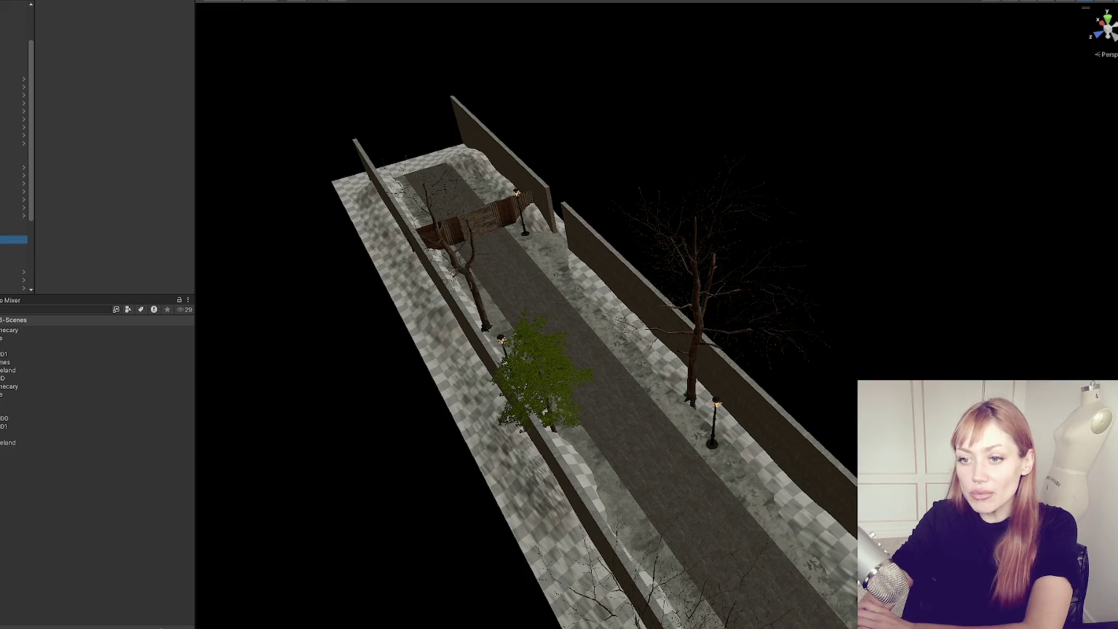
click(13, 232)
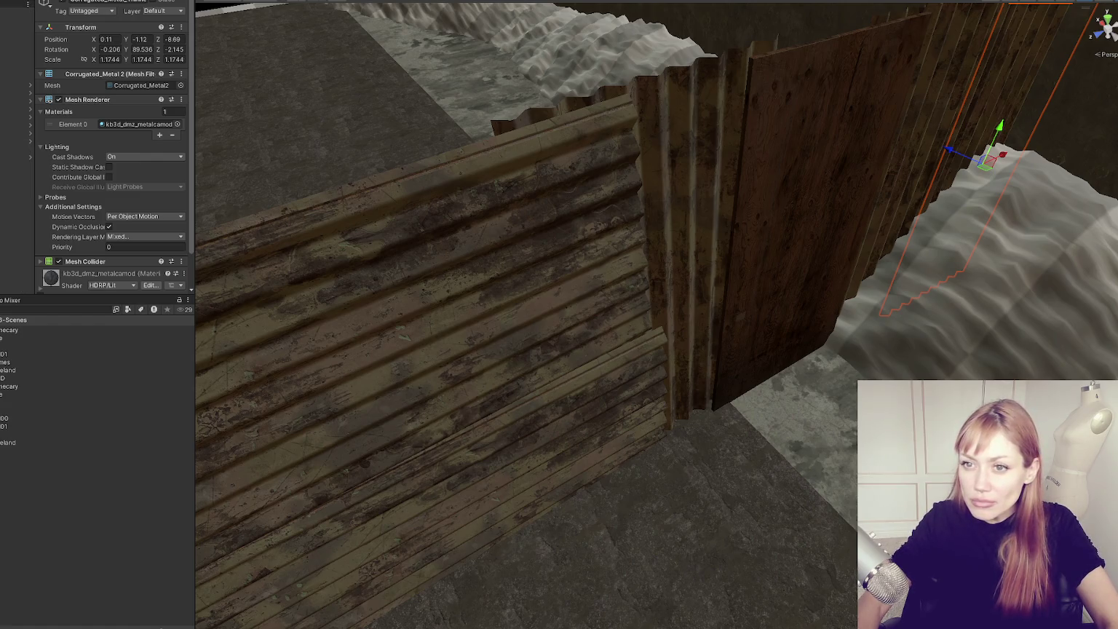
- Deselect the fence, widen the Scene view and orbit to a wide side view of the alley walls
click(15, 77)
scroll(663, 320, down, 10)
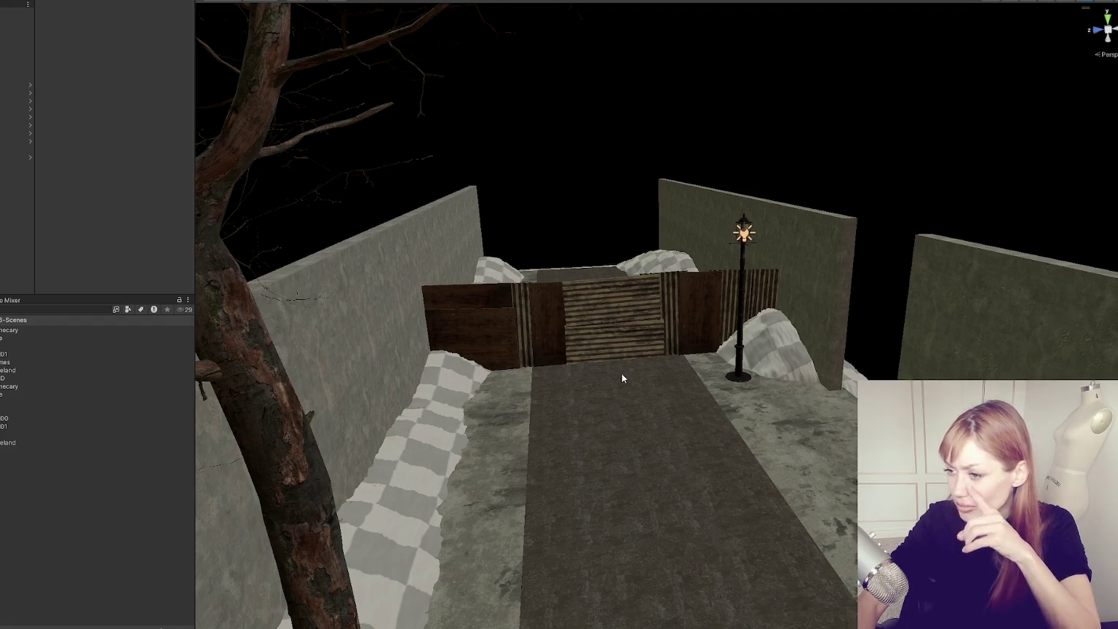
drag(194, 255, 30, 255)
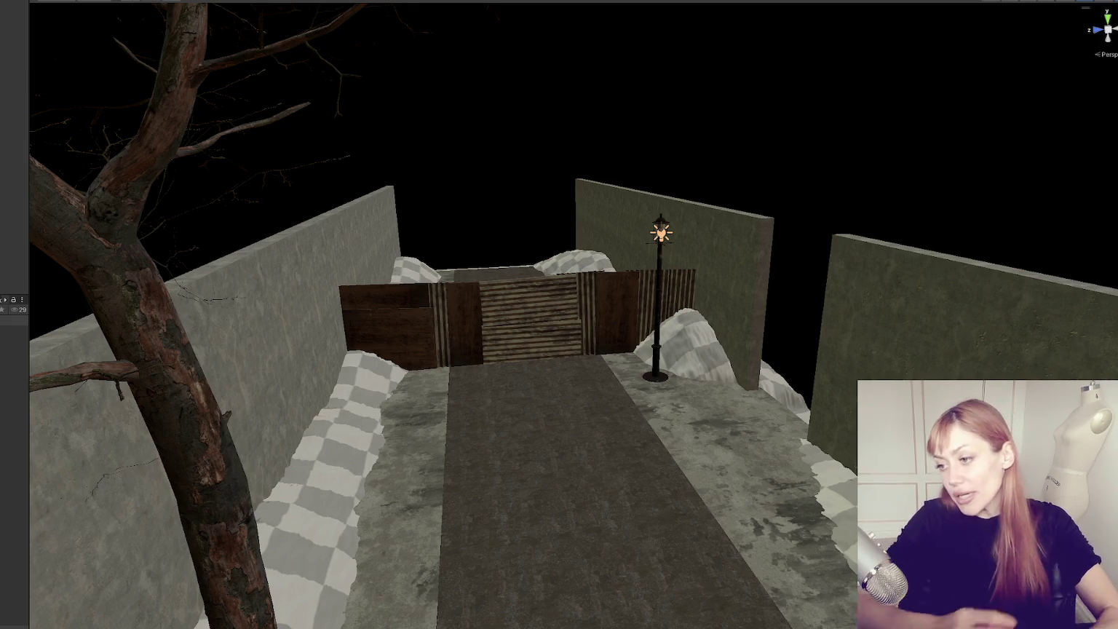
mouse_move(802, 209)
mouse_down()
mouse_move(549, 248)
mouse_move(115, 364)
mouse_move(160, 327)
mouse_move(52, 325)
mouse_up()
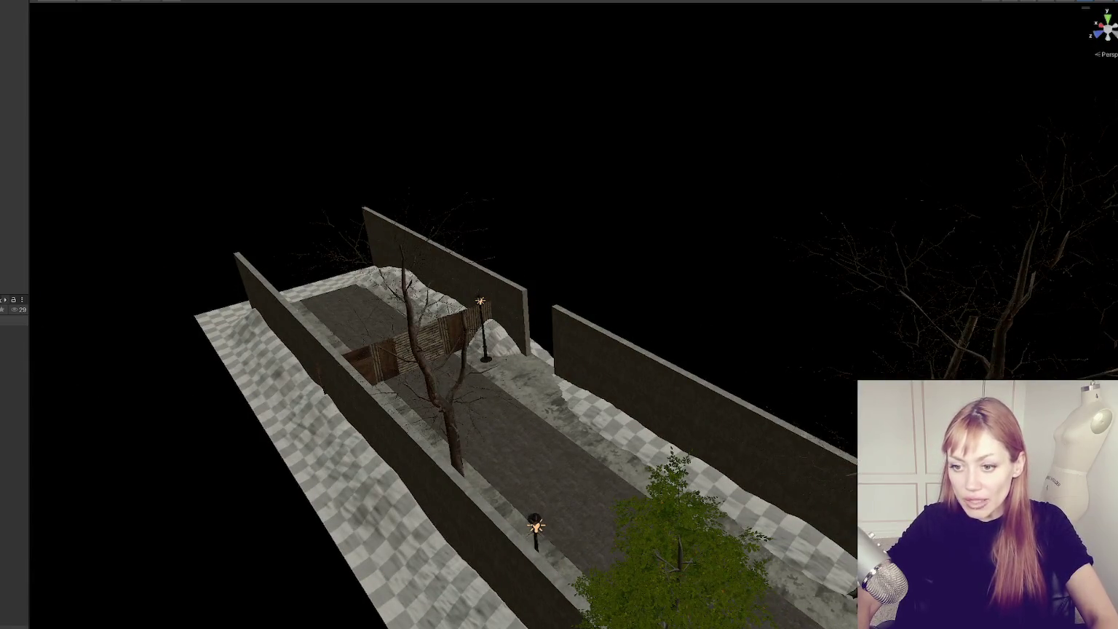
key(f)
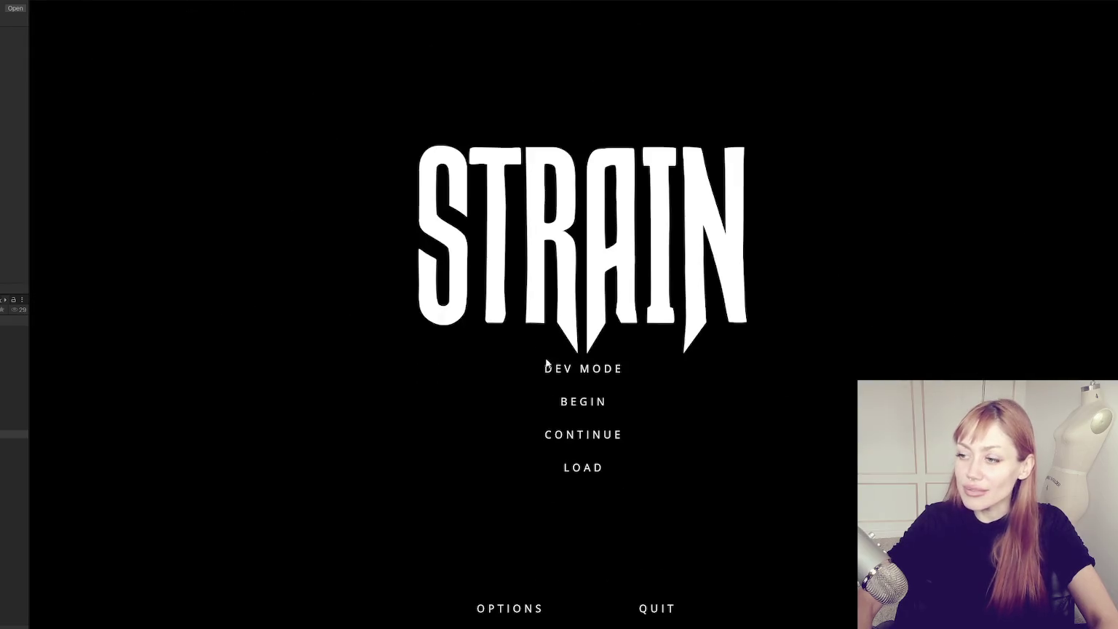
- Begin the game, walk past the planters and gate through the red door, then pause and stop
click(570, 379)
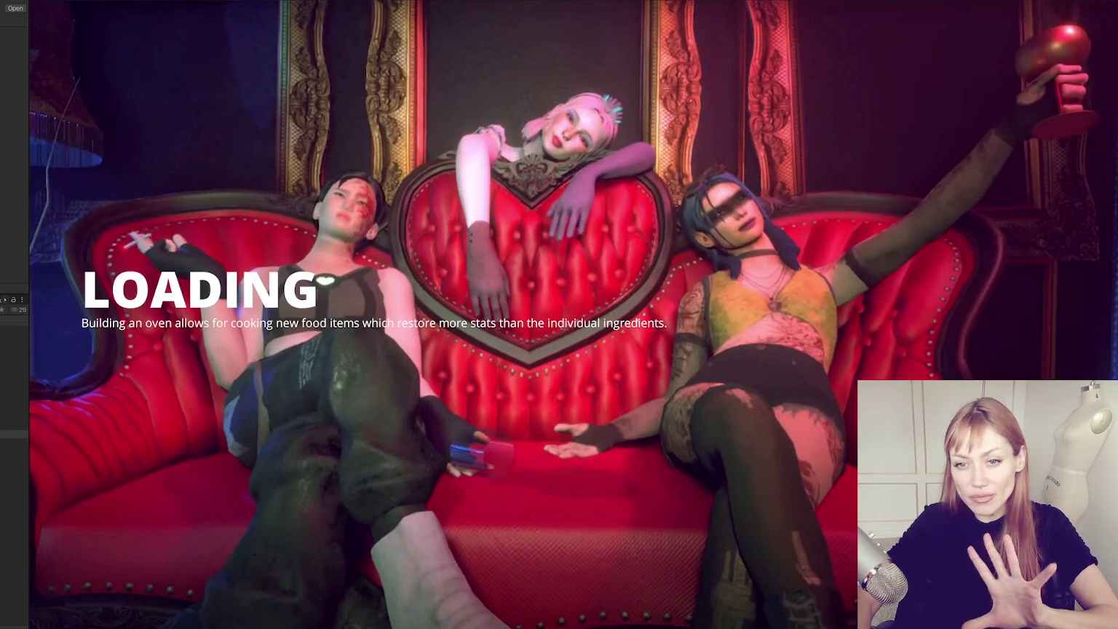
key(w)
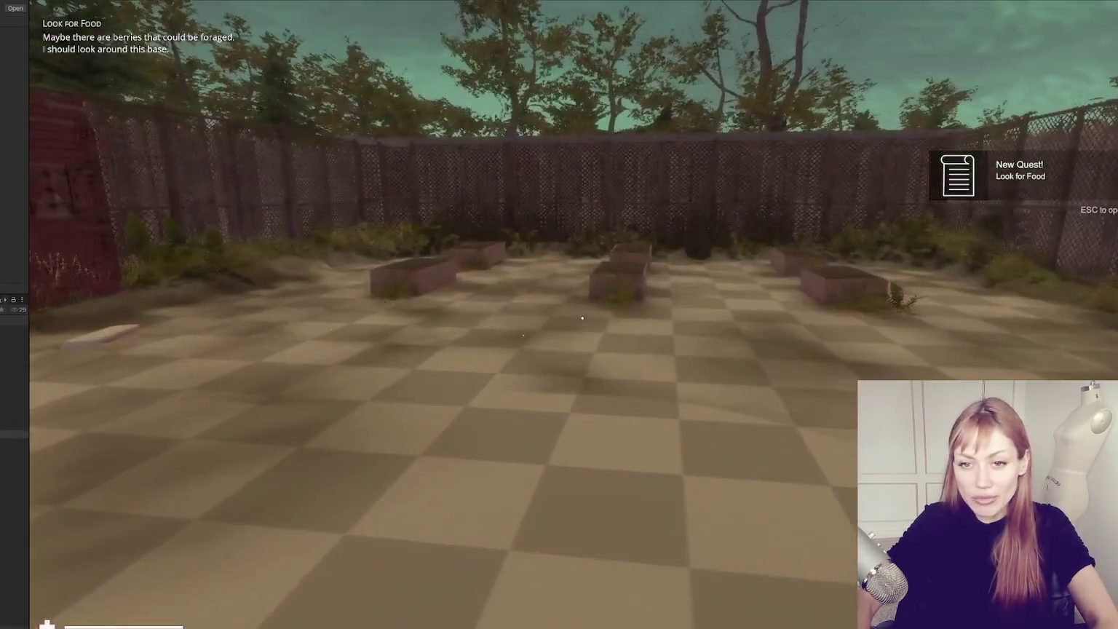
key(w)
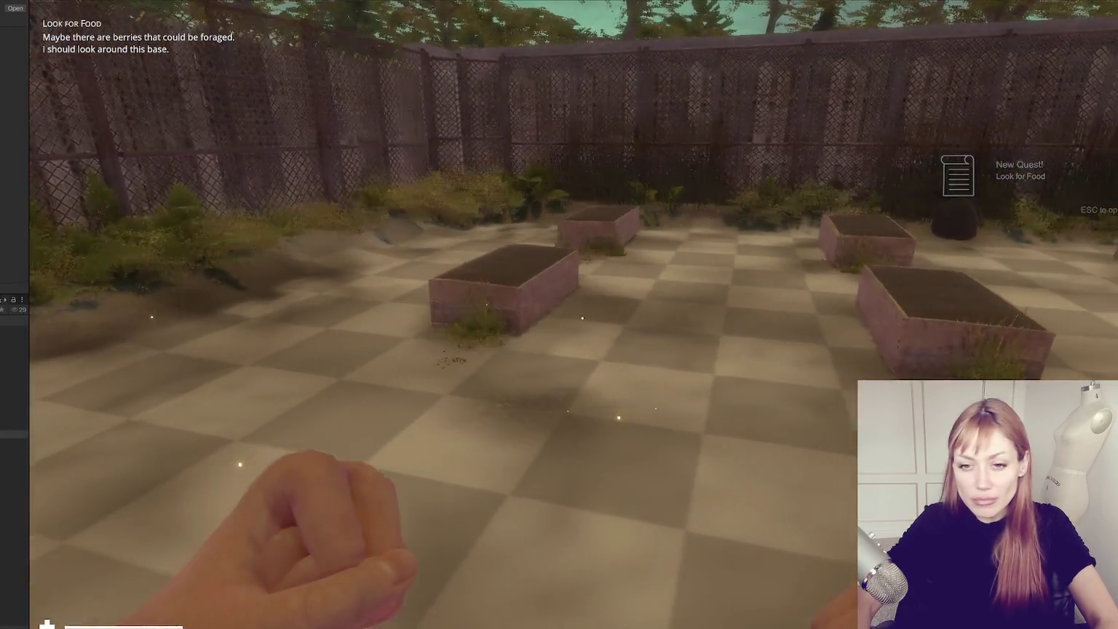
key(w)
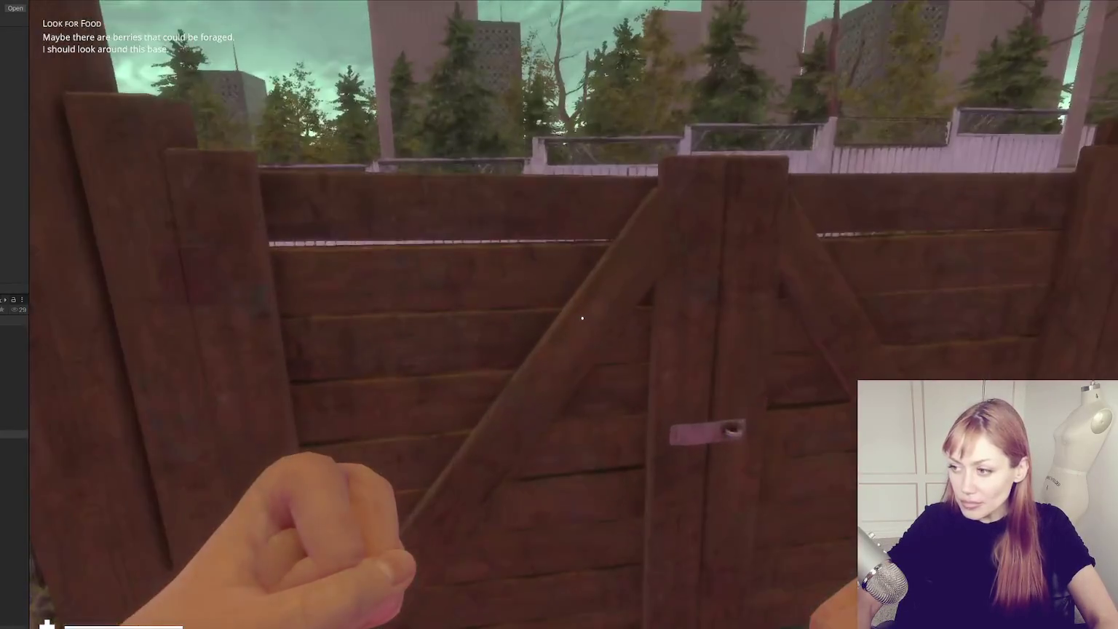
key(w)
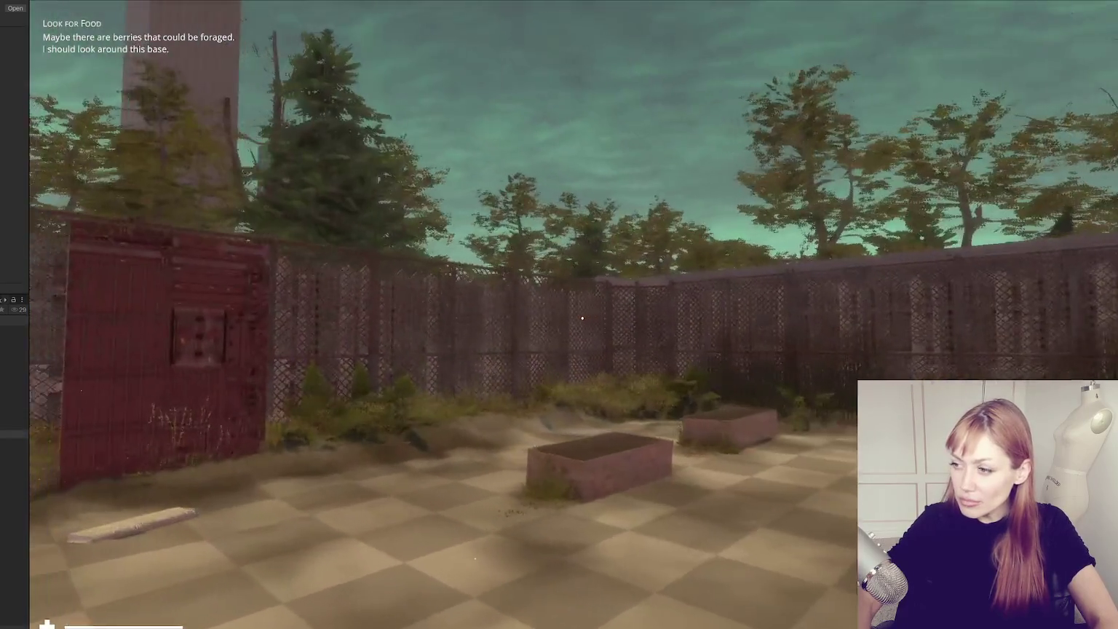
key(w)
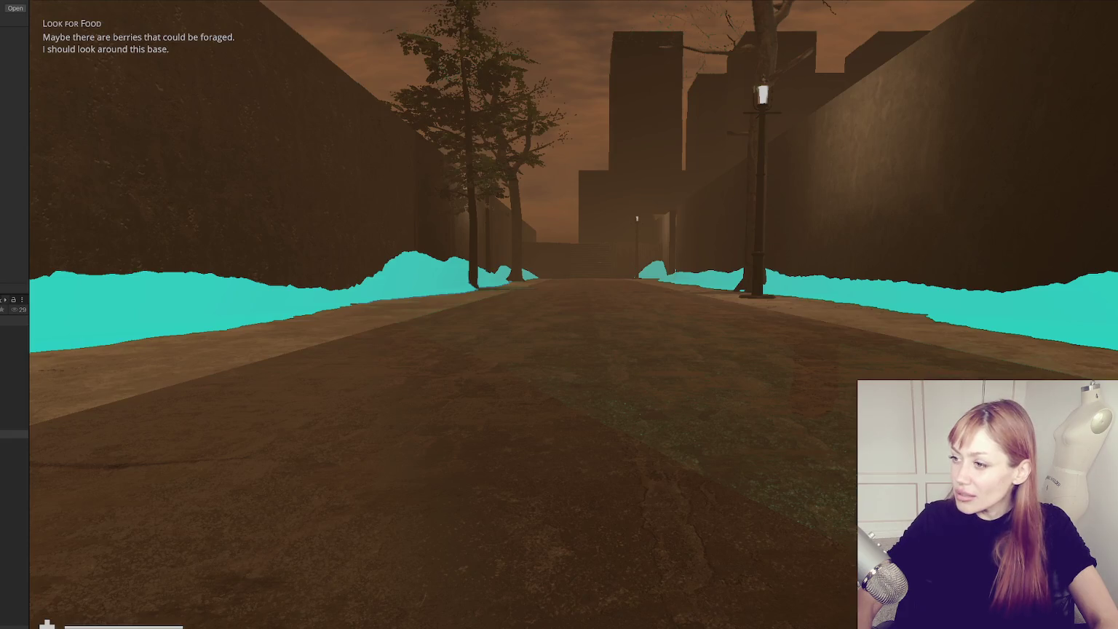
key(Escape)
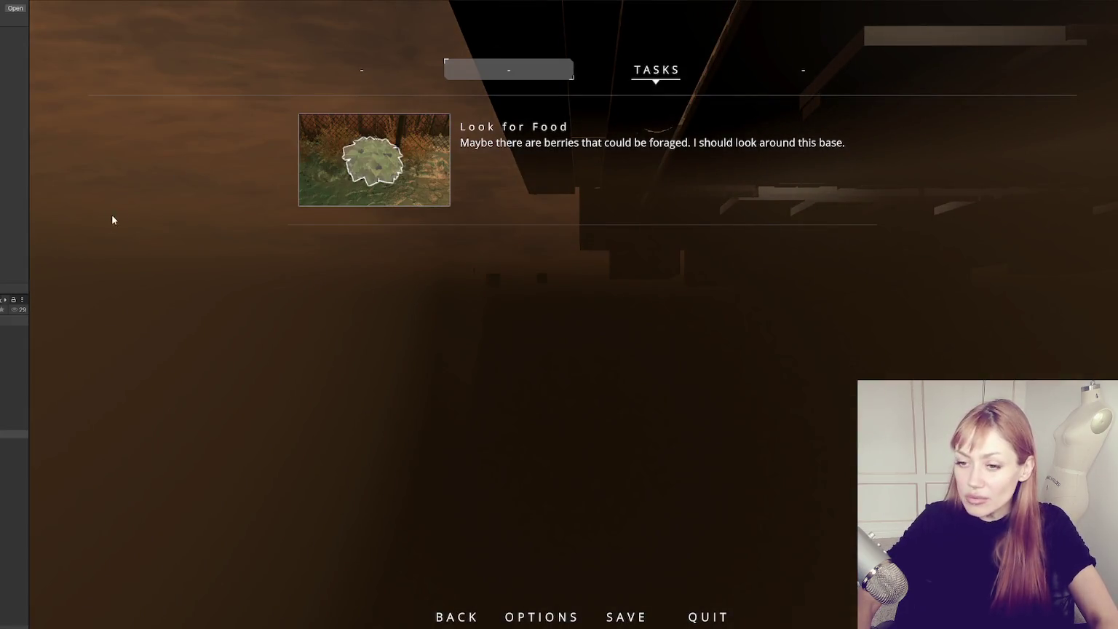
key(ctrl+p)
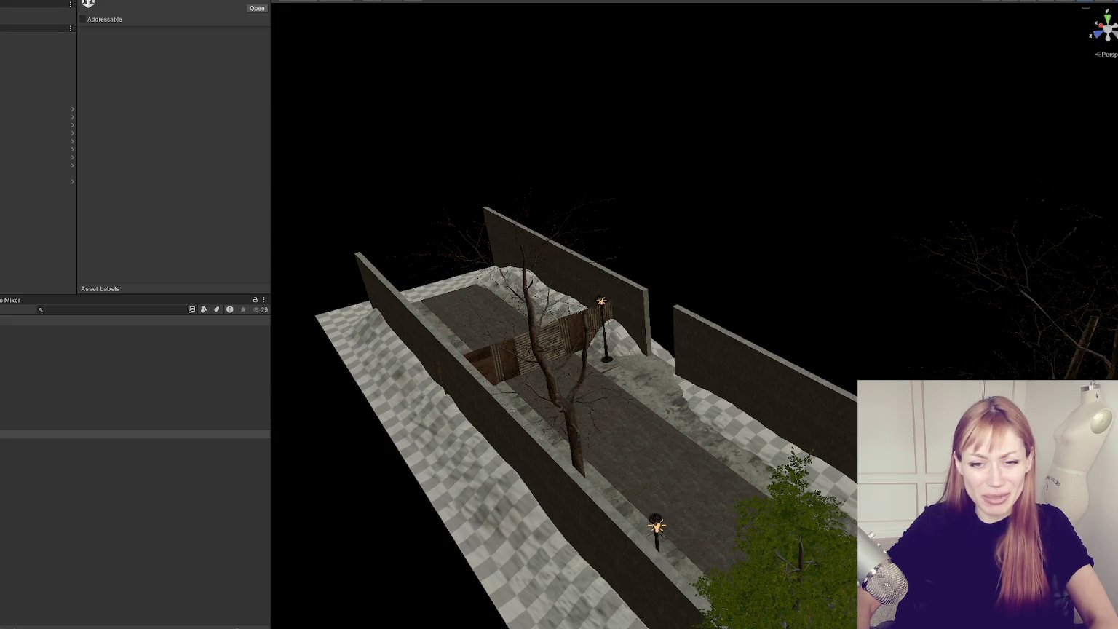
- Switch to the web browser window
key(alt+Tab)
scroll(432, 164, down, 2)
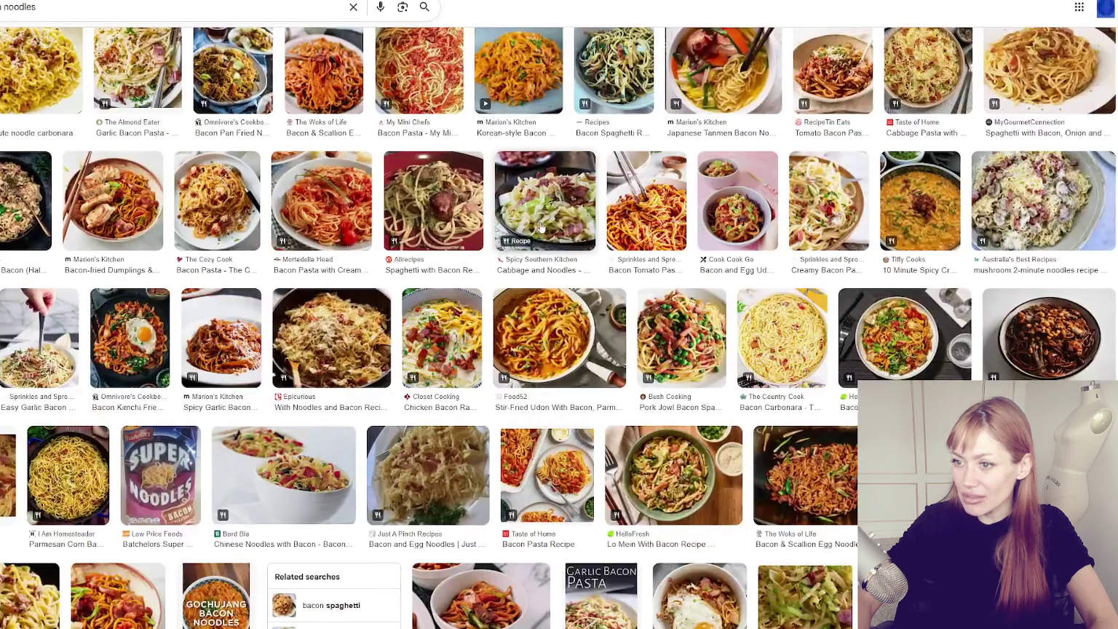
click(555, 21)
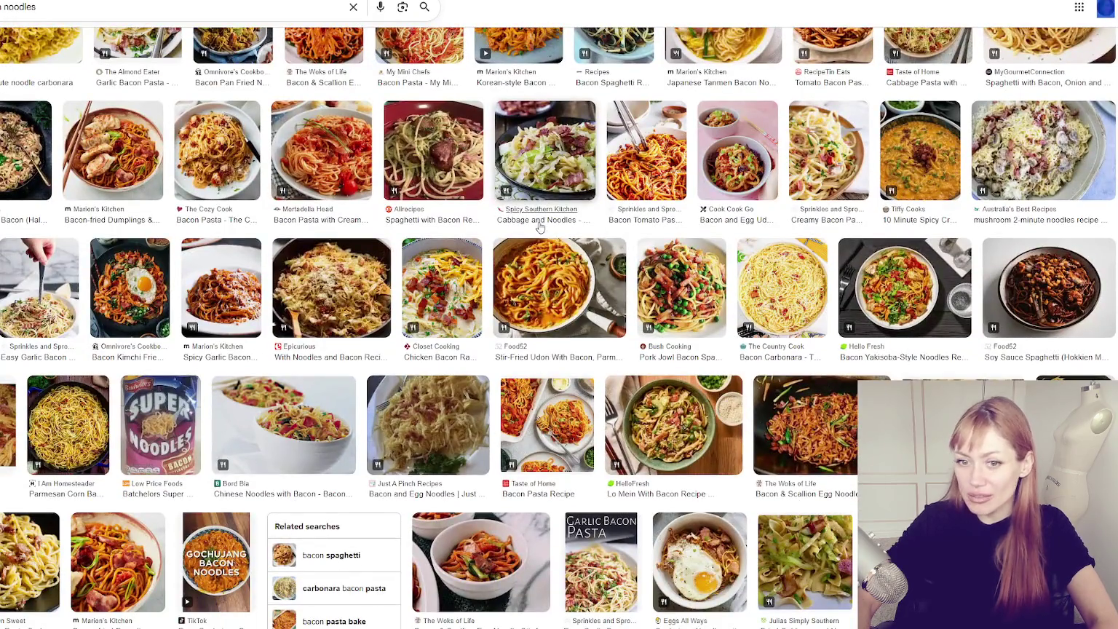
scroll(540, 228, up, 2)
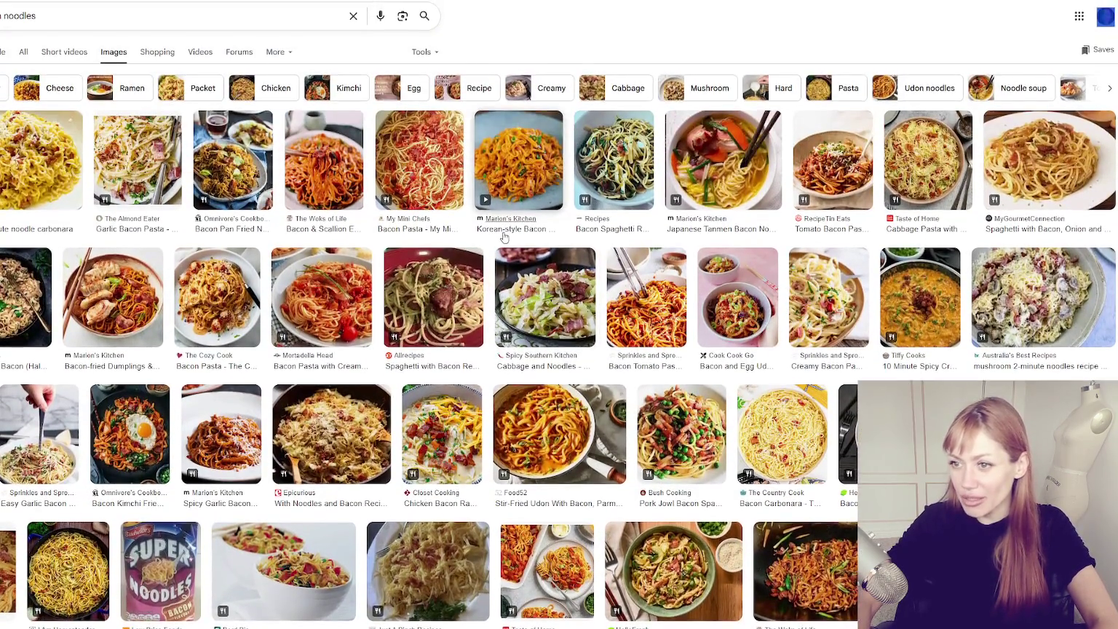
click(175, 155)
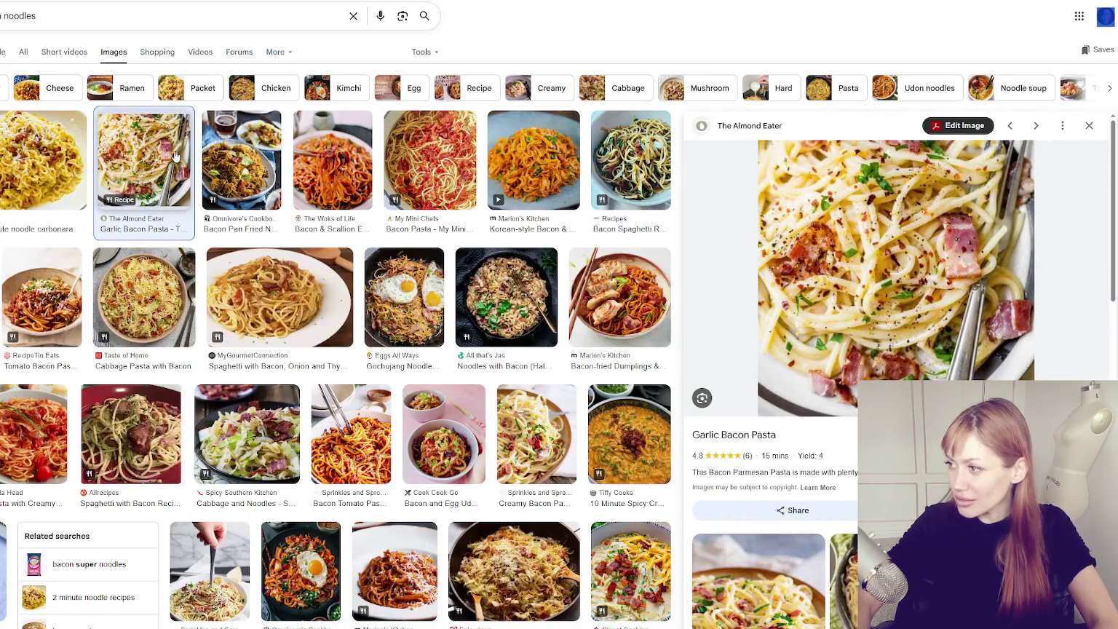
click(70, 182)
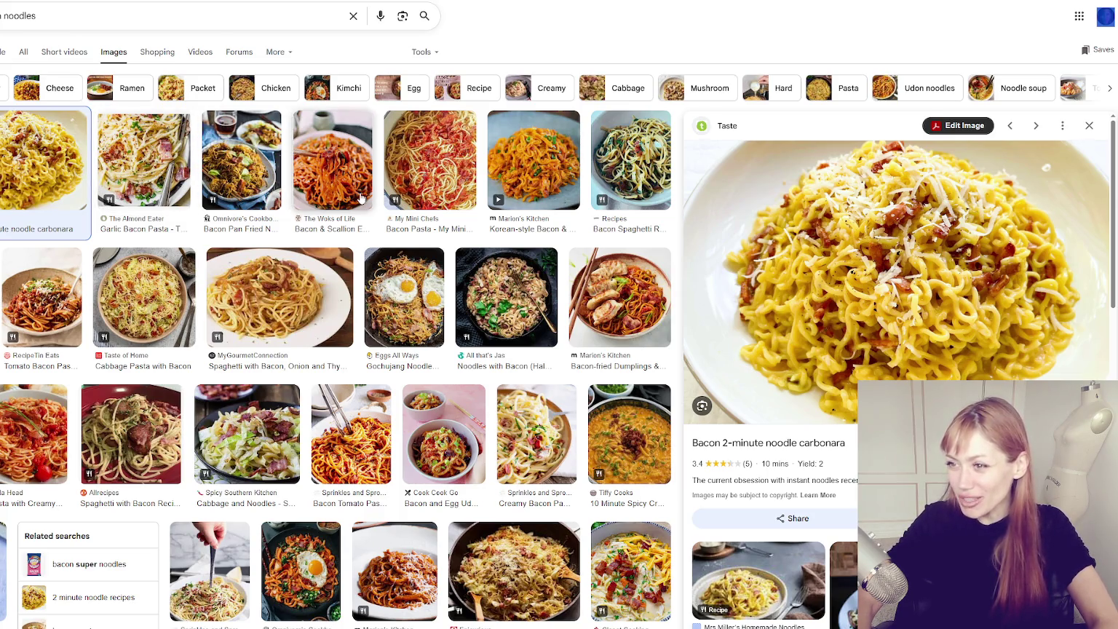
click(100, 162)
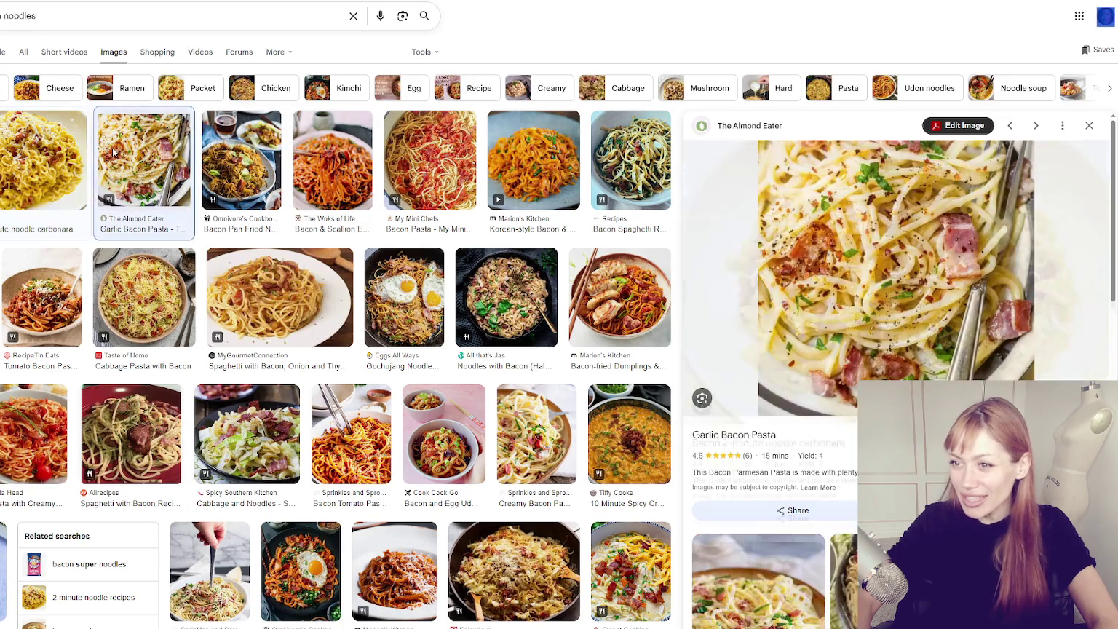
click(68, 151)
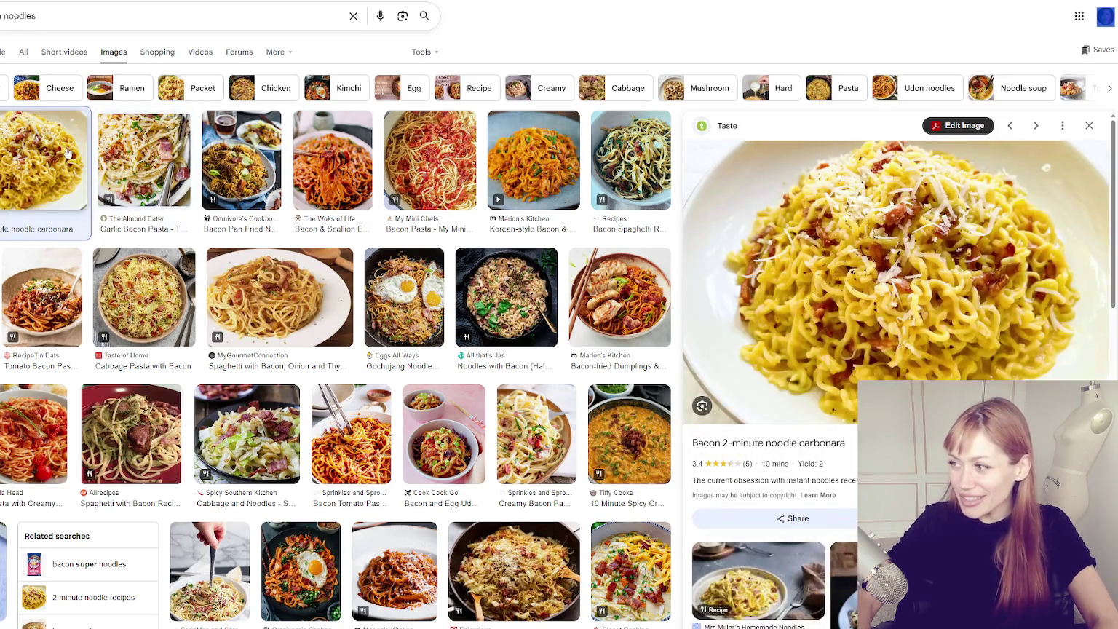
click(4, 173)
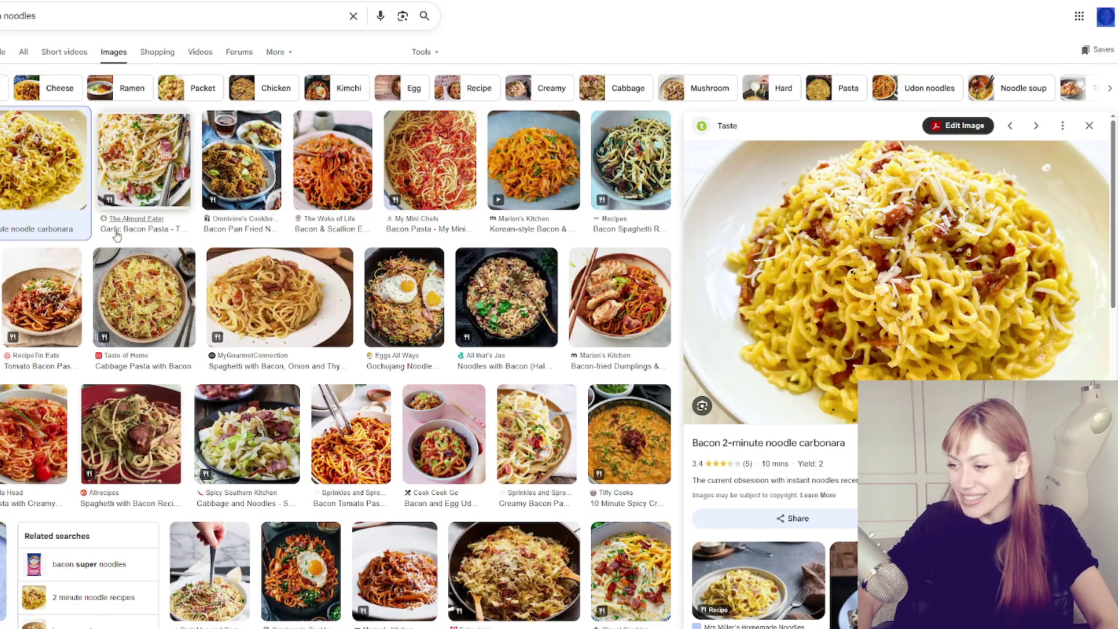
scroll(129, 237, down, 1)
scroll(128, 238, down, 2)
scroll(82, 306, down, 1)
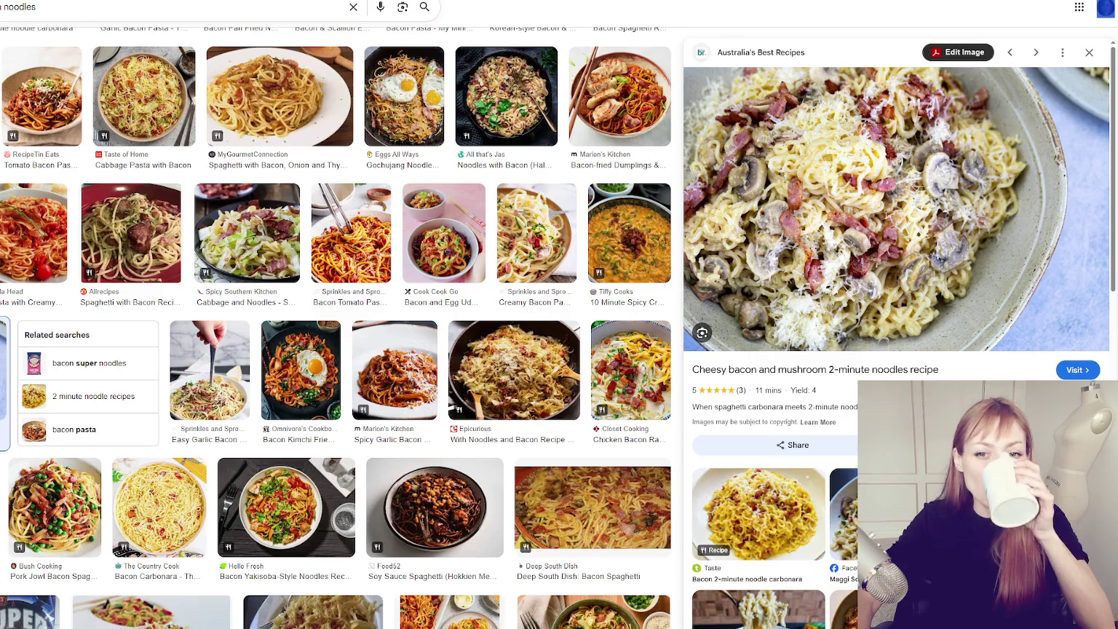
scroll(393, 379, up, 1)
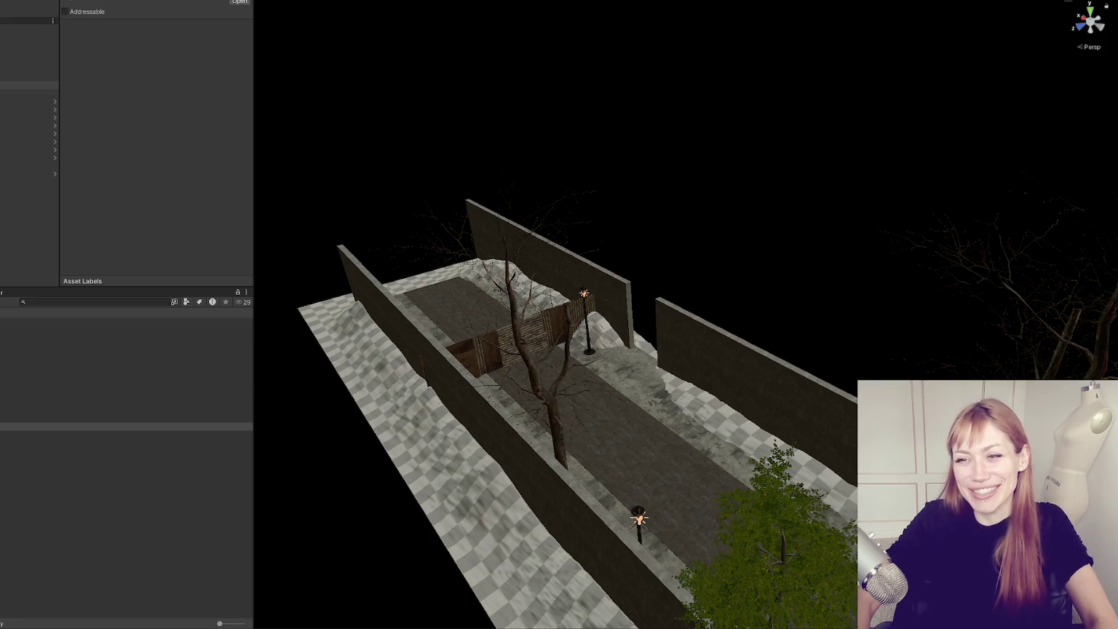
- Frame the Wasteland Controls object and the next object, then orbit back toward the tree
mouse_move(542, 410)
mouse_down()
mouse_move(766, 322)
mouse_move(556, 319)
mouse_move(643, 270)
mouse_move(425, 307)
mouse_move(128, 313)
mouse_move(1031, 354)
mouse_move(969, 327)
mouse_move(940, 342)
mouse_up()
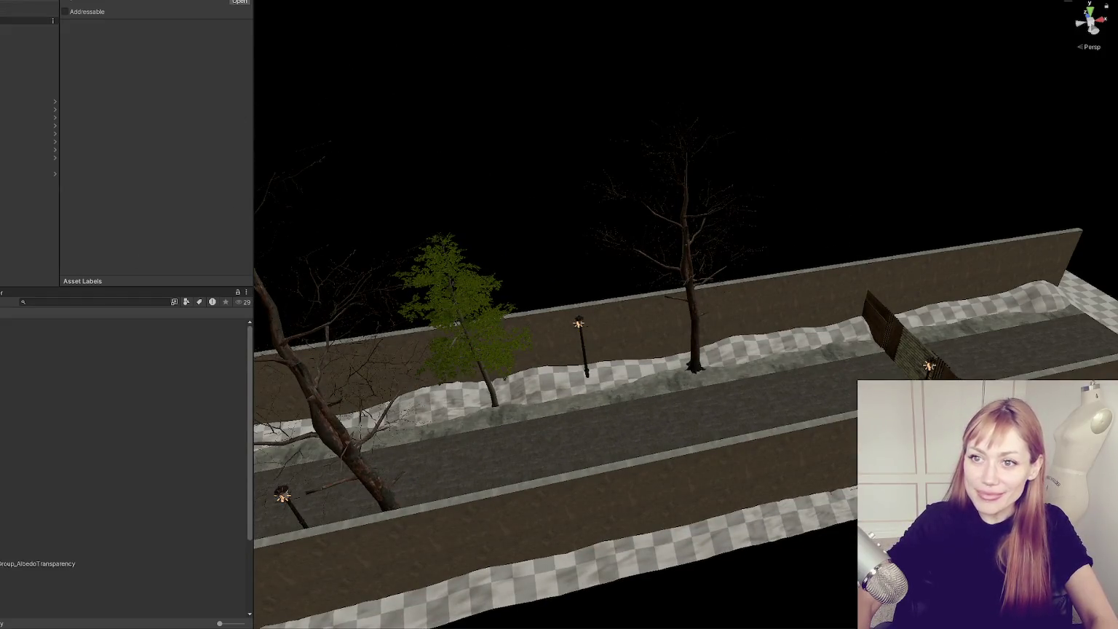
click(29, 29)
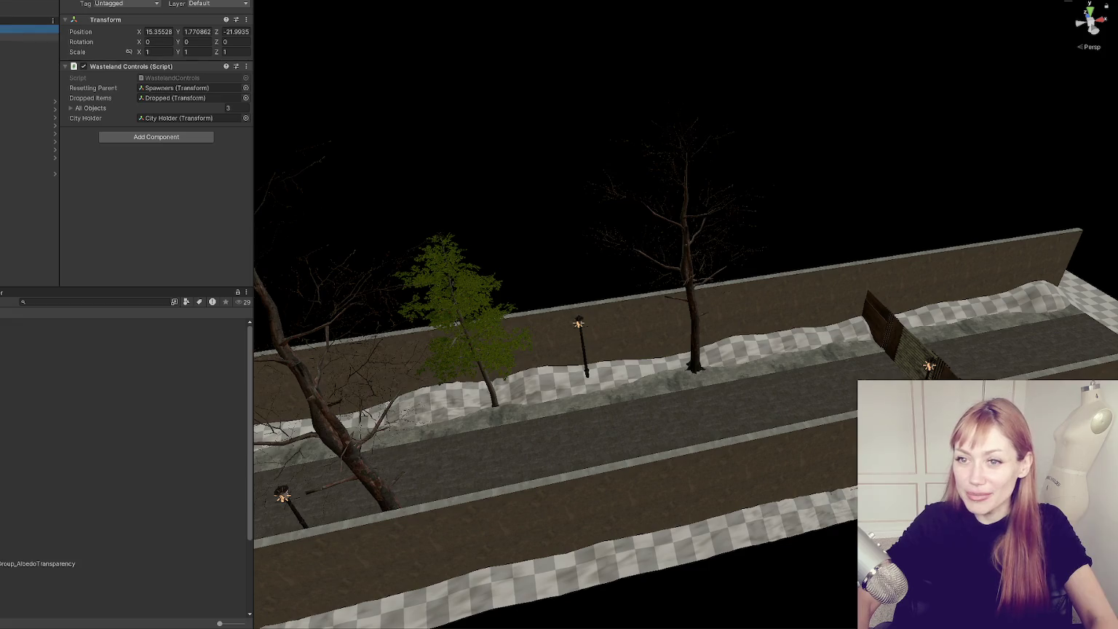
key(Down)
key(f)
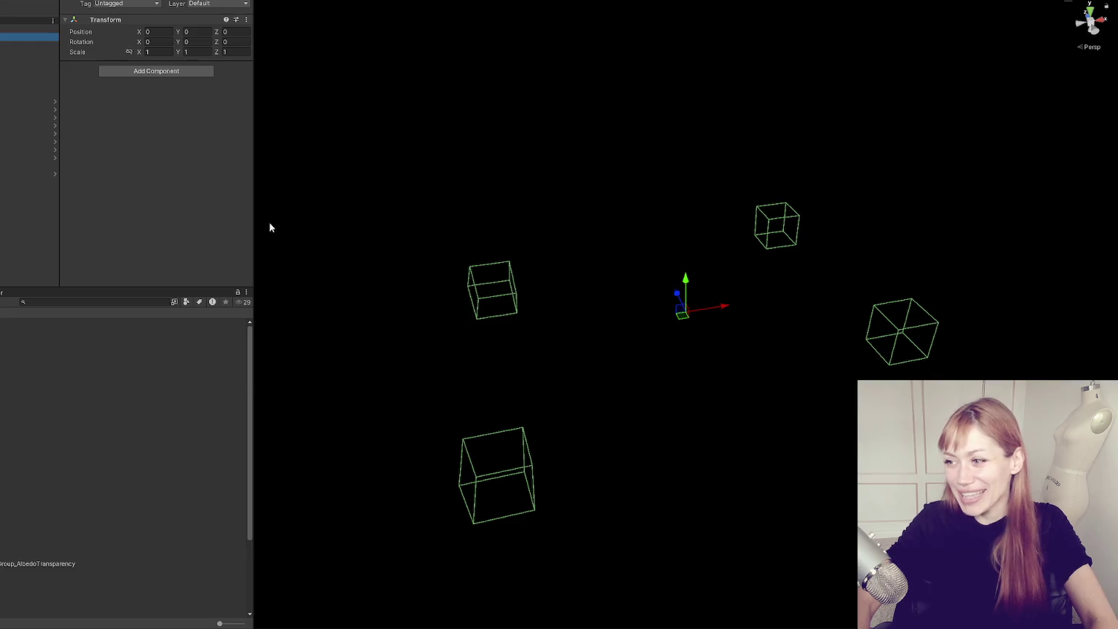
scroll(674, 265, down, 5)
mouse_move(674, 265)
mouse_down()
mouse_move(649, 219)
mouse_move(656, 184)
mouse_move(462, 203)
mouse_up()
- Frame the street group, bring the wall and lamp post into view, and select the corner beech tree
click(29, 93)
key(f)
scroll(590, 310, down, 3)
drag(335, 103, 707, 379)
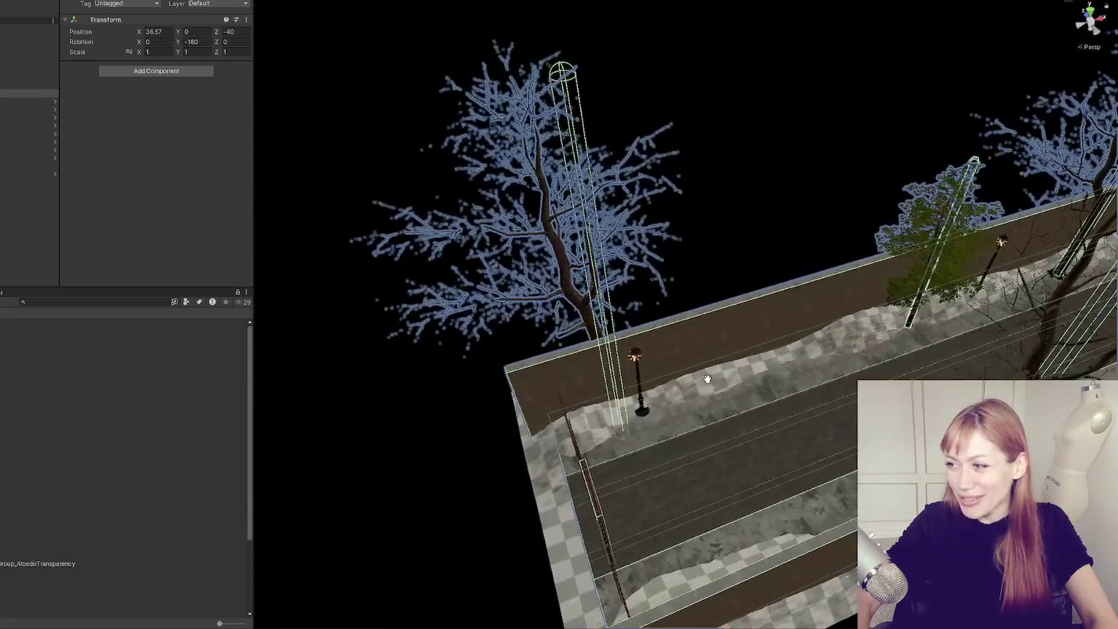
scroll(732, 348, up, 5)
drag(609, 305, 645, 309)
click(641, 309)
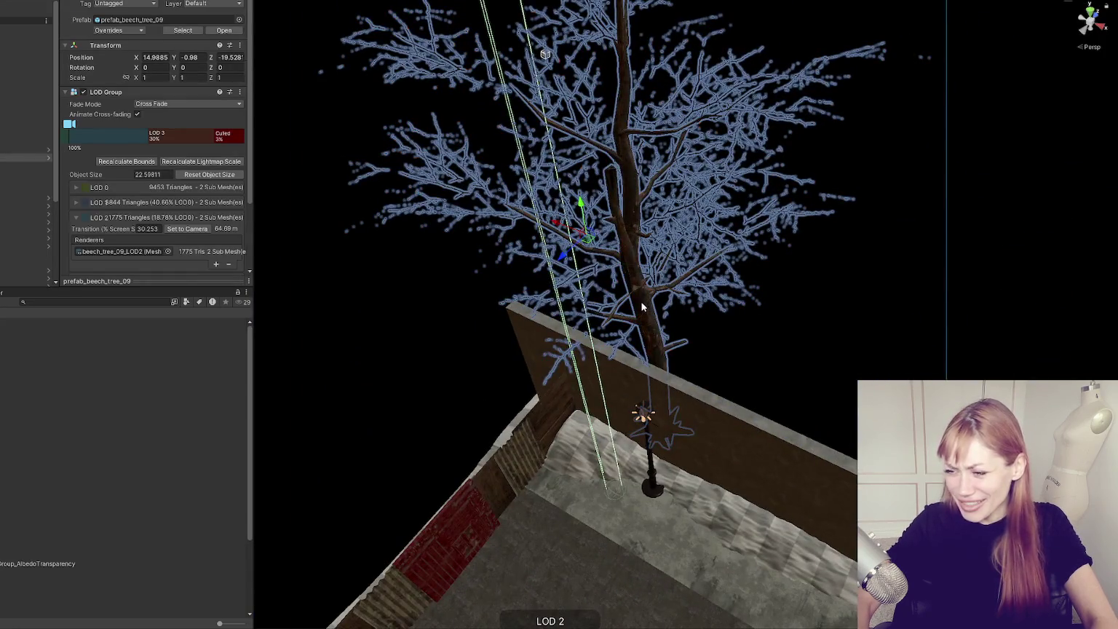
- Set the beech tree's LOD meshes to position 0, 0, 0 so they sit on the trunk
shift+click(4, 188)
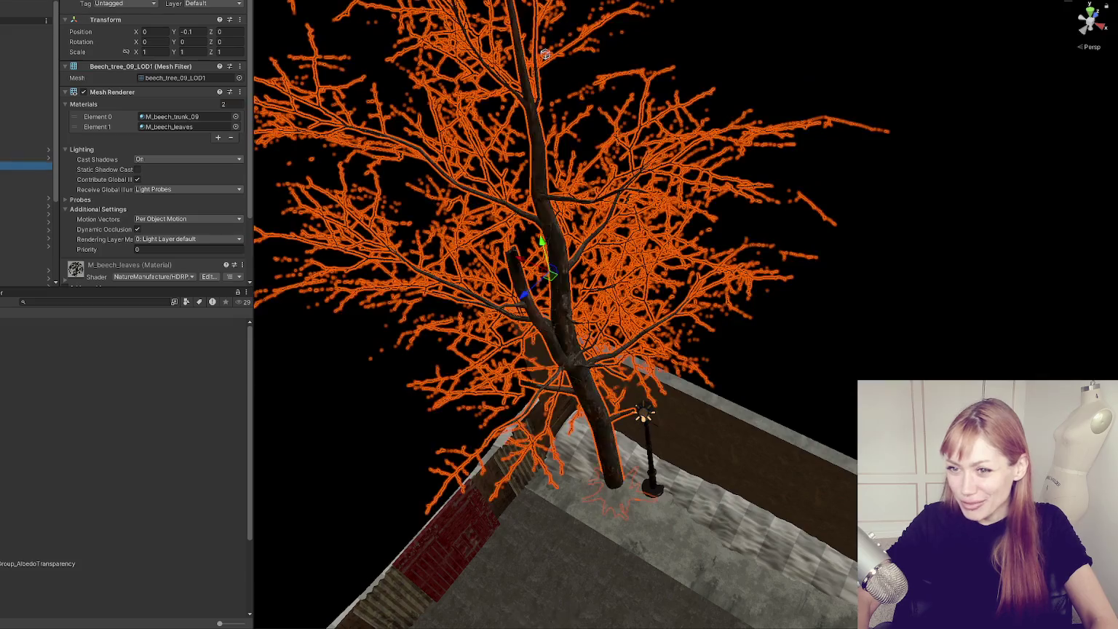
key(f)
click(165, 32)
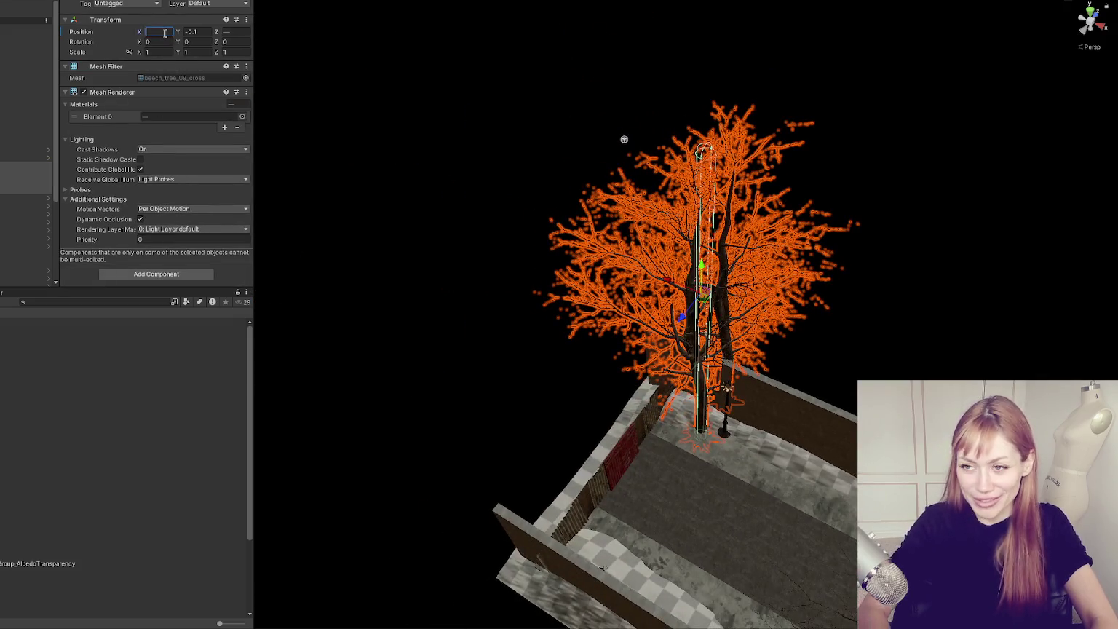
text(0)
key(Tab)
text(0)
key(Tab)
text(0)
key(Return)
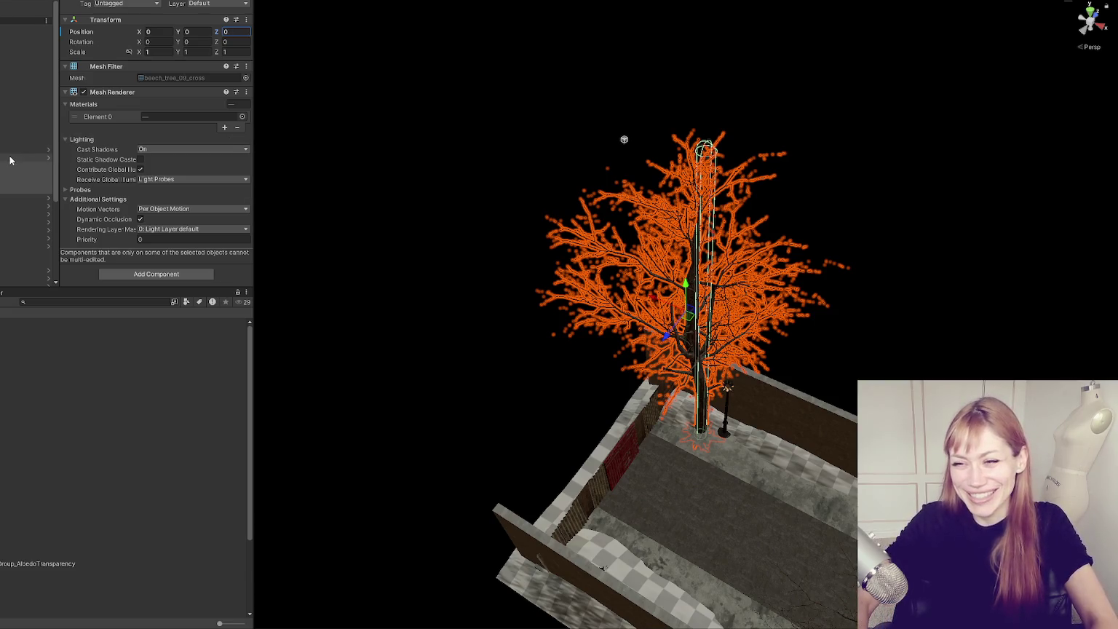
- Frame the parent beech tree and raise it up to ground level
double_click(13, 156)
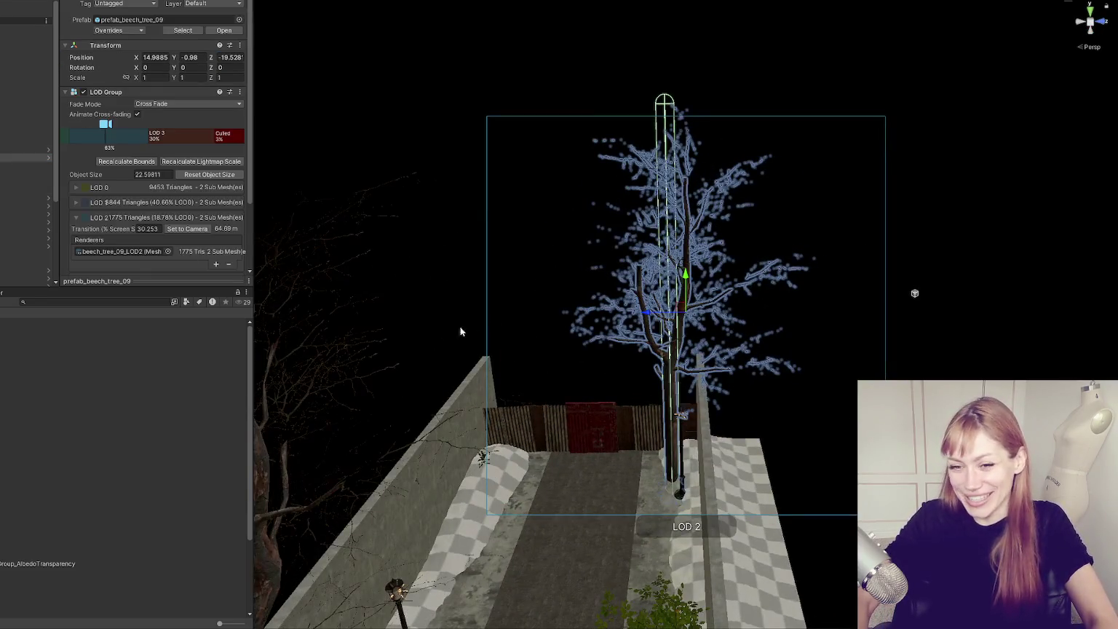
drag(460, 331, 603, 318)
drag(684, 292, 700, 261)
scroll(701, 260, down, 5)
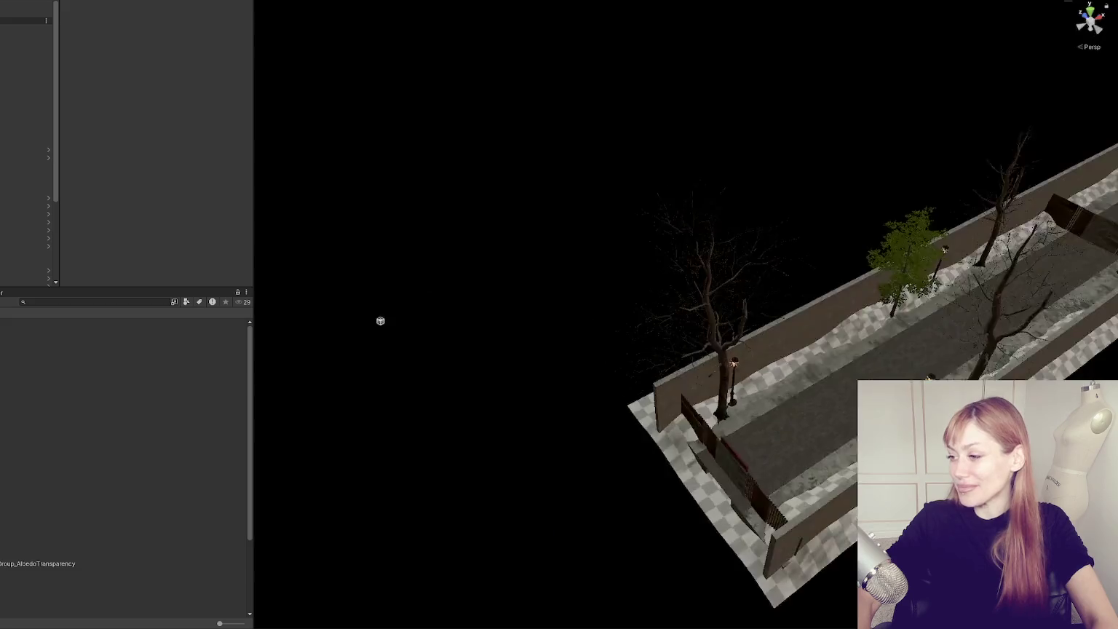
- Select the other beech trees' LOD meshes and set their X position to 0
click(632, 455)
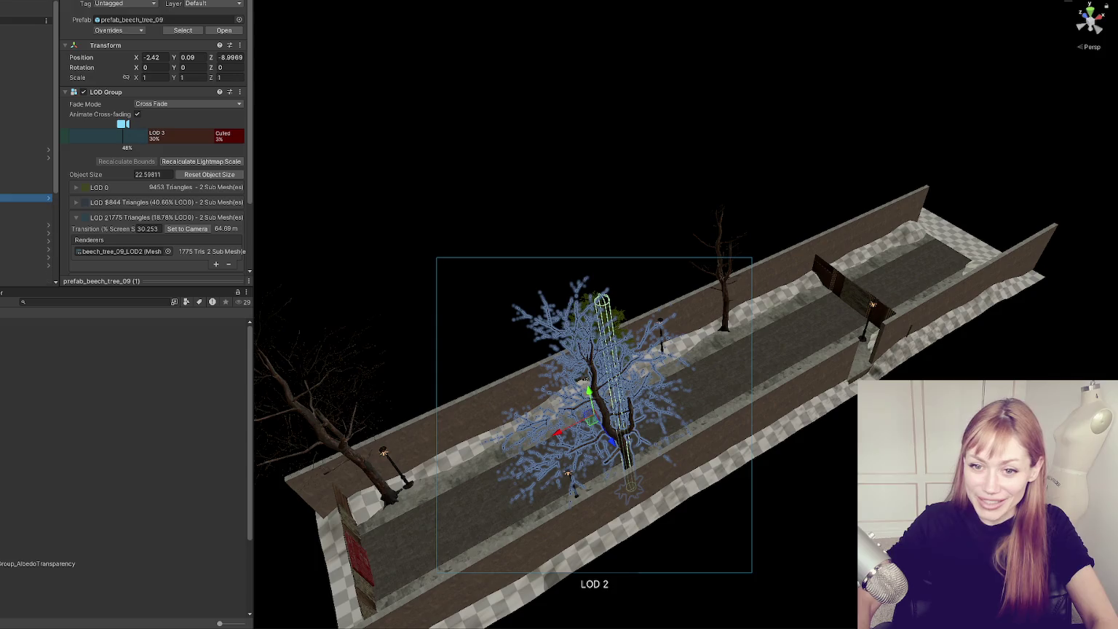
double_click(25, 206)
shift+click(25, 230)
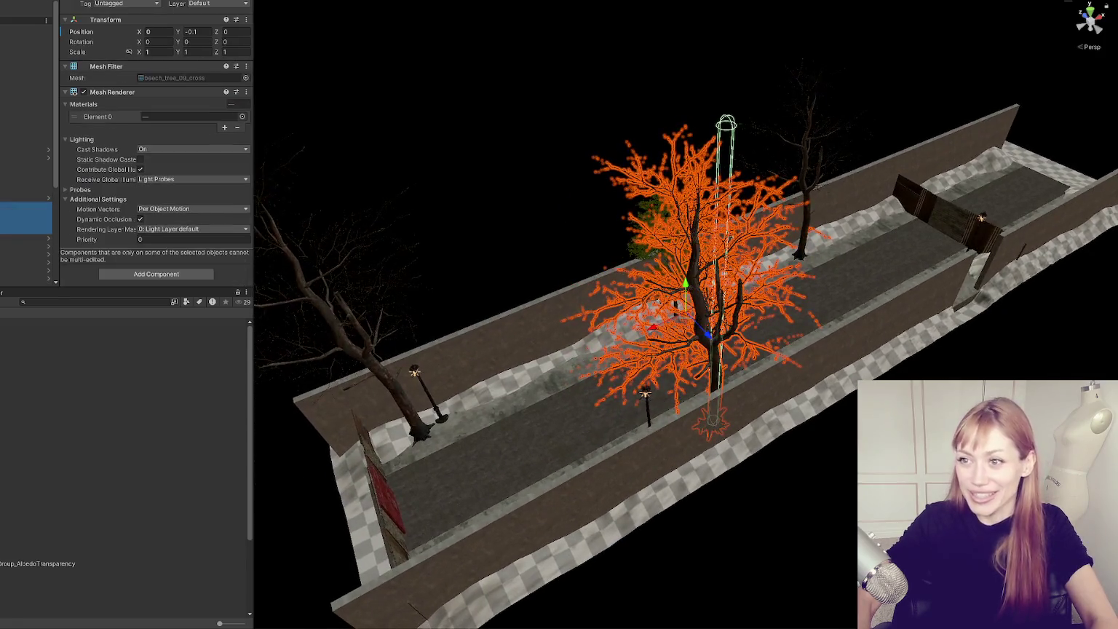
double_click(26, 170)
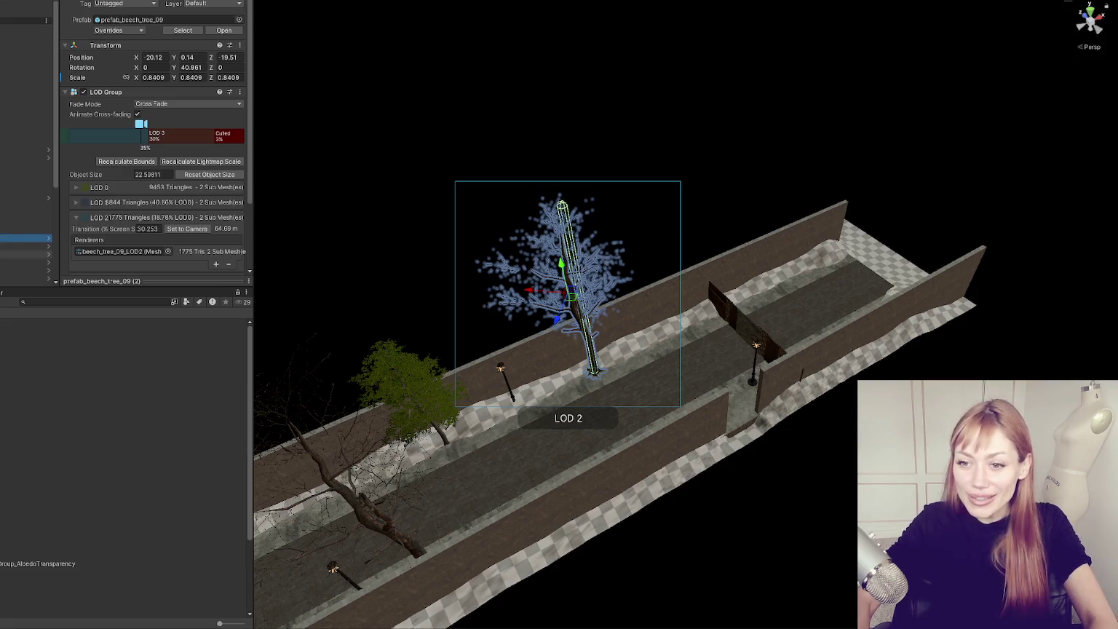
shift+click(26, 270)
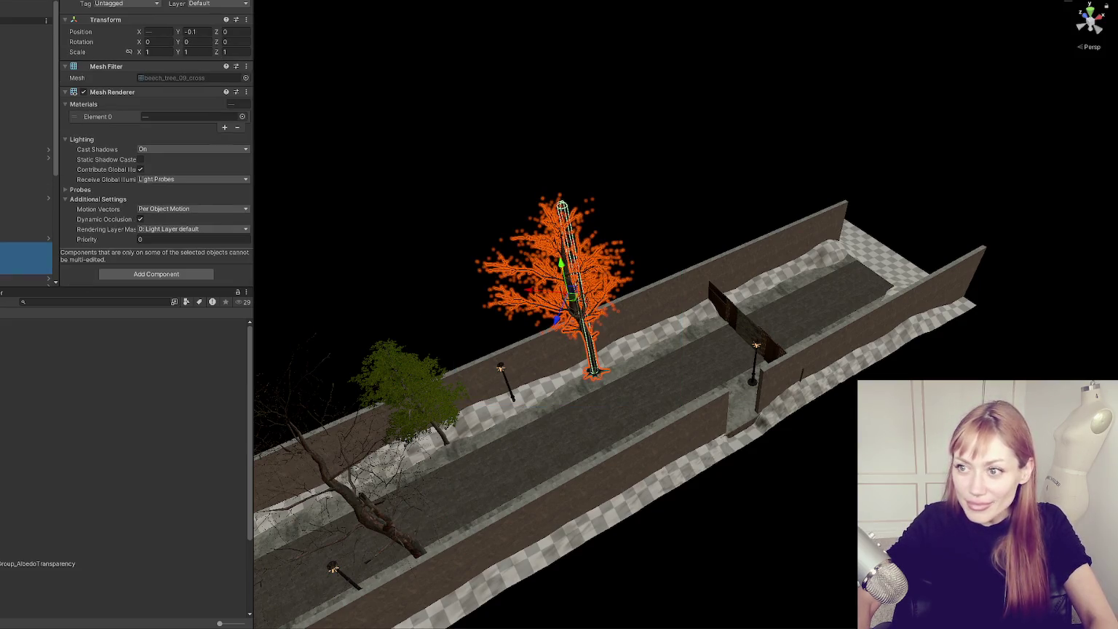
click(153, 31)
text(0)
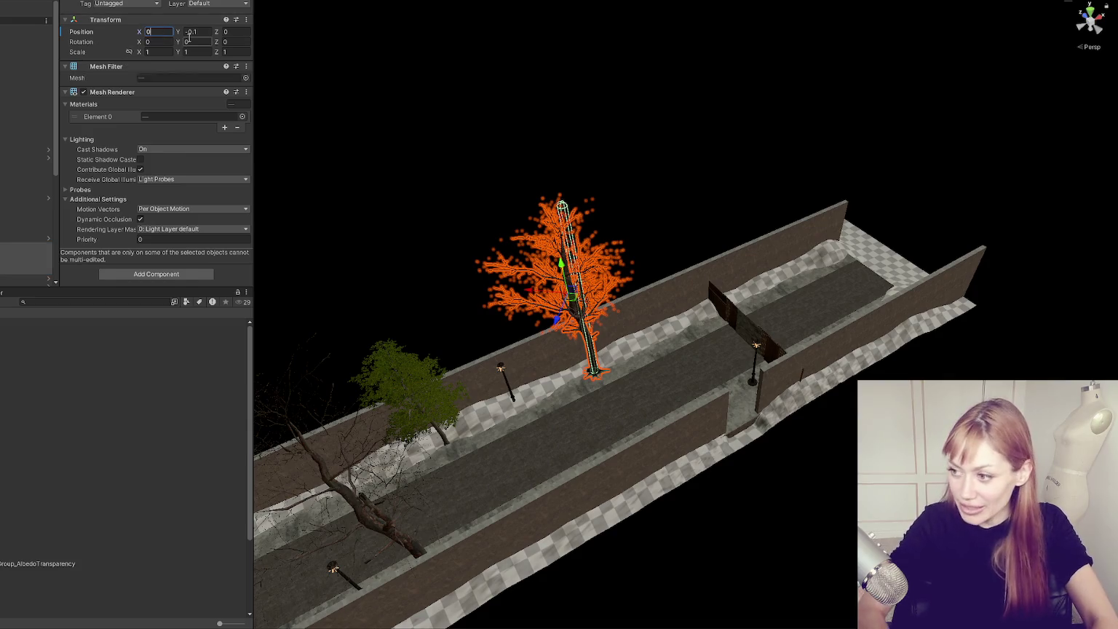
- Frame the whole beech tree prefab from the side, then swing the view down the street
click(561, 277)
key(f)
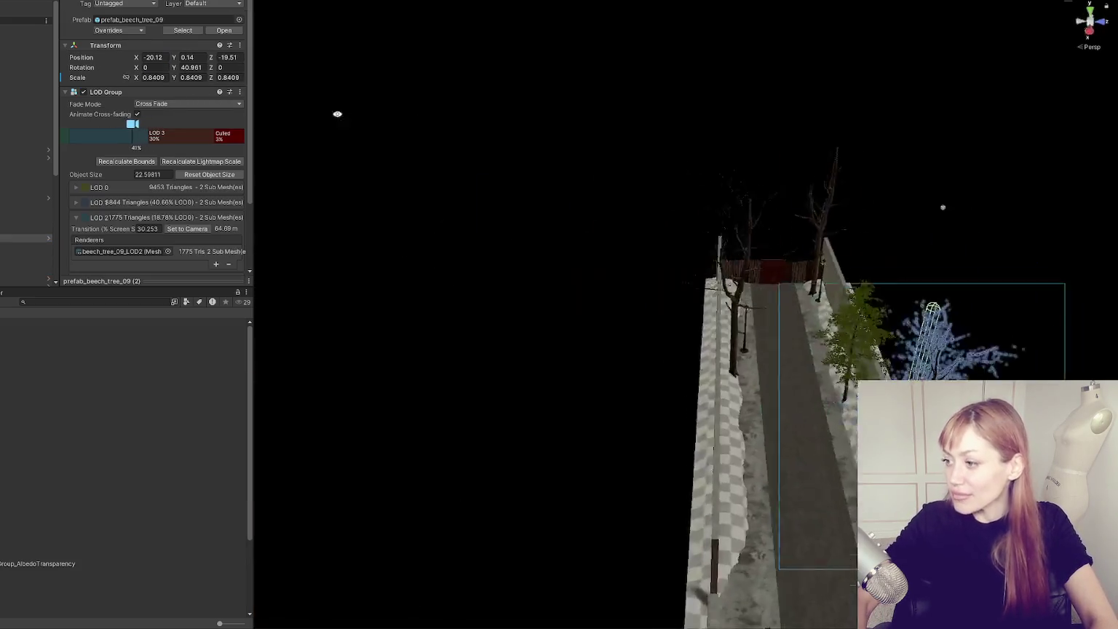
drag(525, 140, 685, 255)
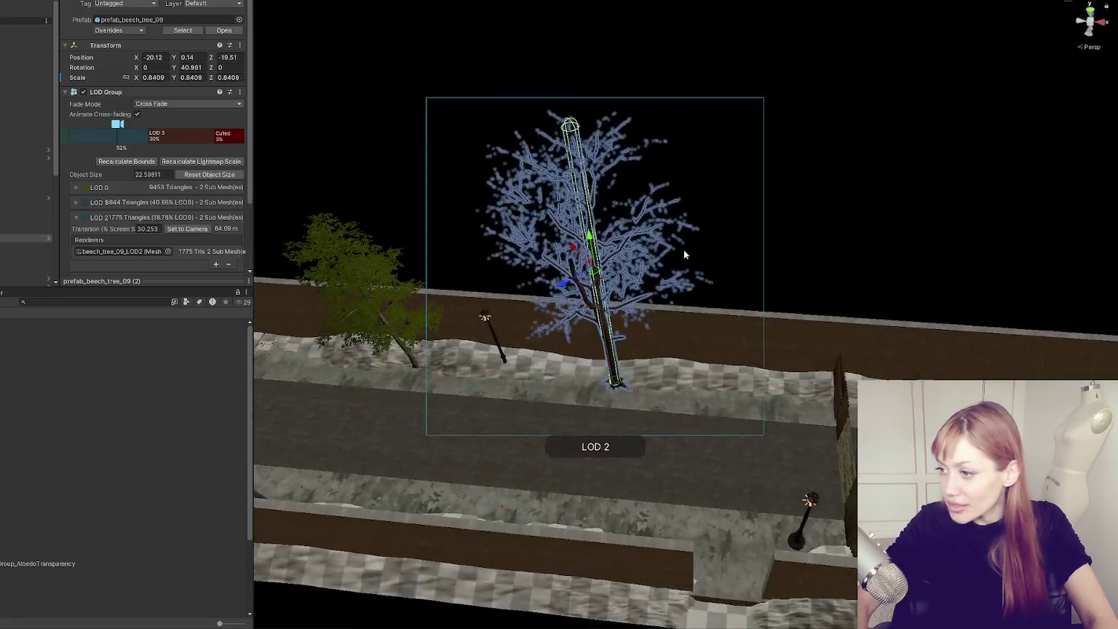
click(902, 217)
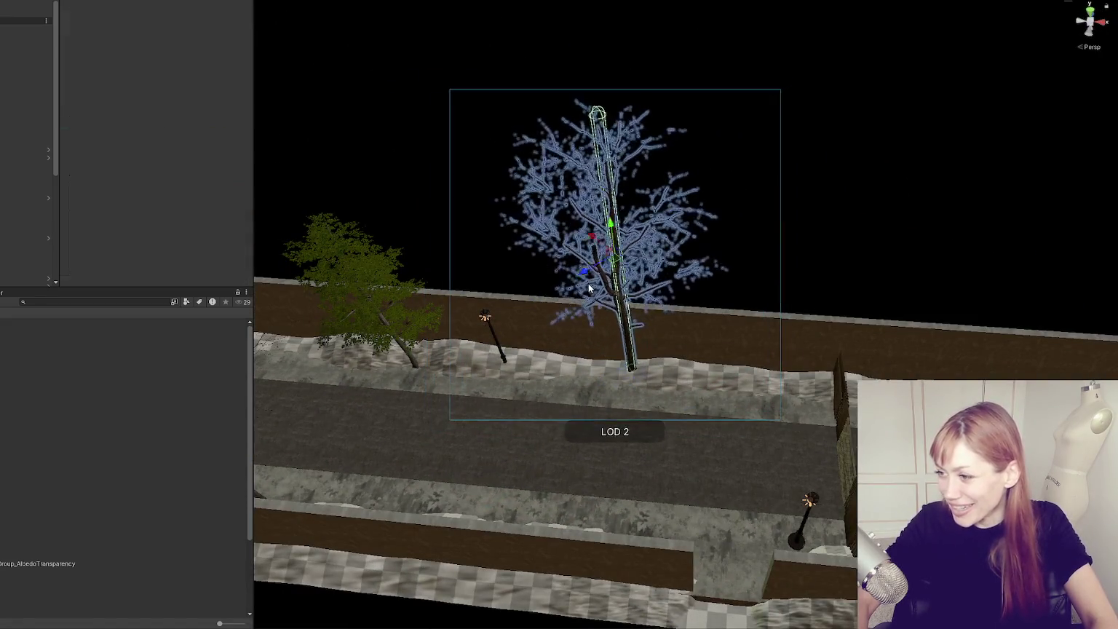
drag(901, 217, 696, 134)
- Nudge the beech tree beside the right-hand wall slightly left, to X -22.45, Z -19.39
click(672, 329)
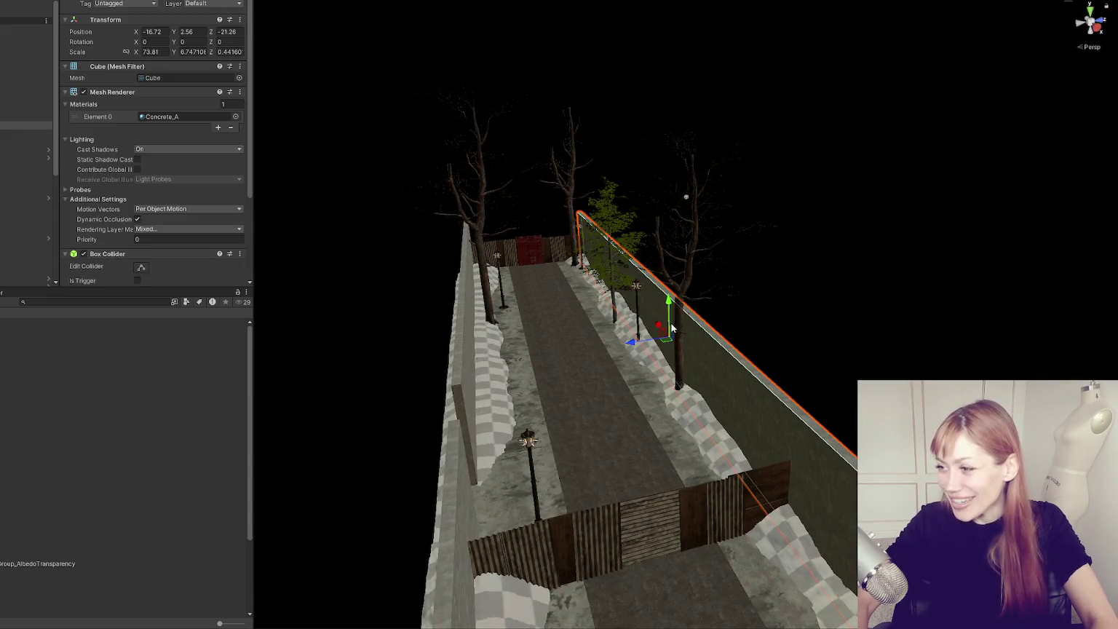
click(667, 253)
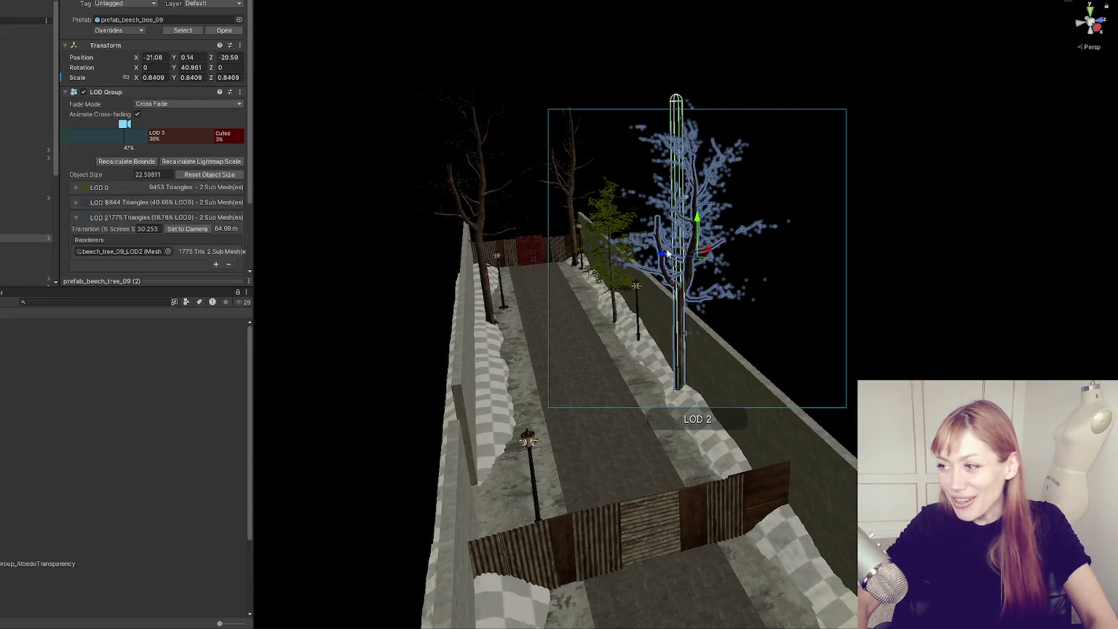
drag(710, 253, 699, 257)
click(939, 293)
drag(939, 293, 826, 371)
scroll(612, 294, up, 5)
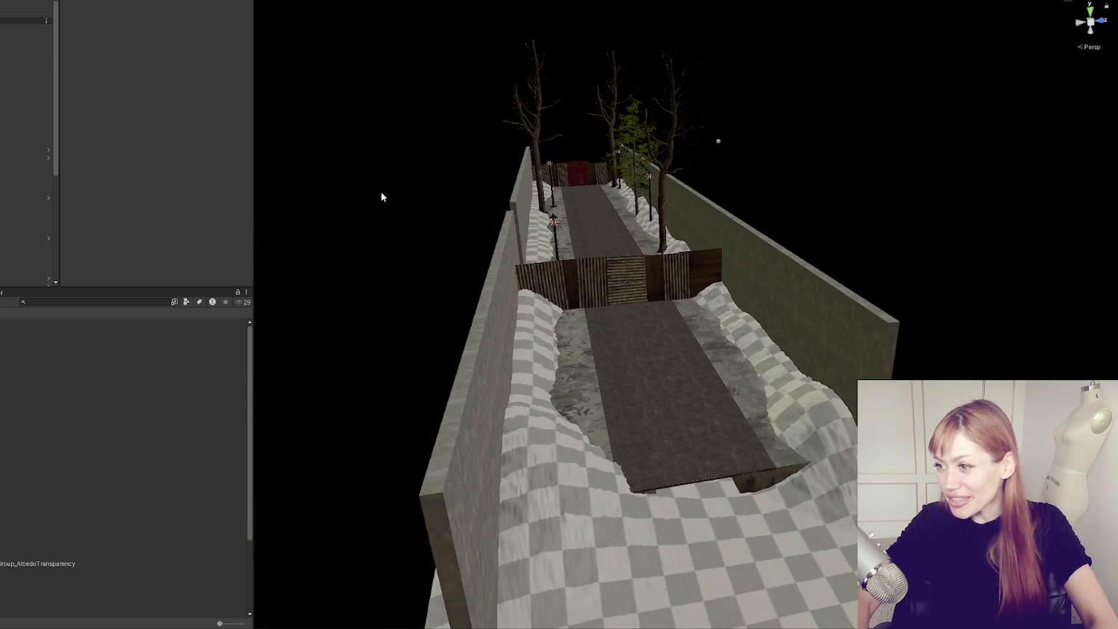
drag(381, 196, 720, 265)
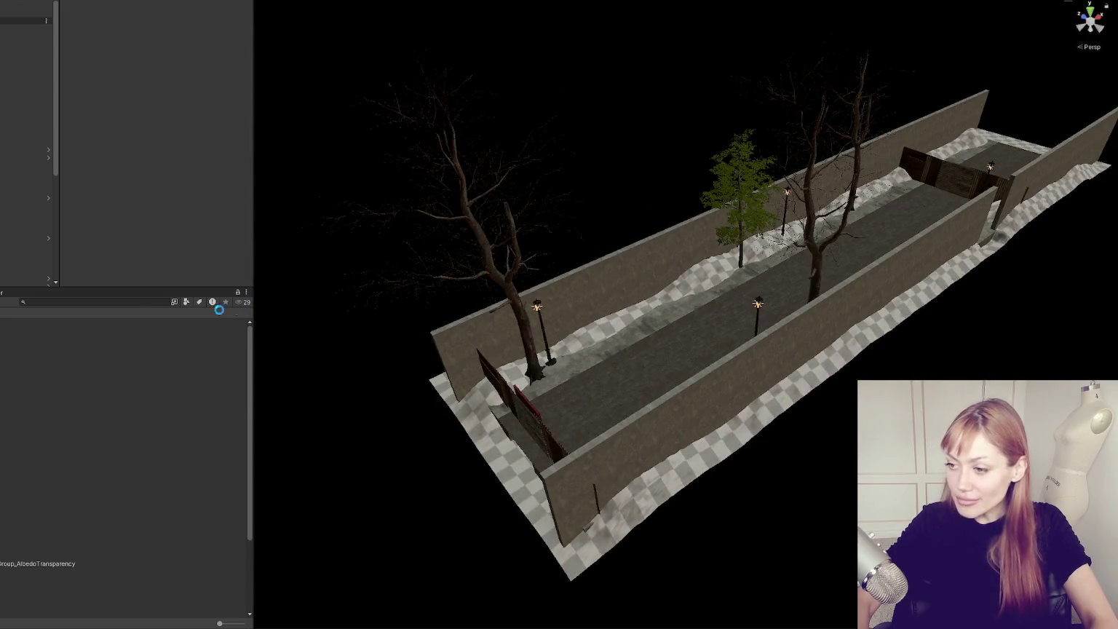
key(Up)
key(Up)
key(Up)
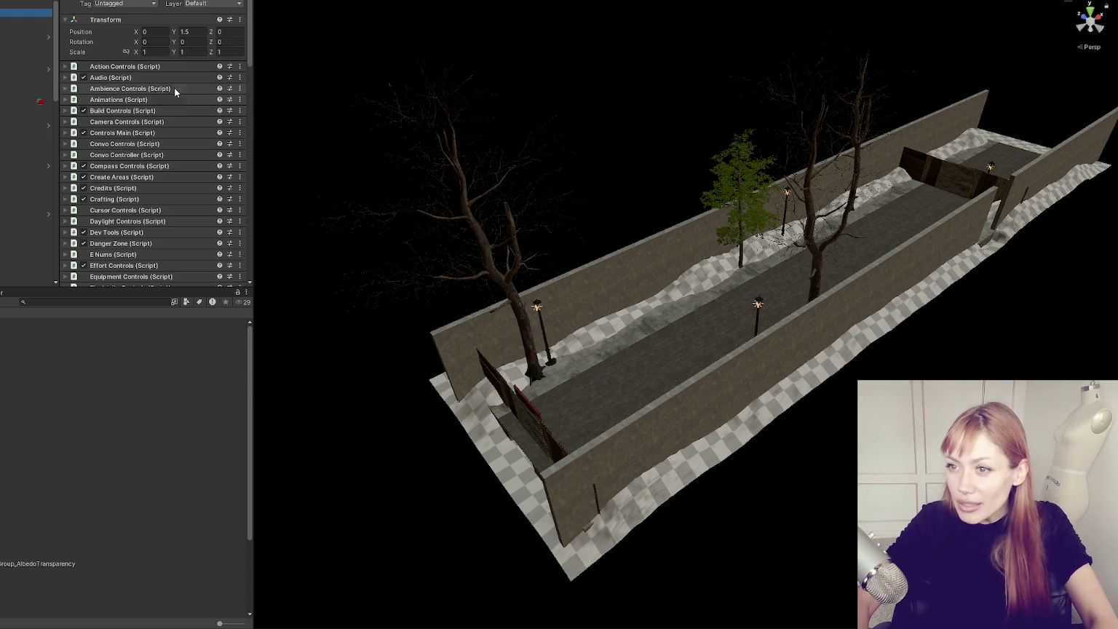
- Expand Element 7 in the All Scenes list to inspect its String Name and Pos fields
scroll(174, 100, down, 10)
scroll(149, 137, up, 2)
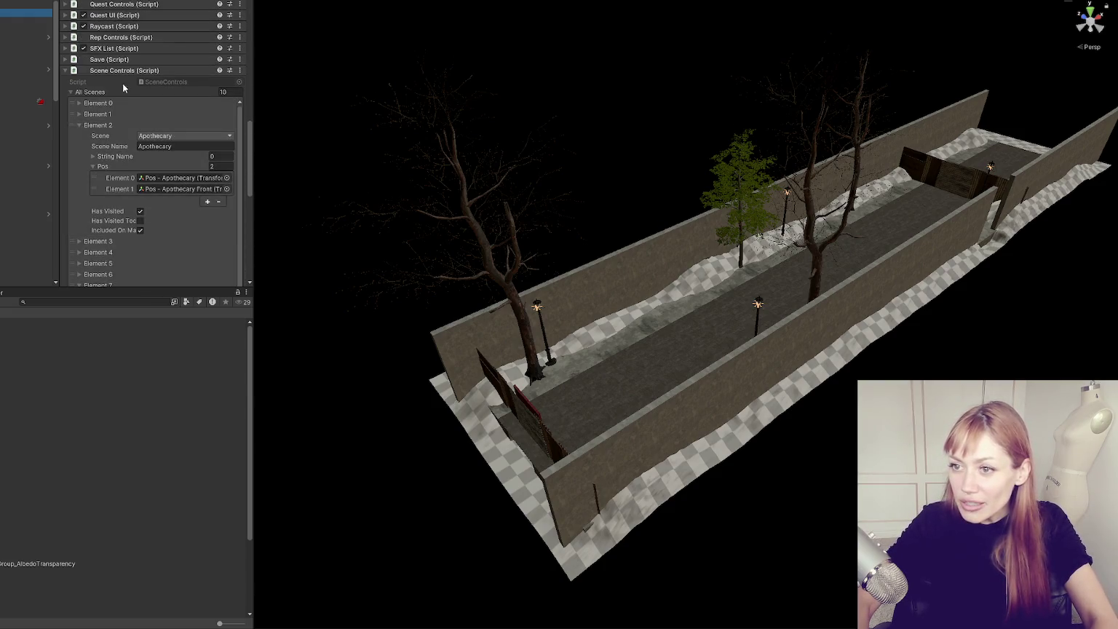
click(103, 131)
click(102, 180)
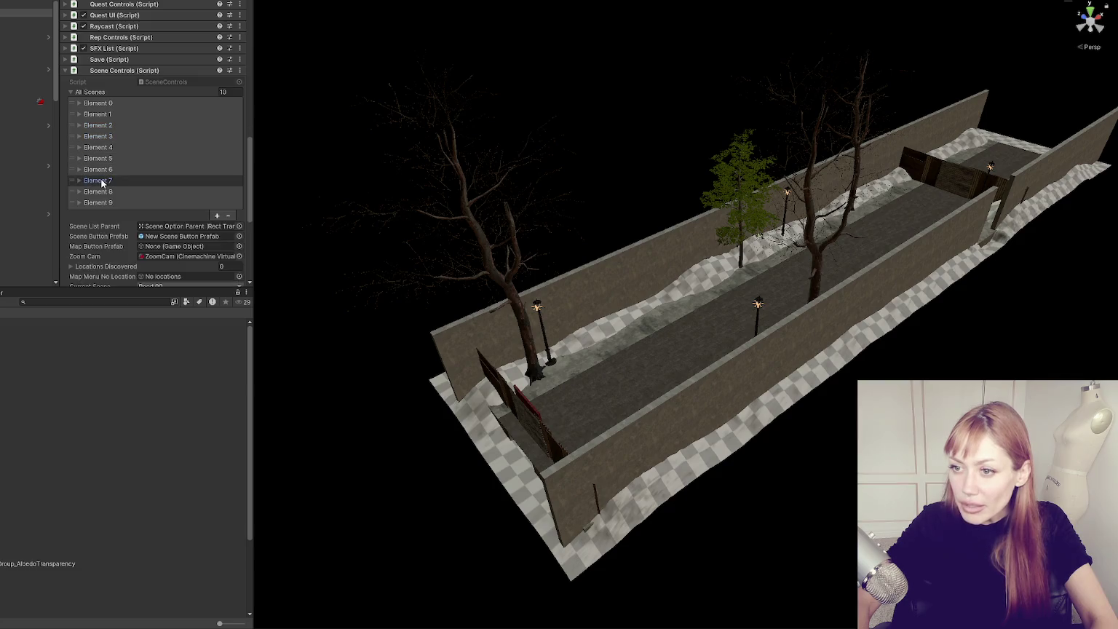
click(104, 174)
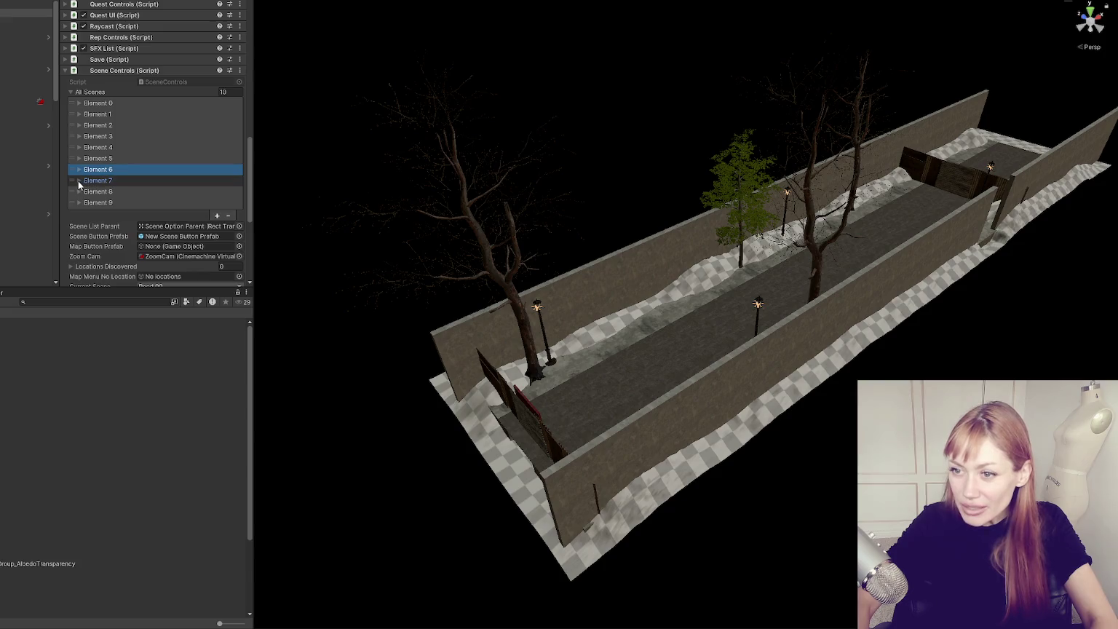
click(85, 181)
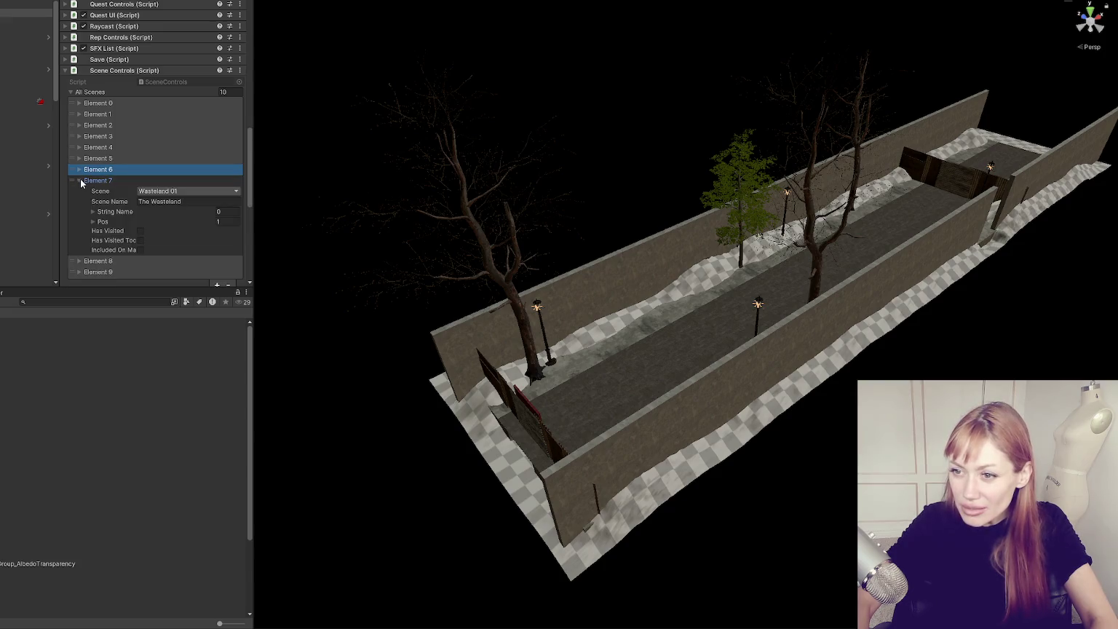
click(115, 212)
click(116, 213)
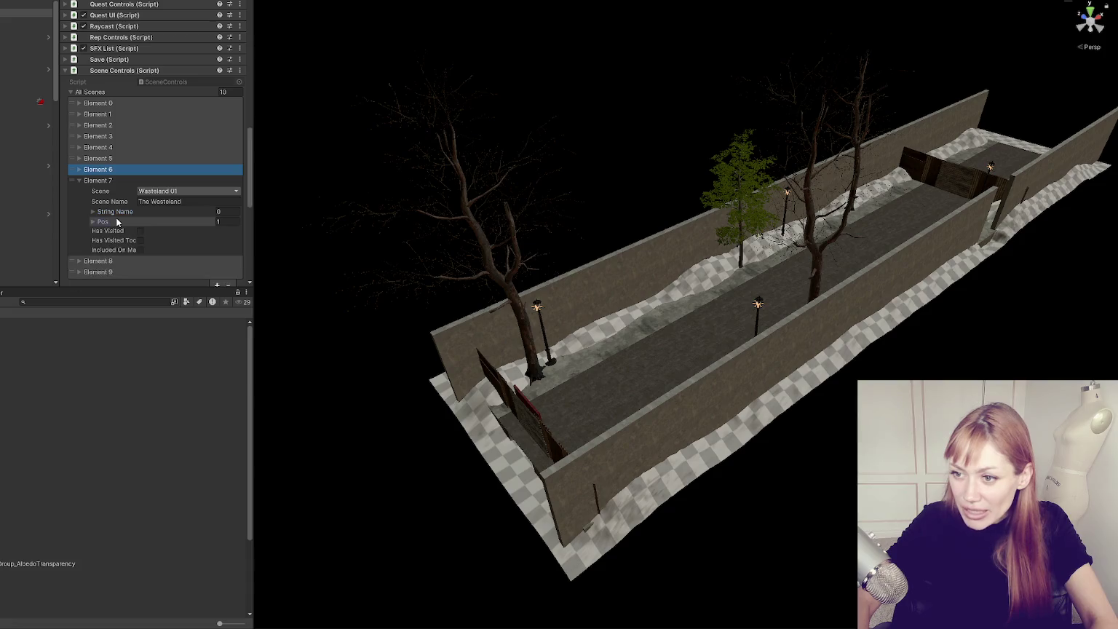
click(173, 220)
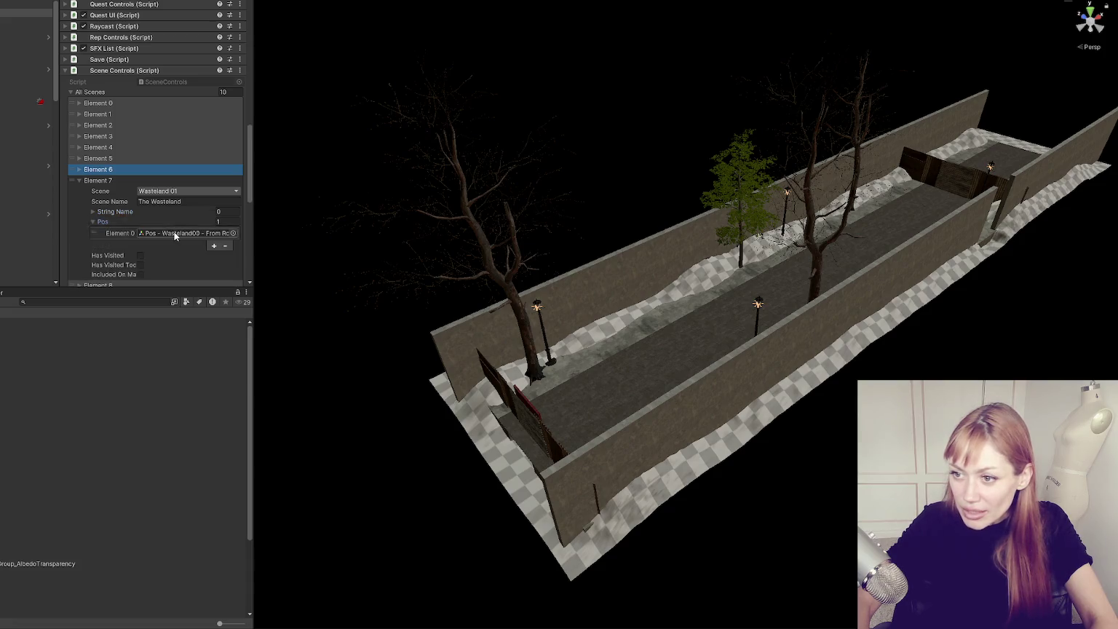
scroll(174, 232, down, 10)
- Select and frame the game manager object, then expand Element 9 of the scene list
click(1, 225)
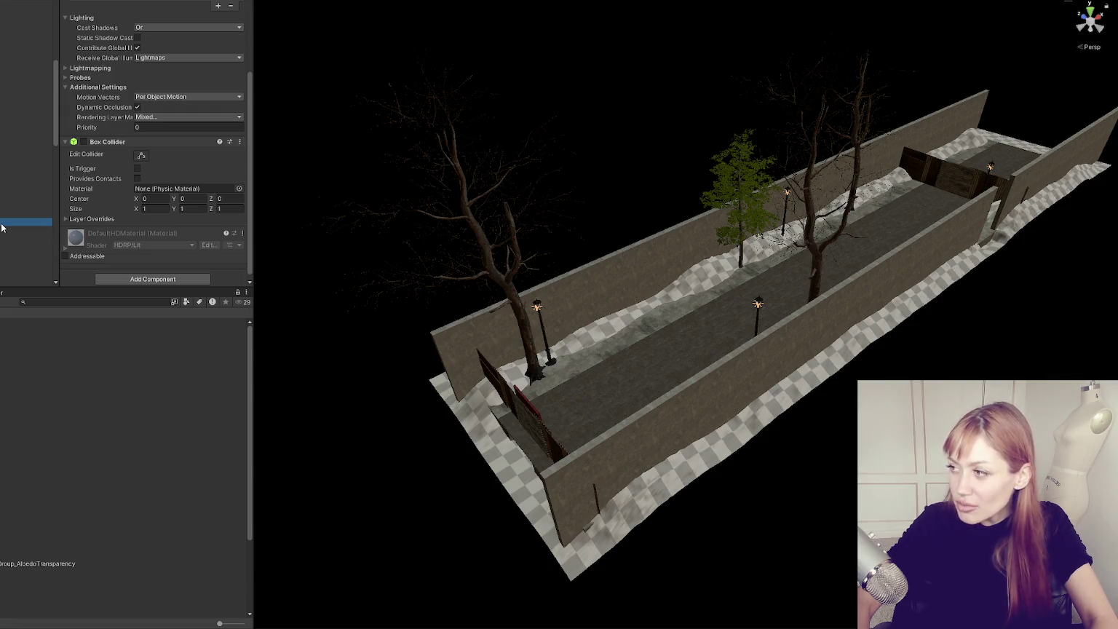
scroll(7, 73, up, 3)
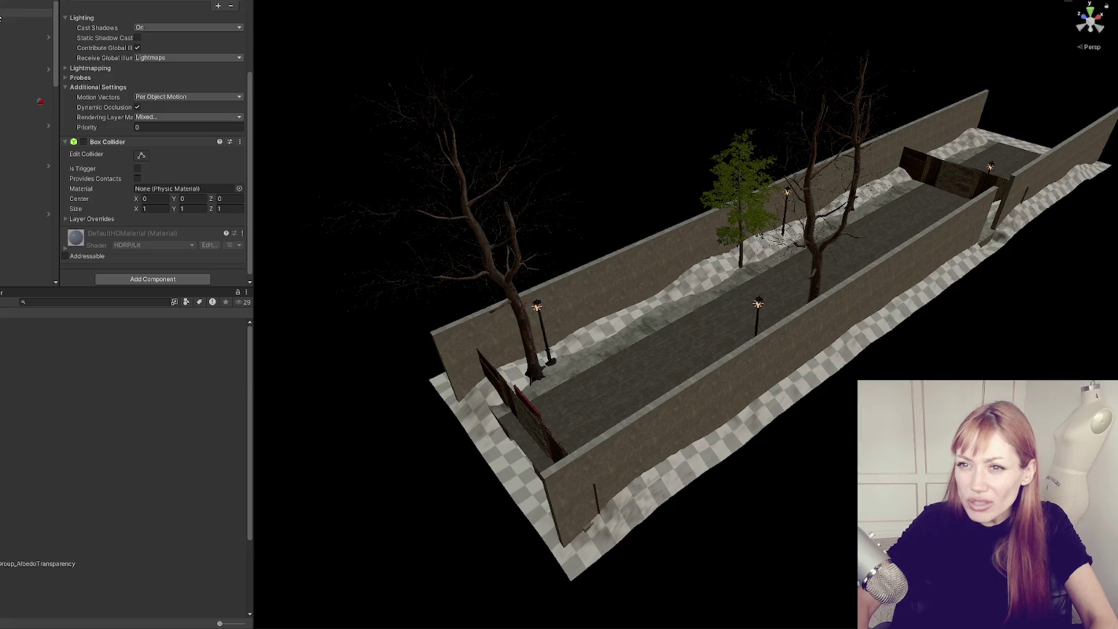
key(f)
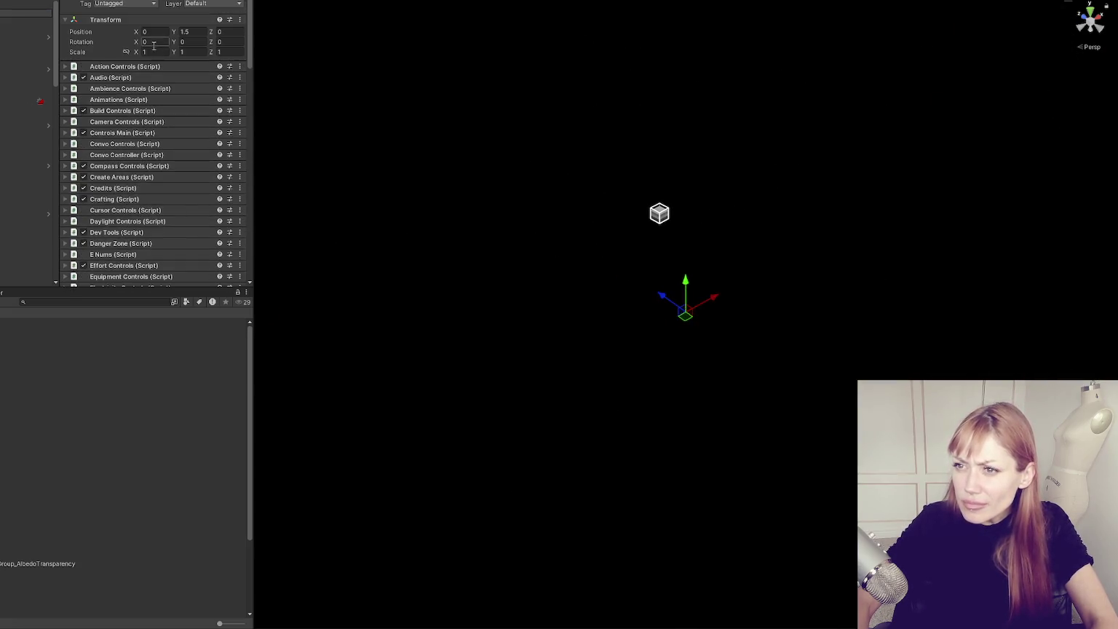
scroll(148, 90, down, 15)
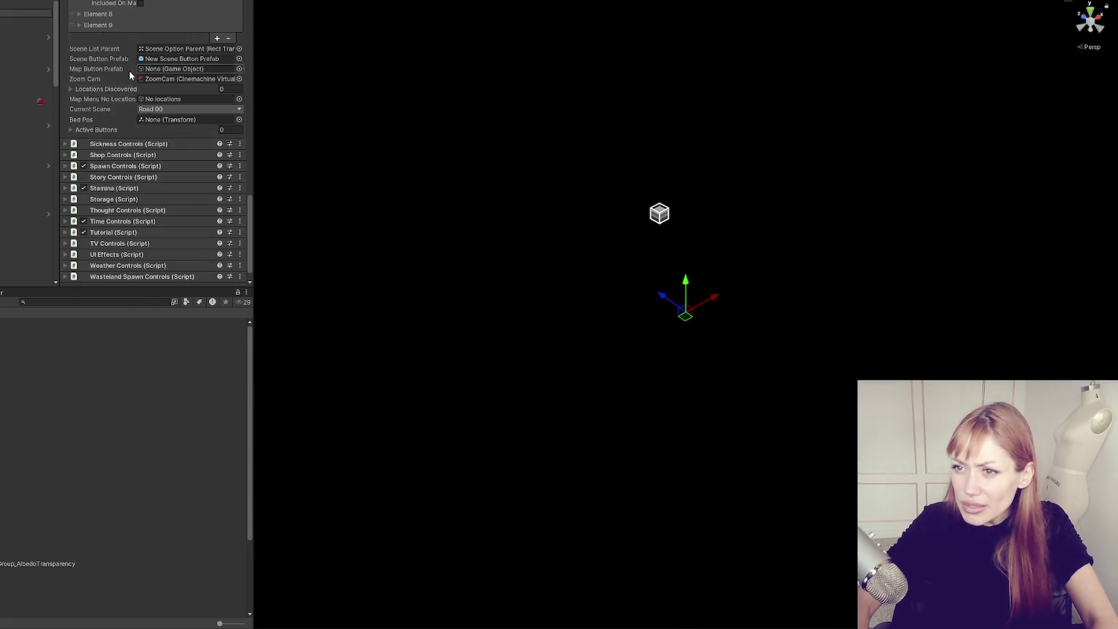
scroll(125, 121, up, 3)
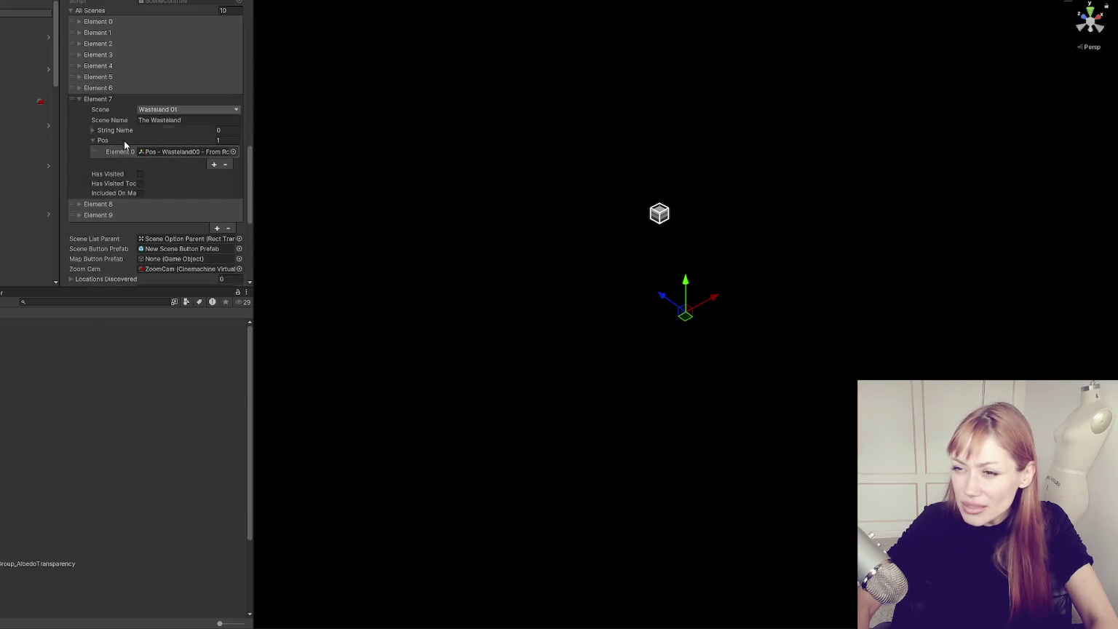
click(114, 216)
click(117, 218)
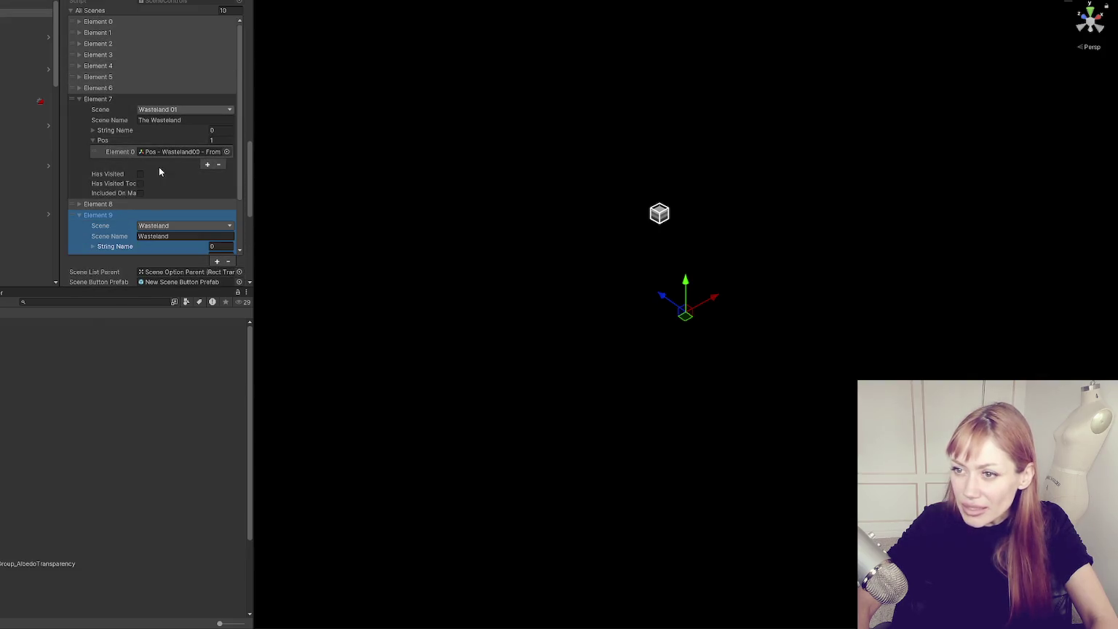
scroll(149, 102, down, 3)
- Rename Element 7's Scene Name to DELETE
double_click(188, 32)
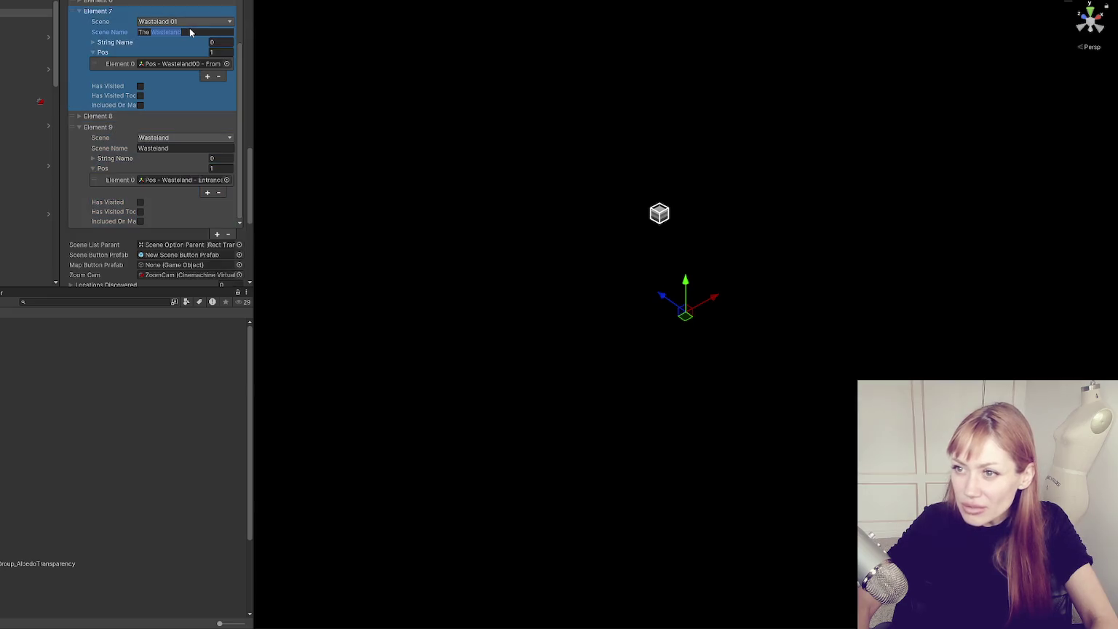
key(ctrl+a)
text(DELETE)
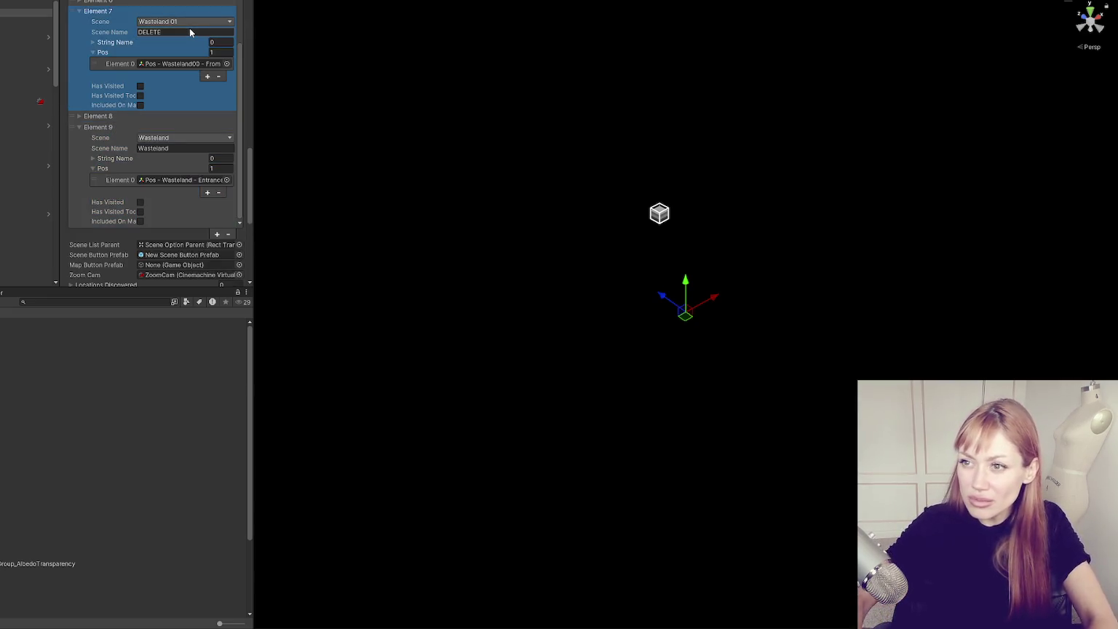
click(173, 112)
scroll(196, 182, down, 10)
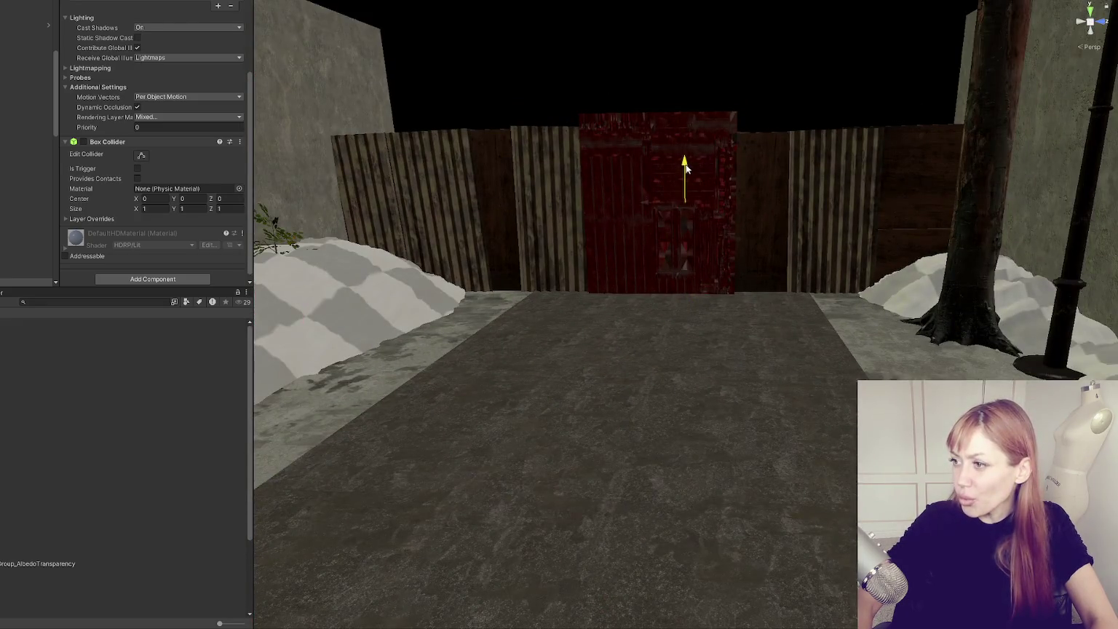
- Pick the tall cube at the red door and raise it from Y 2.07 to Y 2.25
click(667, 224)
click(661, 222)
click(689, 217)
click(688, 220)
click(685, 220)
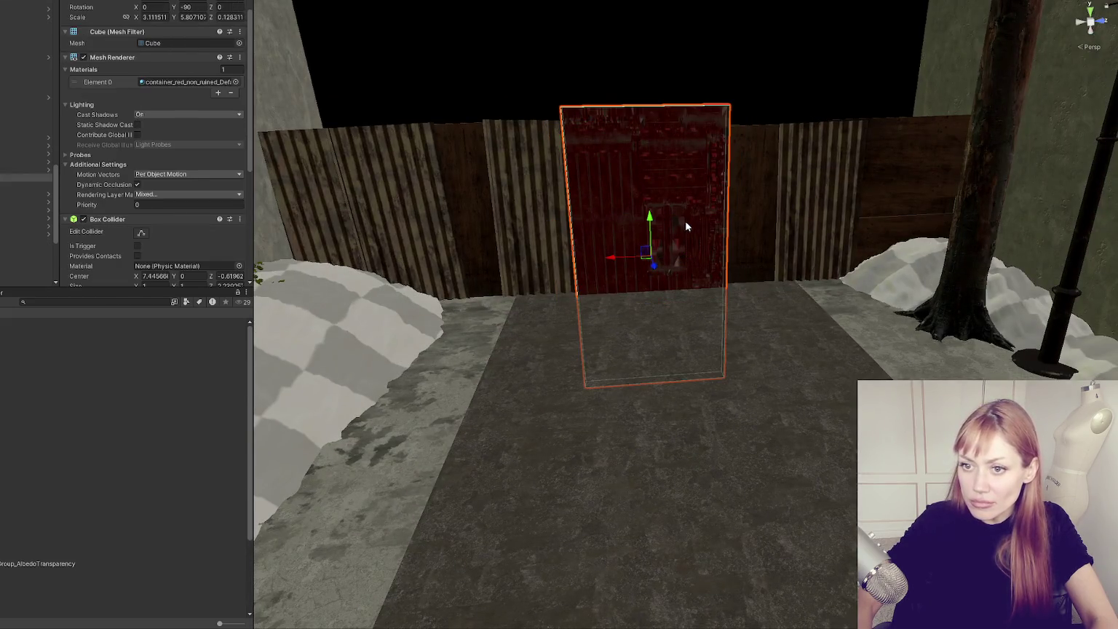
mouse_move(641, 213)
mouse_down()
mouse_move(654, 142)
mouse_move(675, 110)
mouse_up()
- Inspect the Boarding prefab, frame the whole street and select an asset in the project list
click(392, 202)
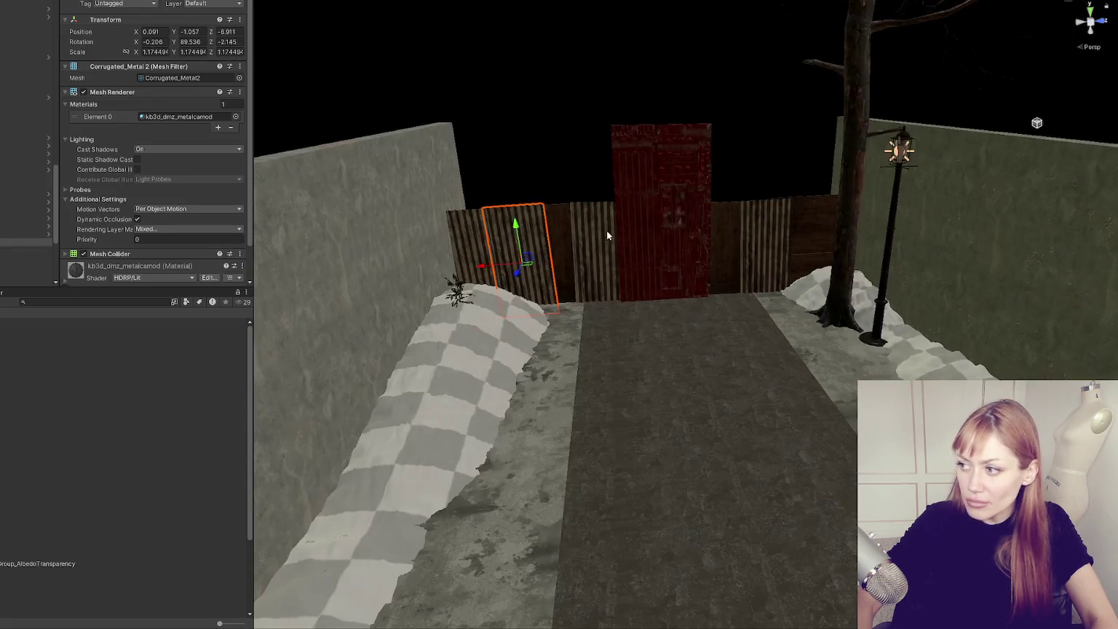
click(608, 237)
key(f)
double_click(29, 186)
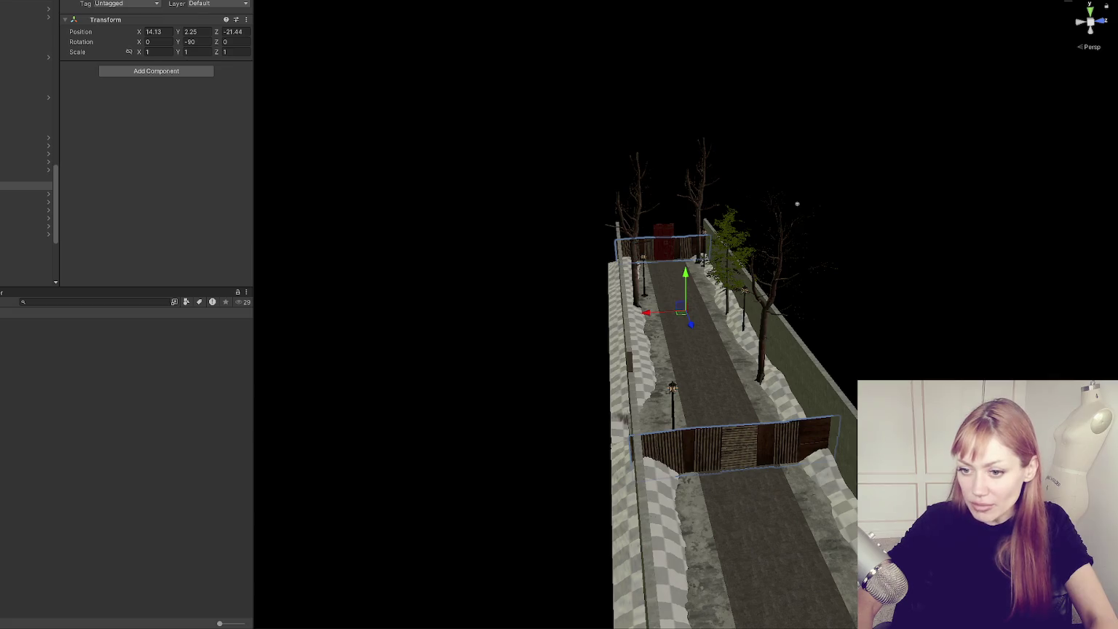
click(124, 426)
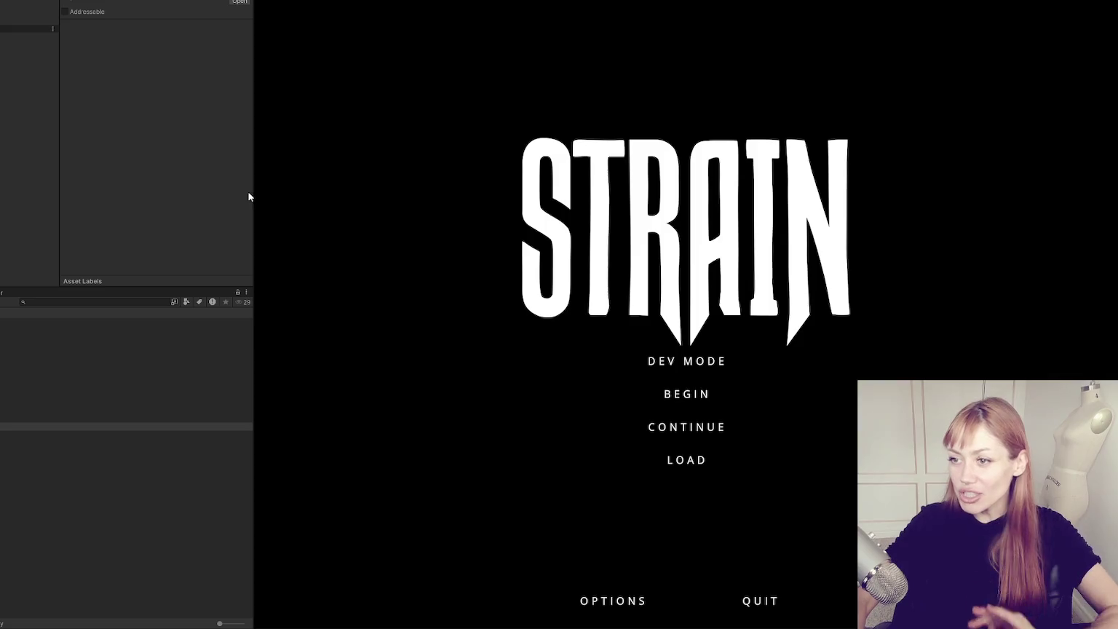
- Widen the game view, start in dev mode, walk toward the red shed and check the pause menu
drag(249, 187, 0, 188)
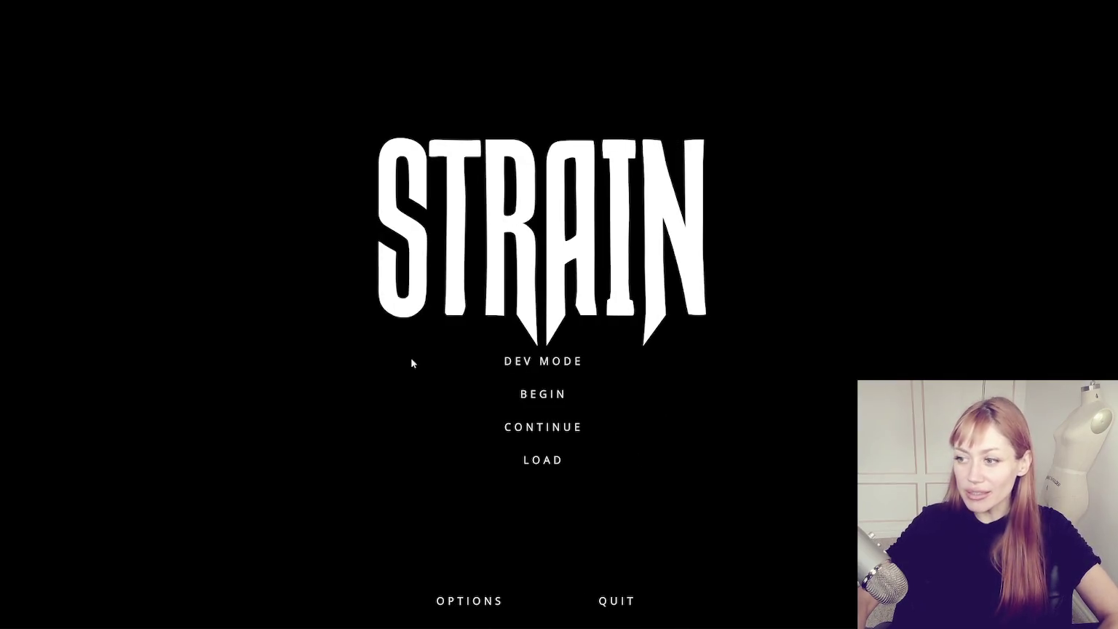
click(517, 359)
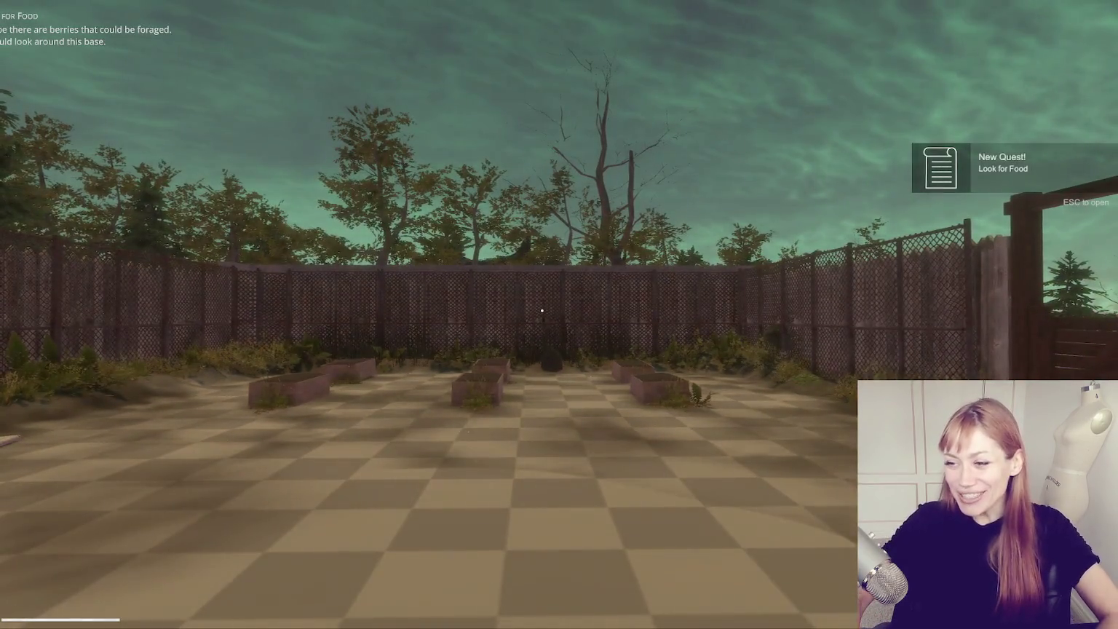
key(w)
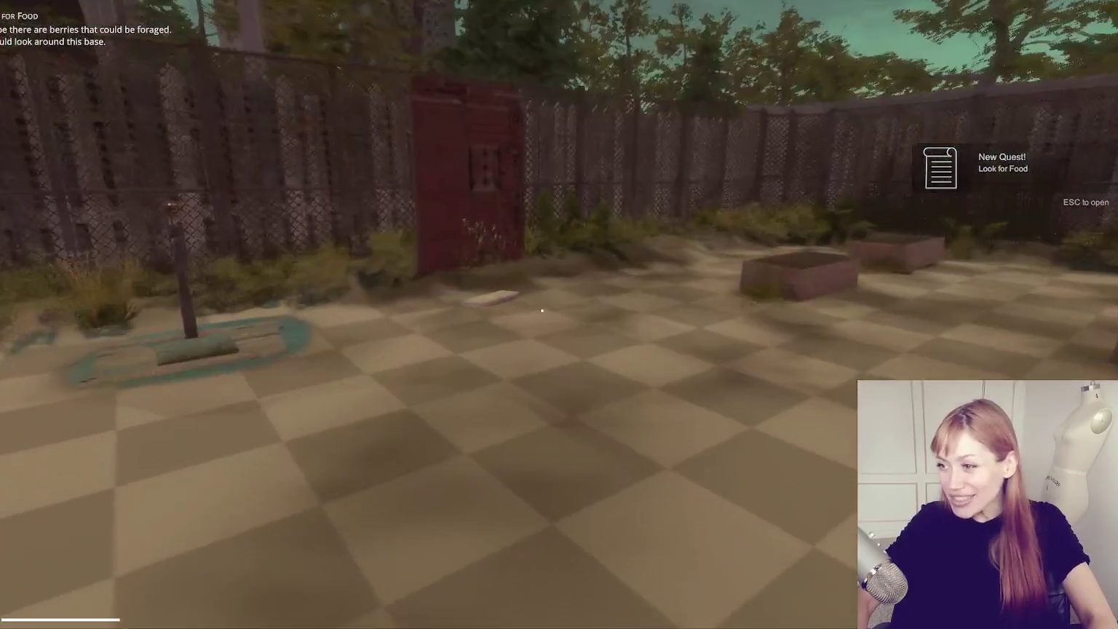
key(w)
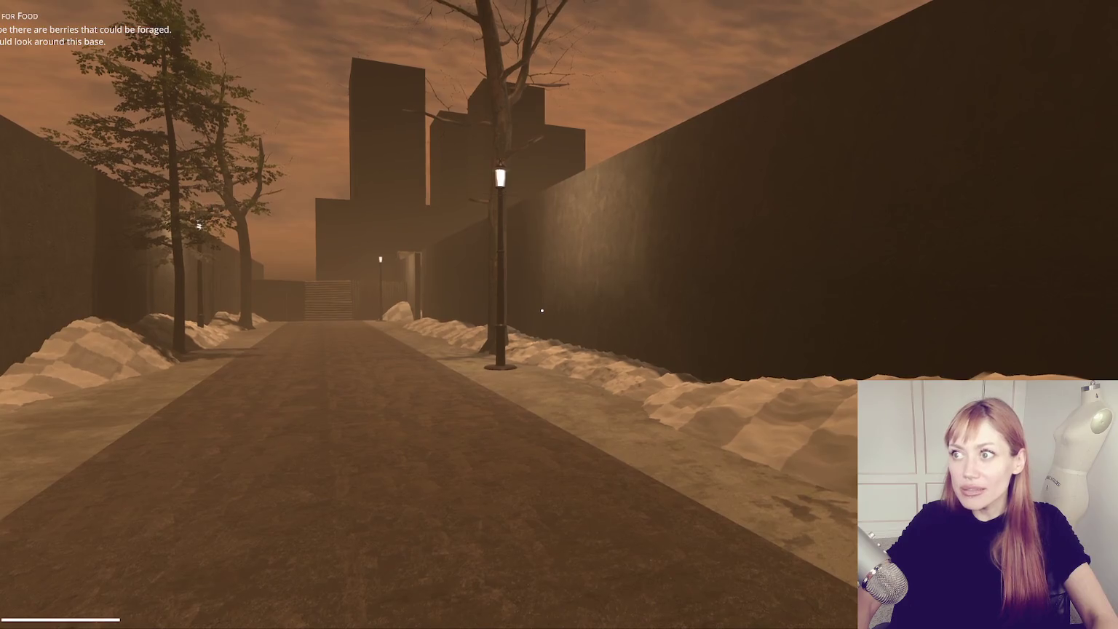
key(Escape)
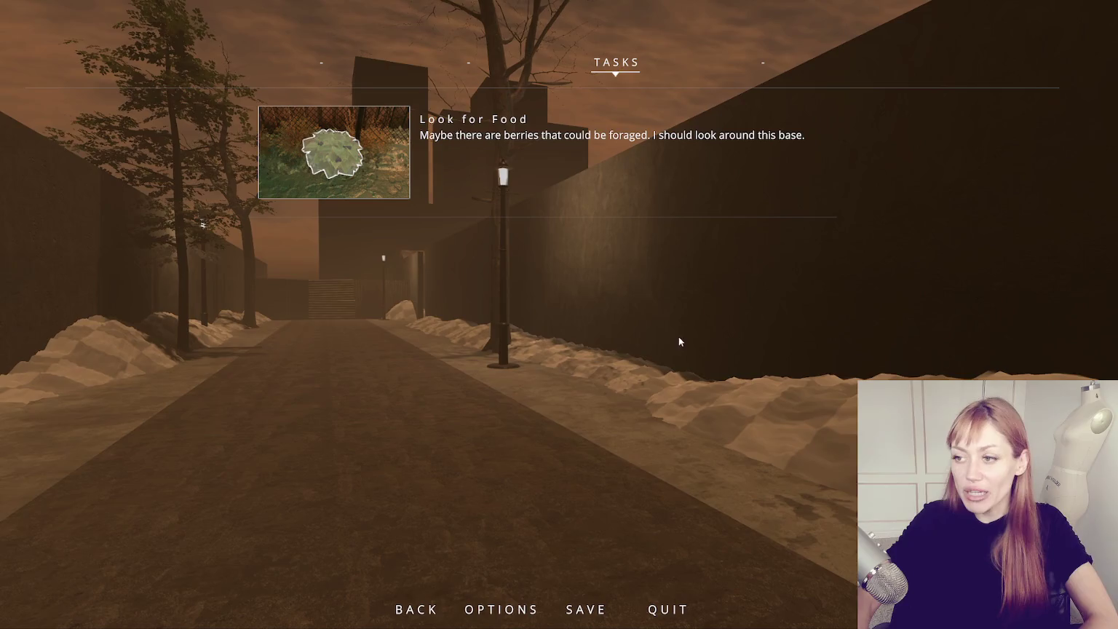
key(Escape)
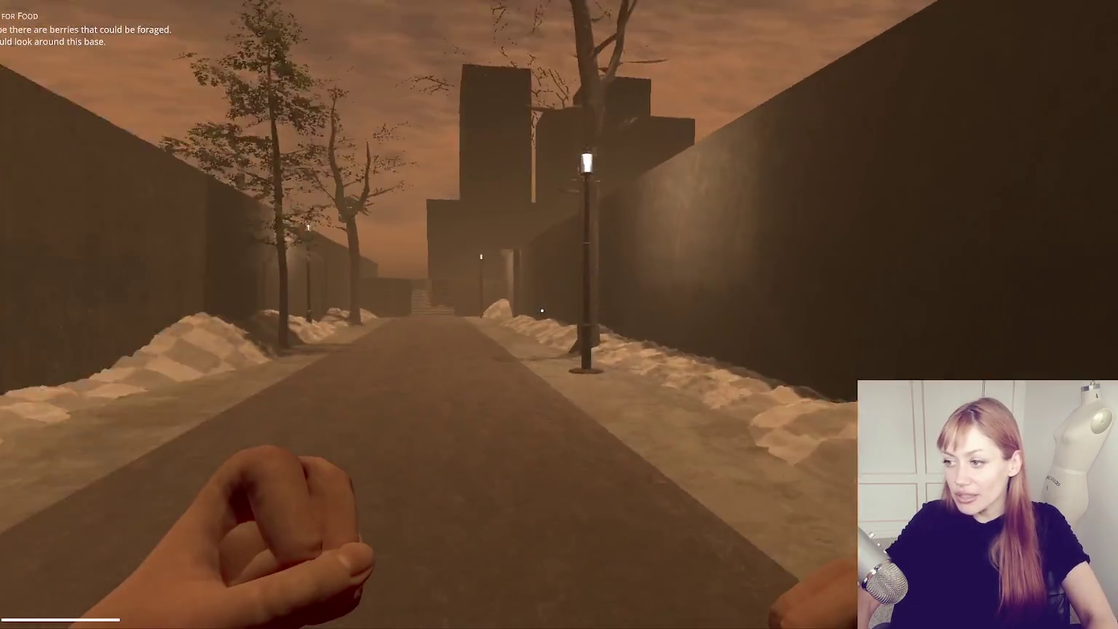
- Walk down the snowy alley, through the gate along the wooden-house streets, then pause to leave
key(w)
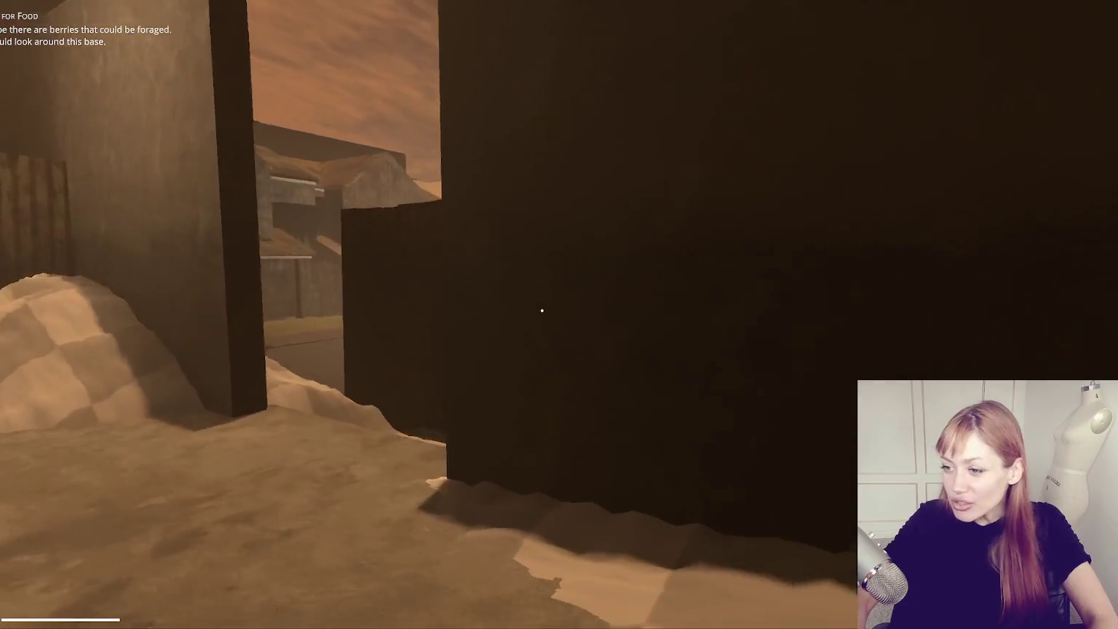
key(w)
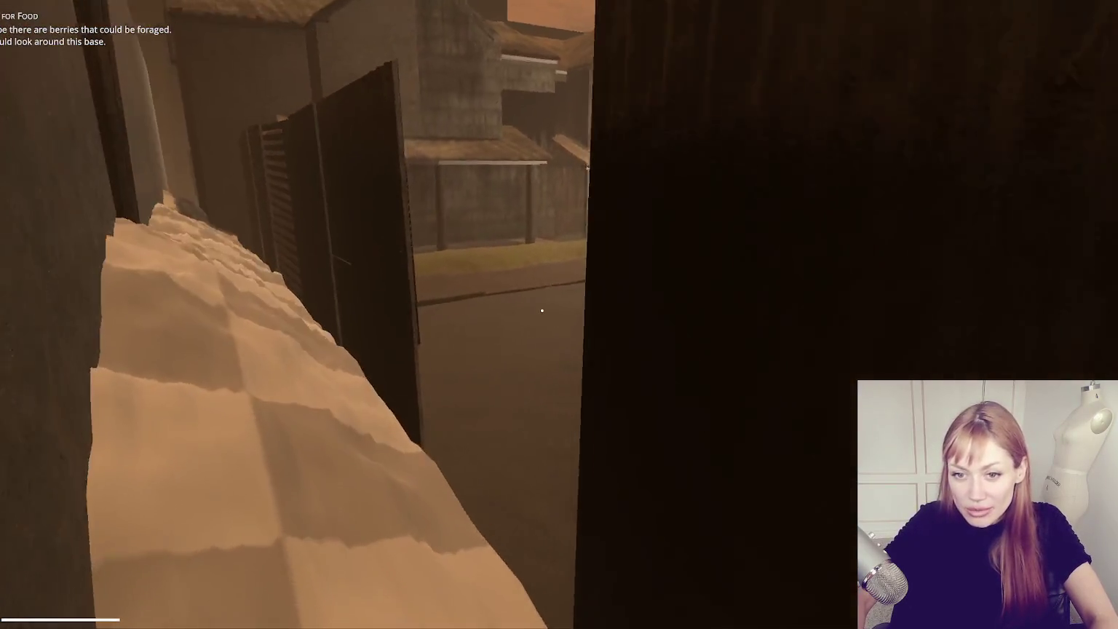
key(w)
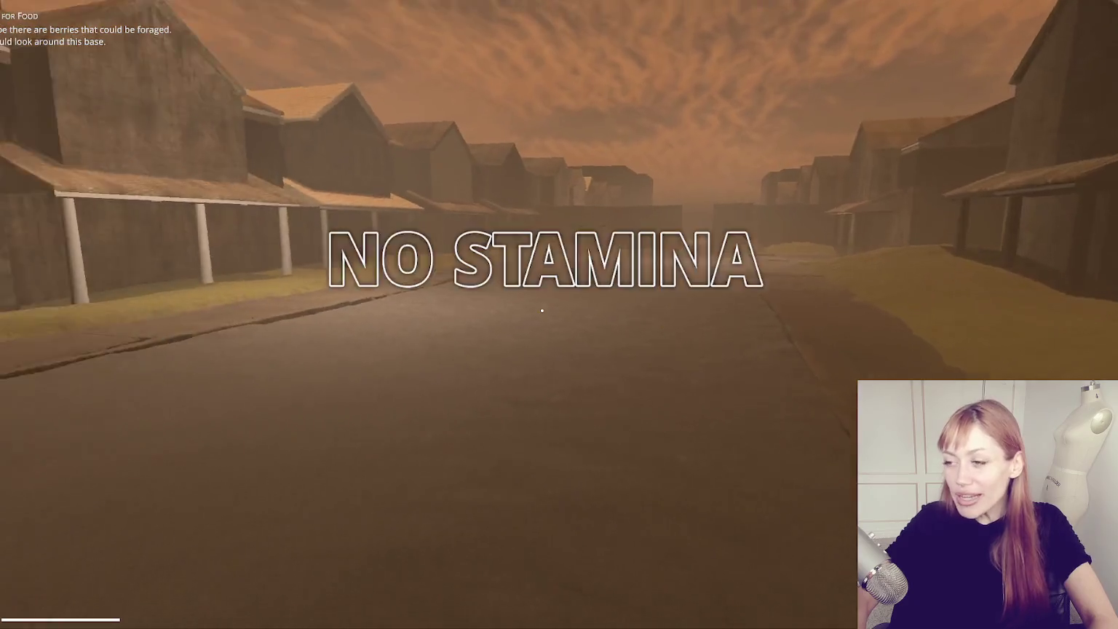
key(w)
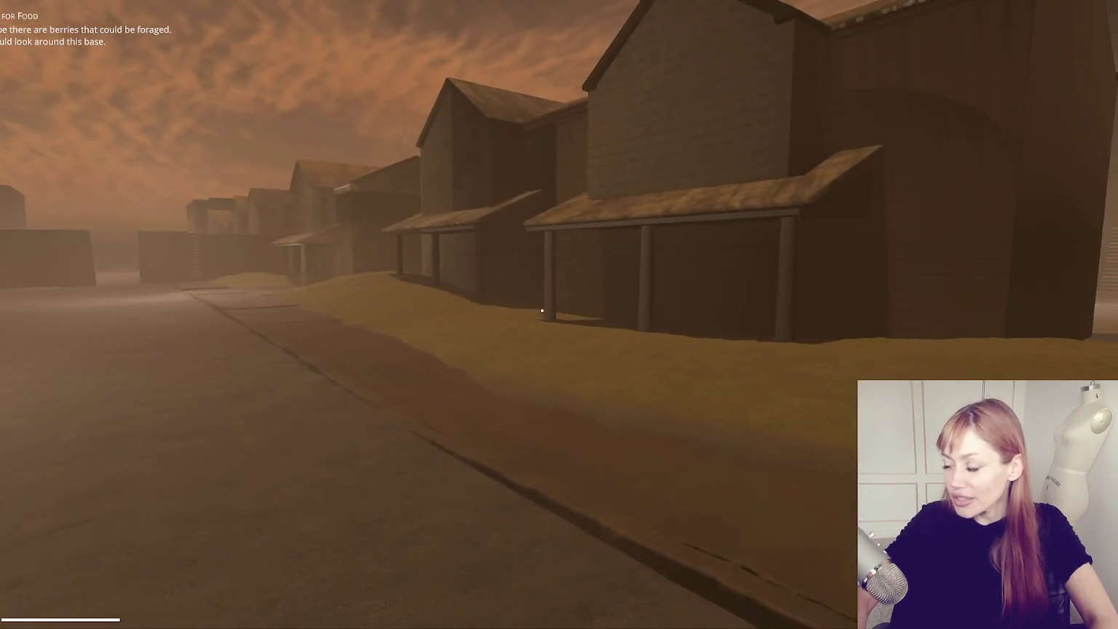
key(w)
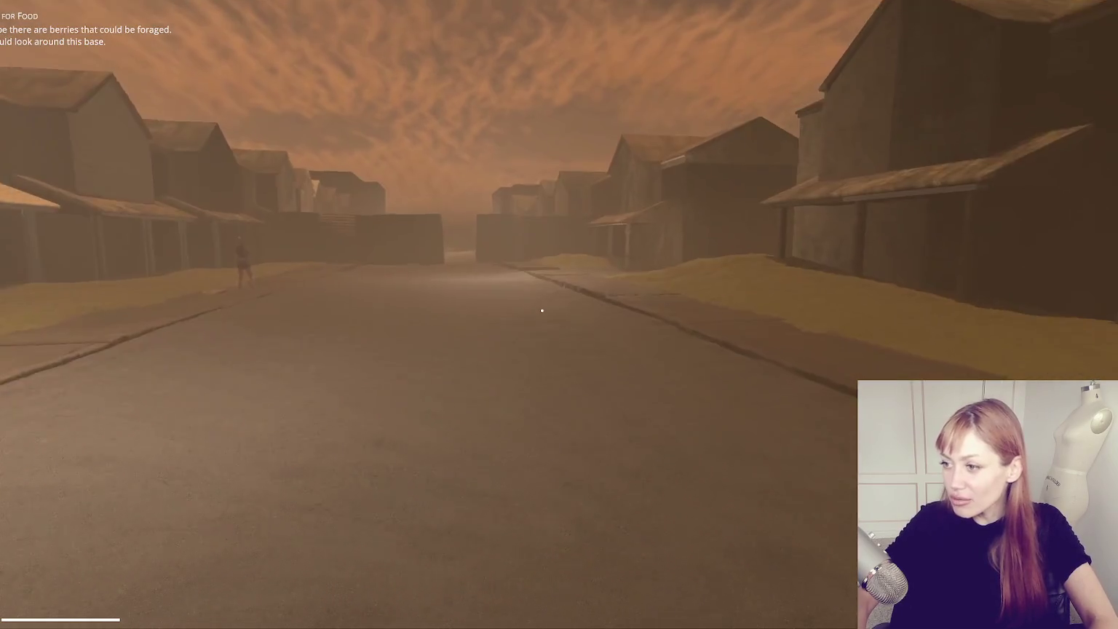
key(w)
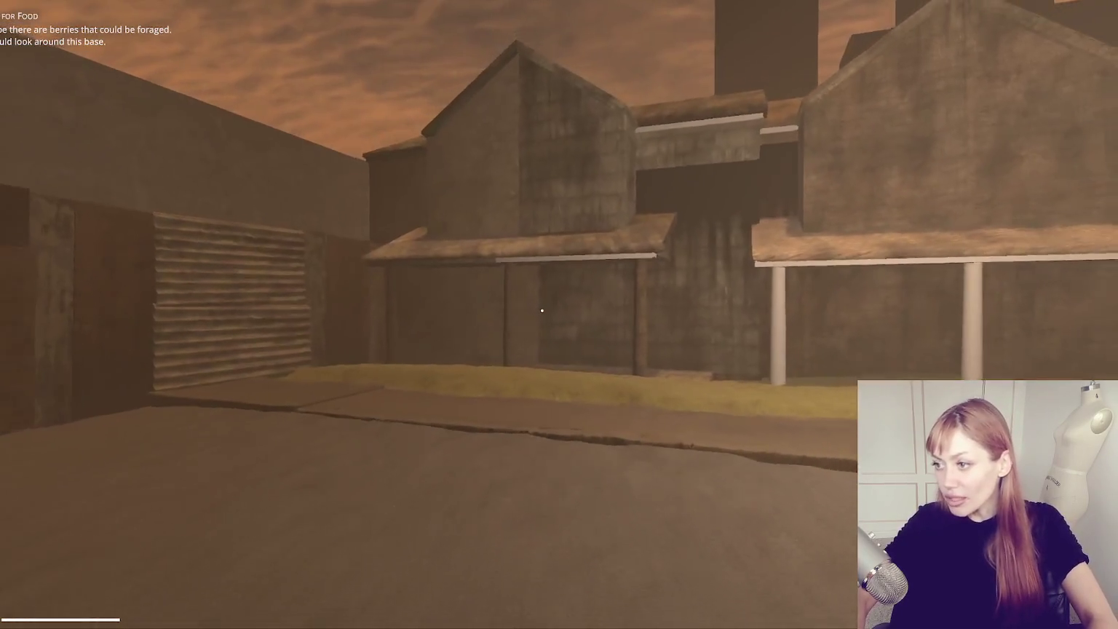
key(w)
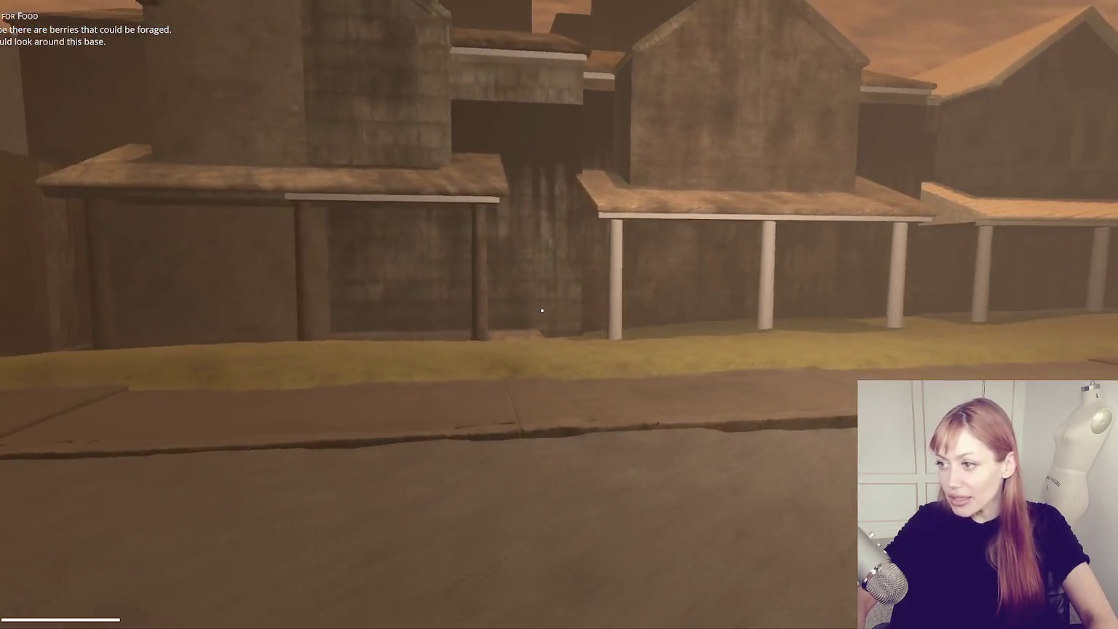
key(w)
key(Escape)
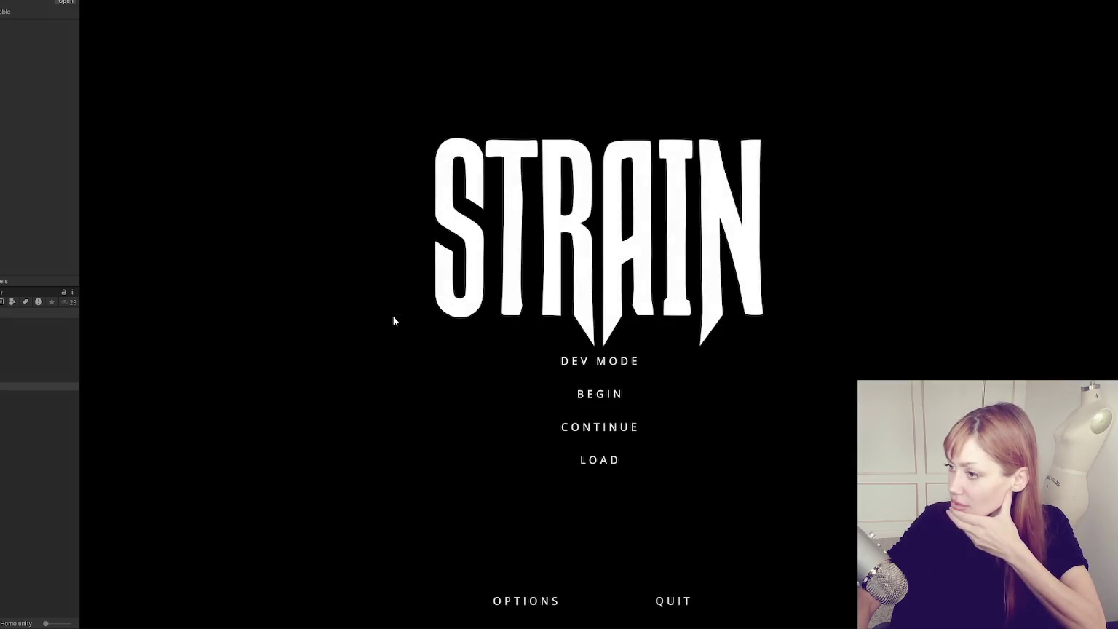
- Start a dev-mode run and walk across the yard, down the lamp-lit alley past the tree
click(626, 362)
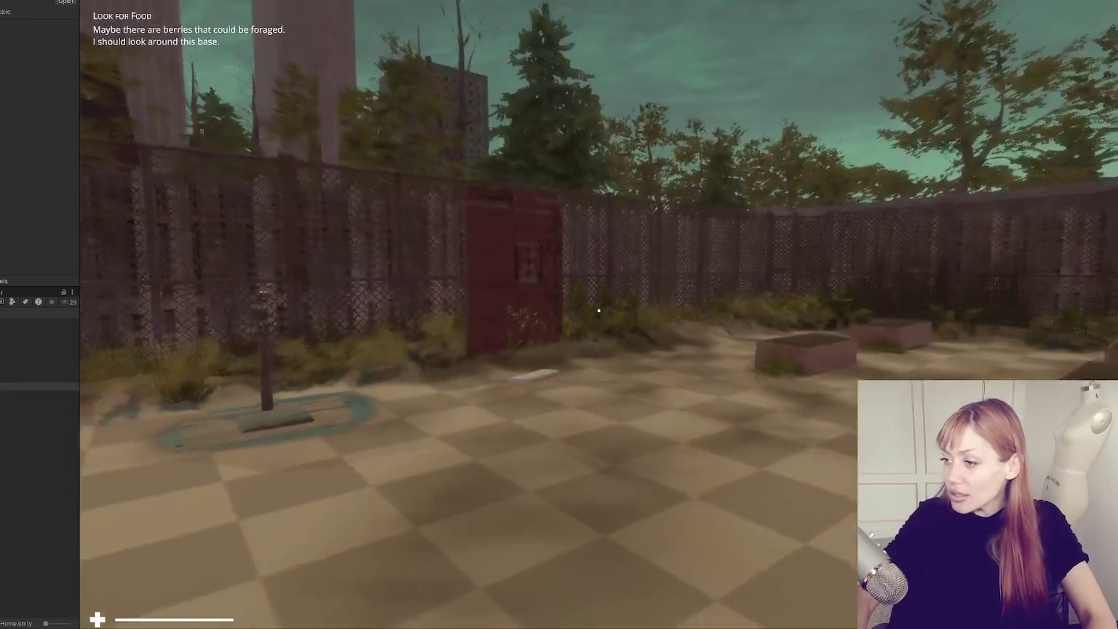
key(w)
key(w)
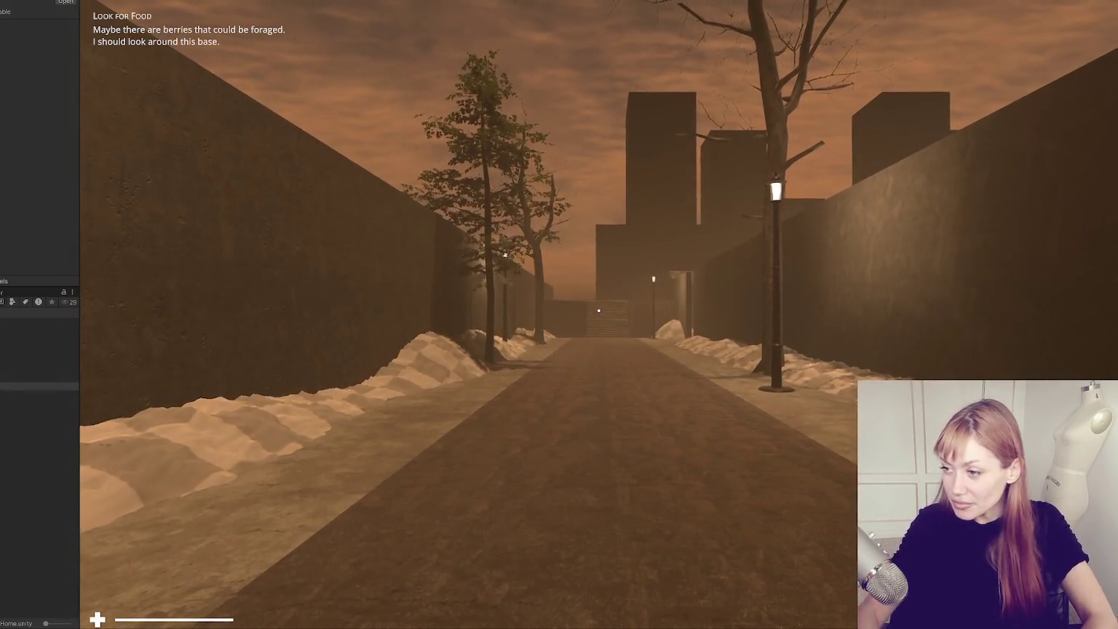
key(w)
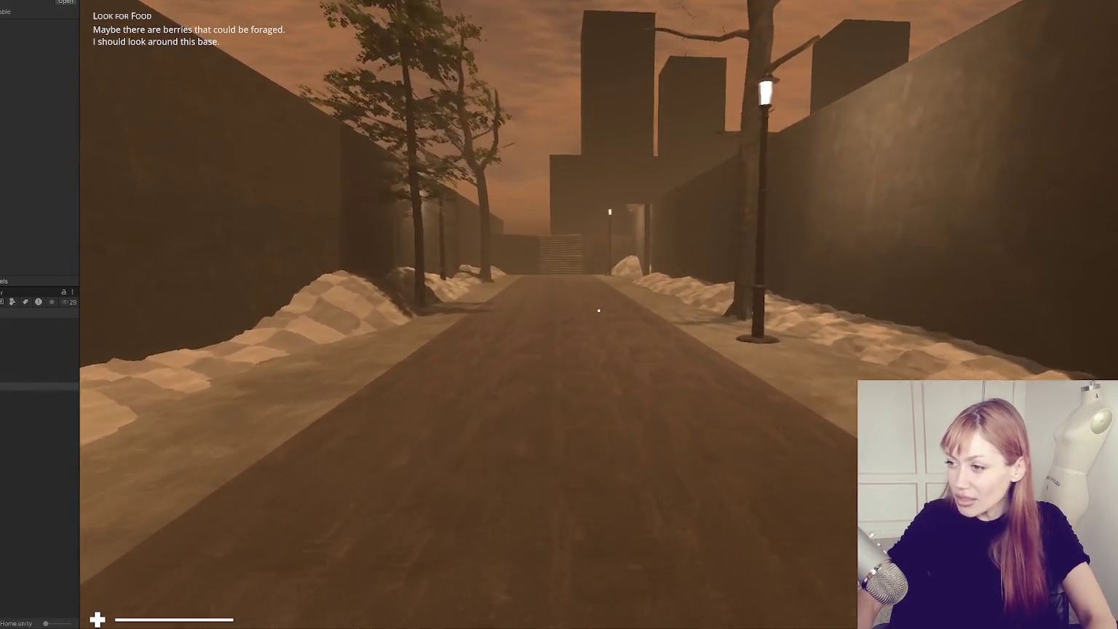
key(w)
key(w)
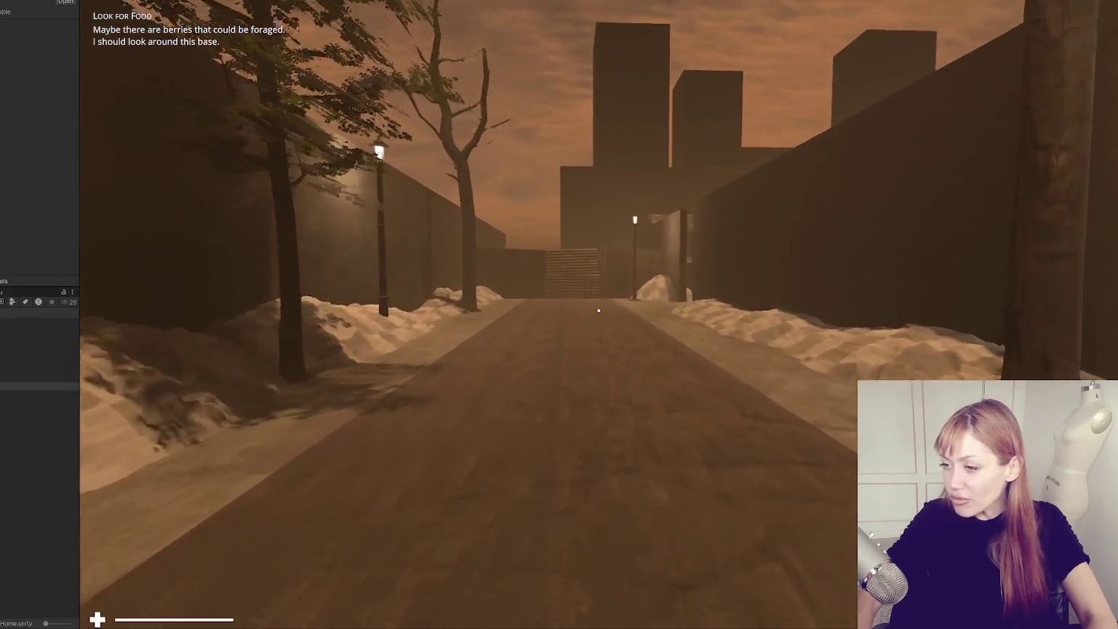
key(w)
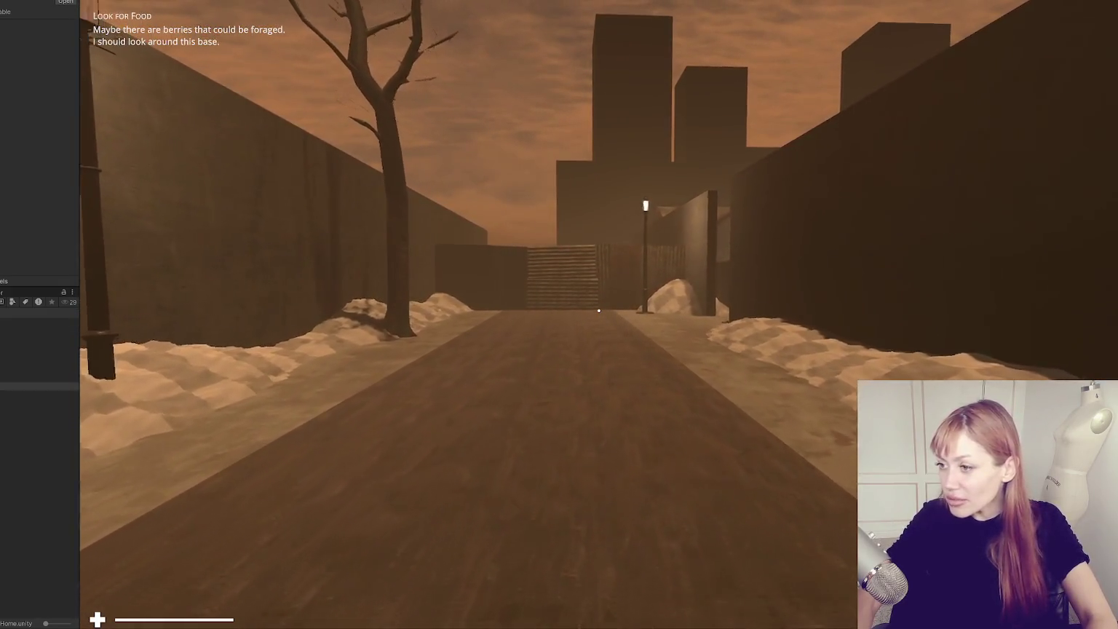
key(w)
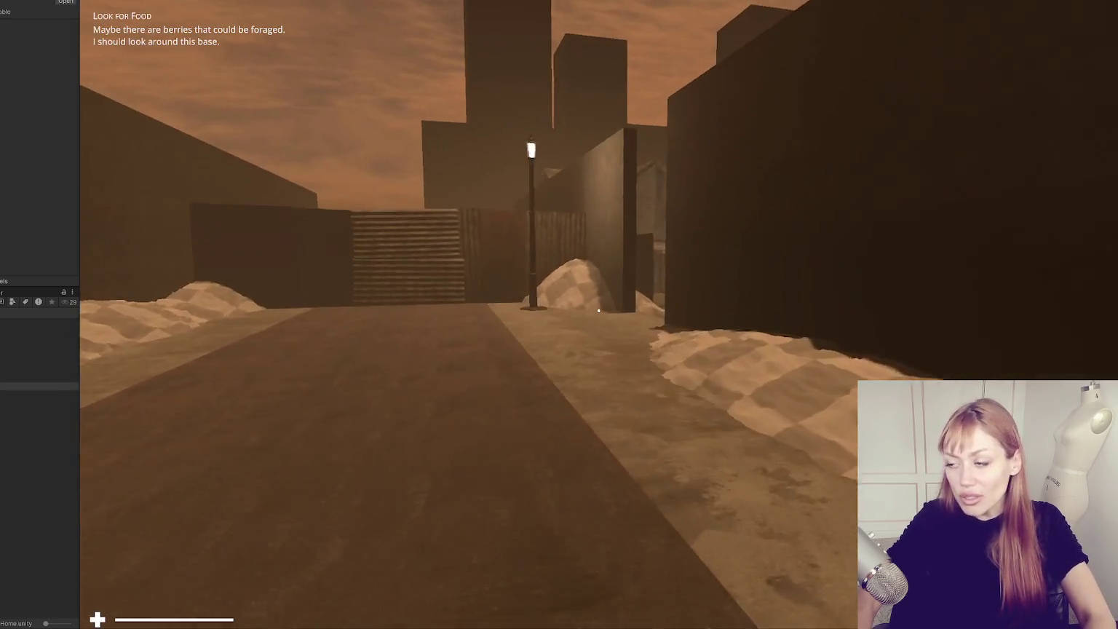
- Walk from the lamp-post side passage onto the street, looking at the porched wooden houses
key(w)
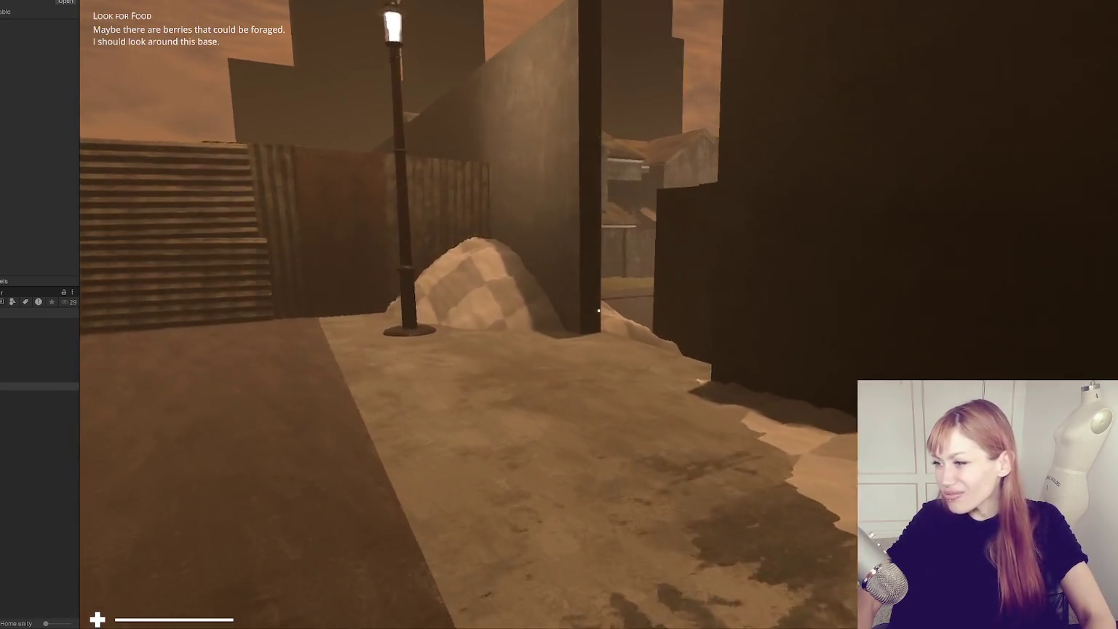
key(w)
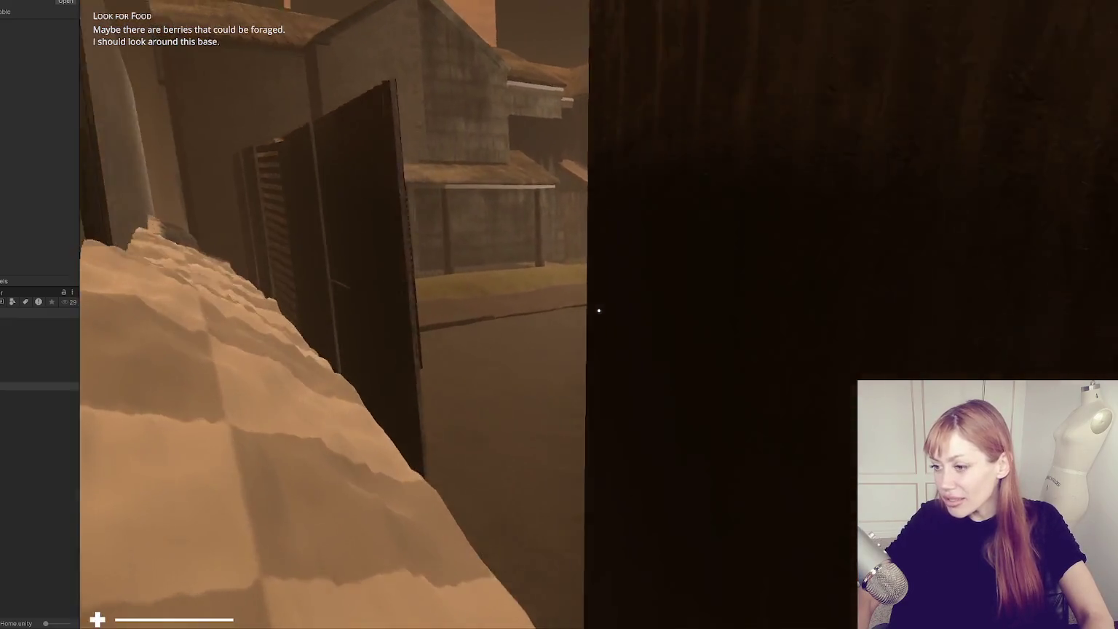
key(w)
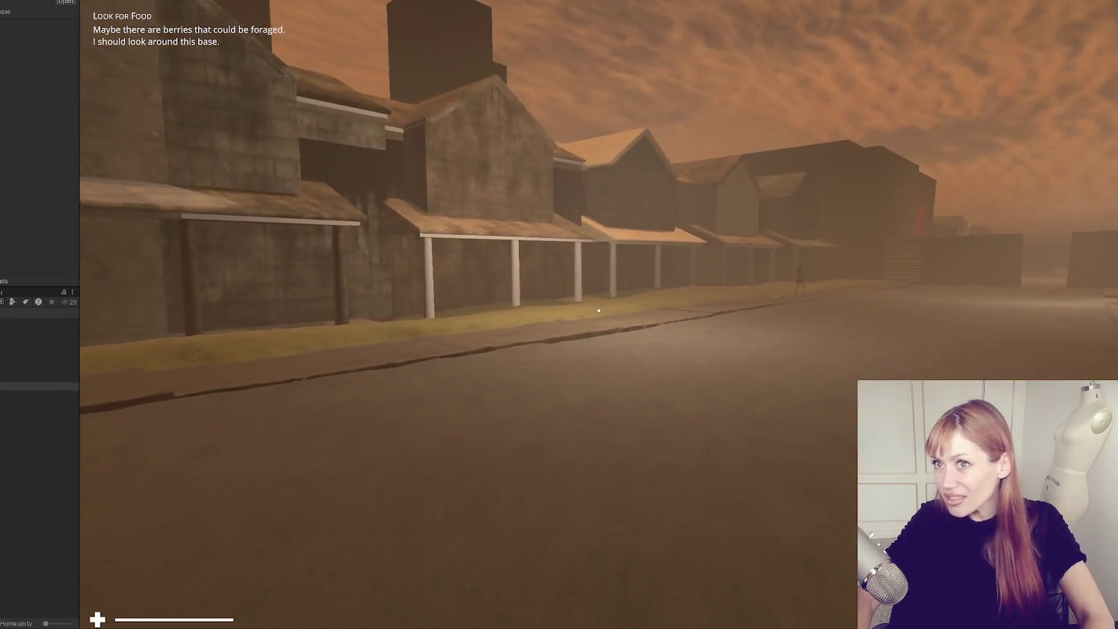
key(w)
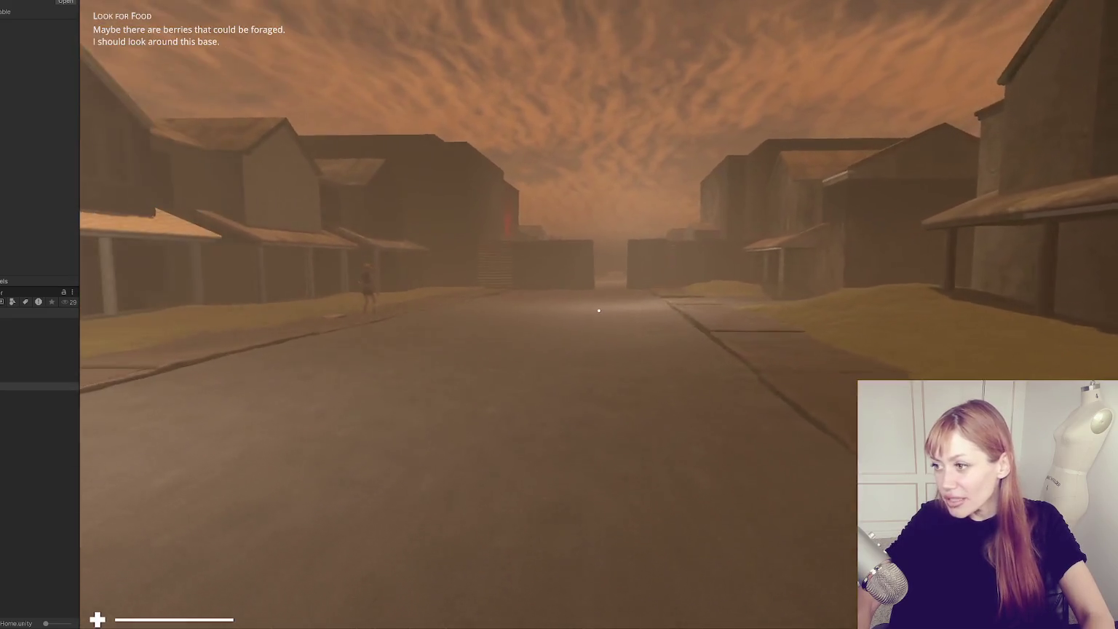
key(w)
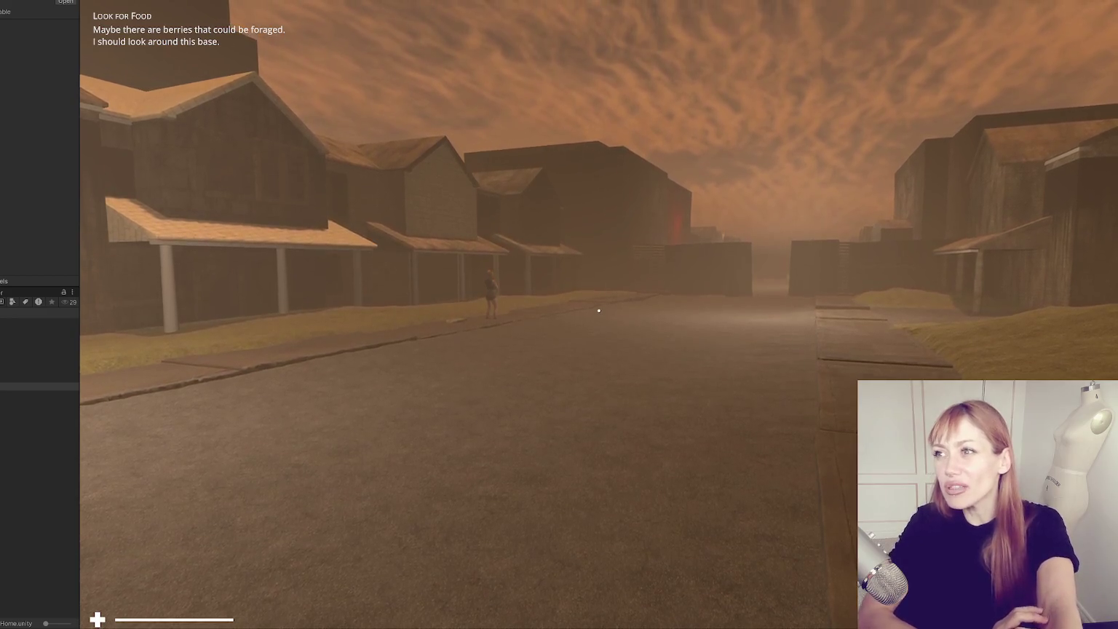
mouse_move(598, 311)
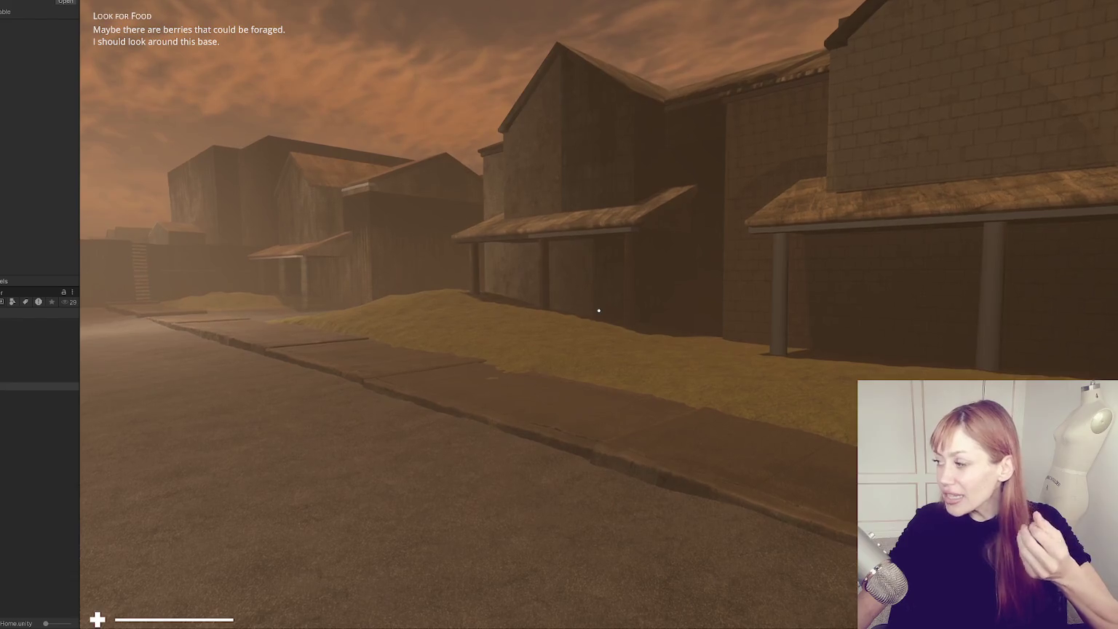
- Walk down the street toward the metal wall, through the narrow alley onto the open street
key(w)
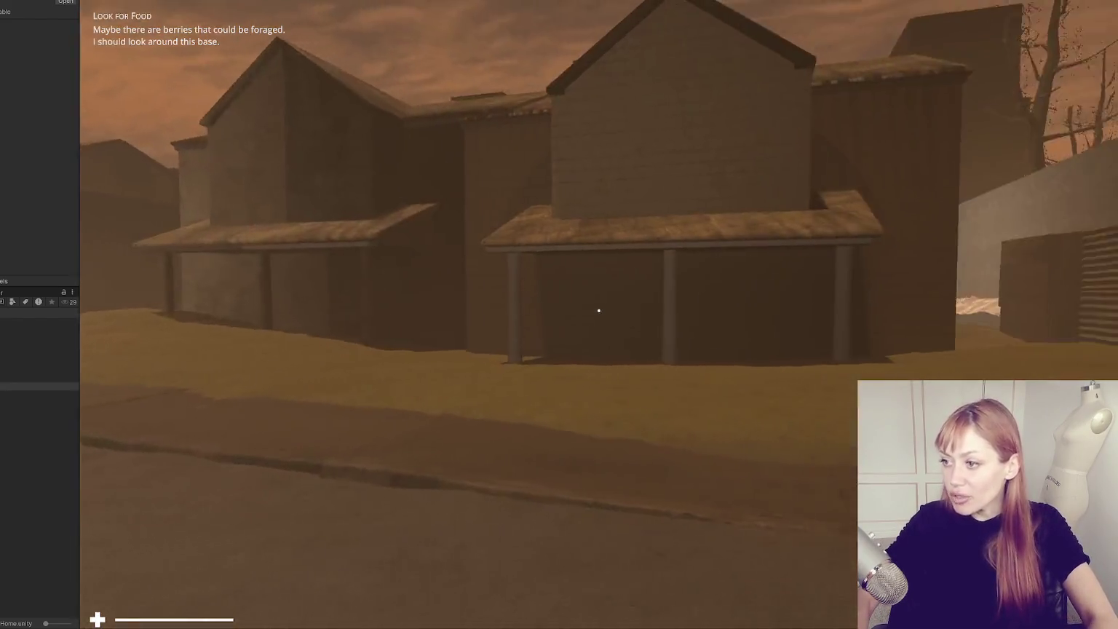
key(w)
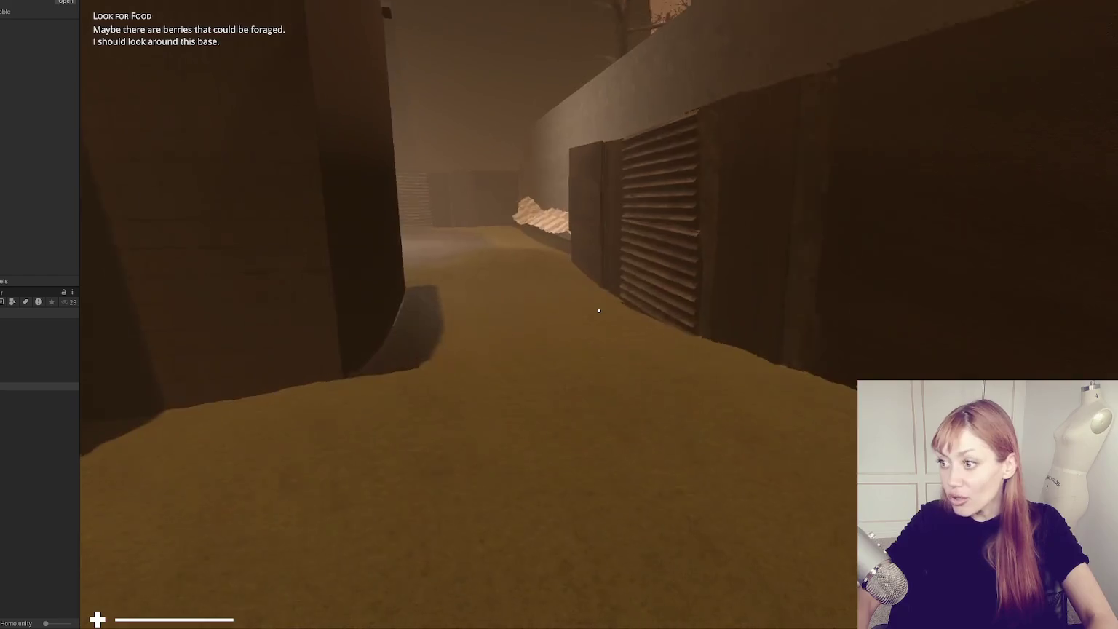
key(w)
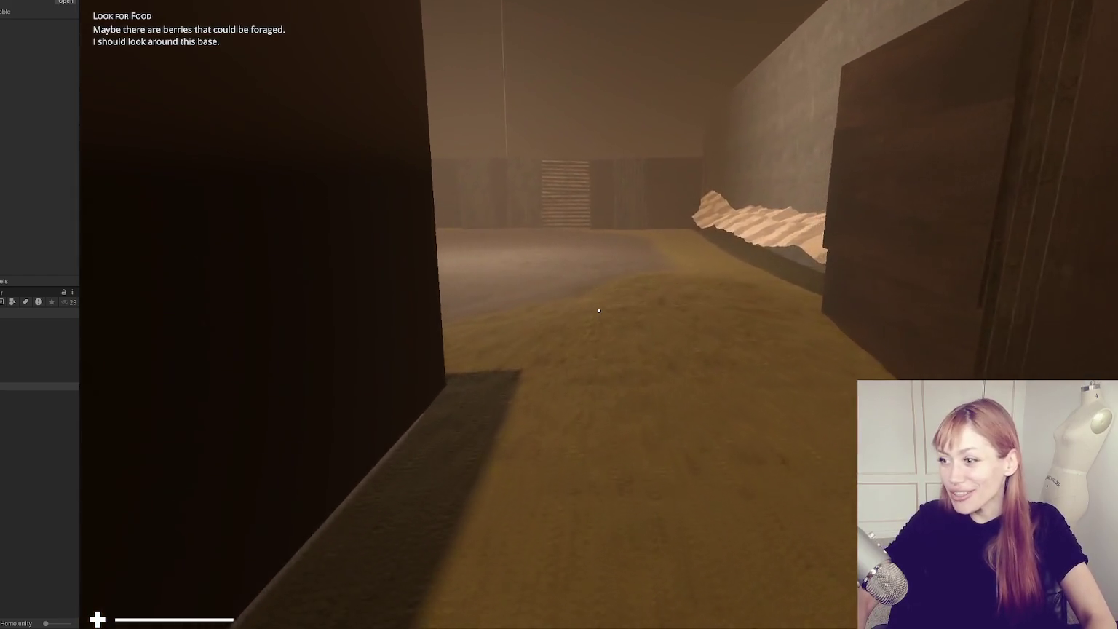
key(w)
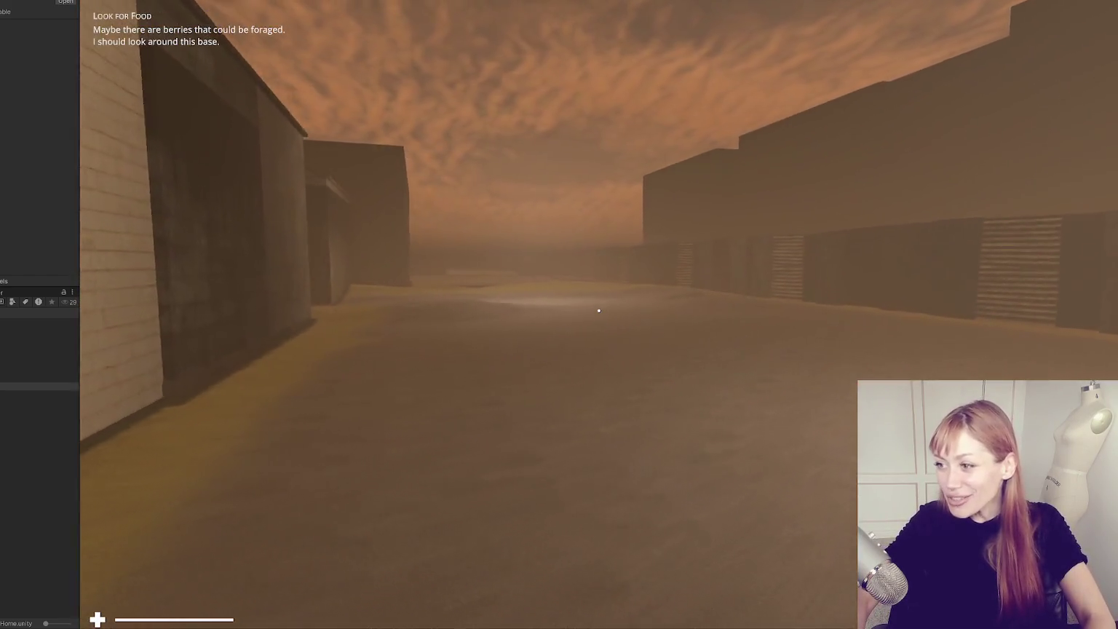
key(w)
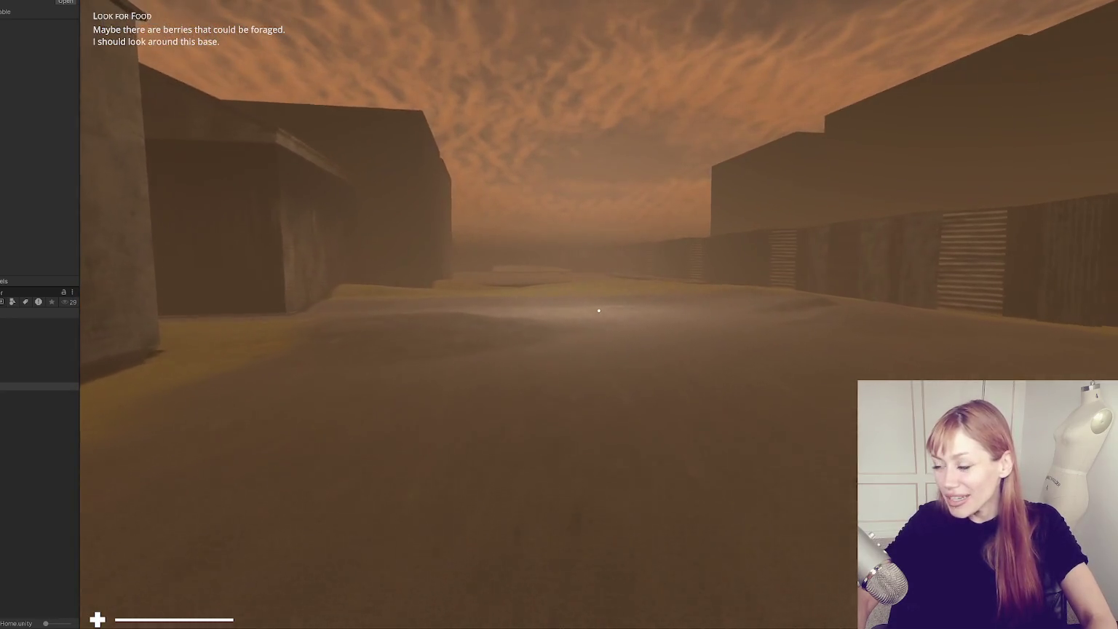
- Continue past the building corner toward the house porches and containers, then pause on the Tasks menu
key(w)
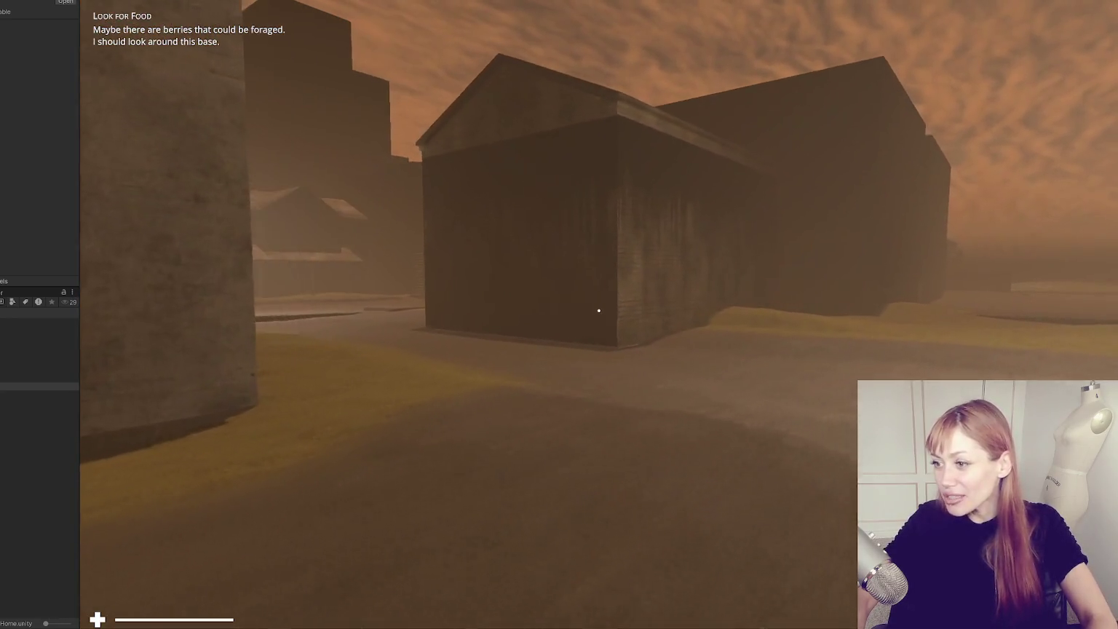
key(w)
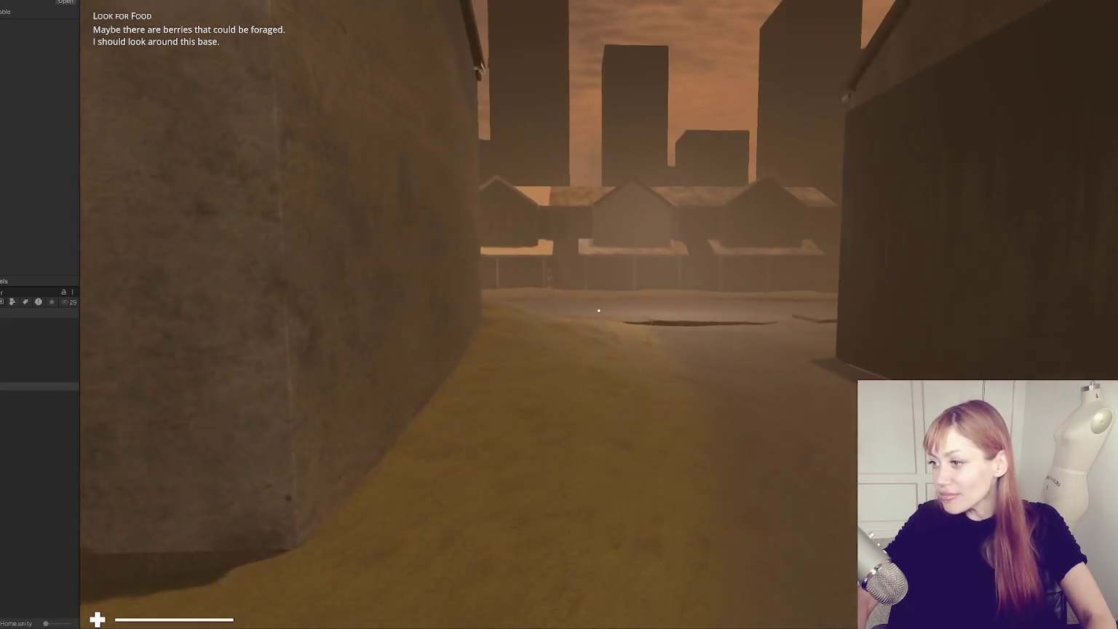
key(w)
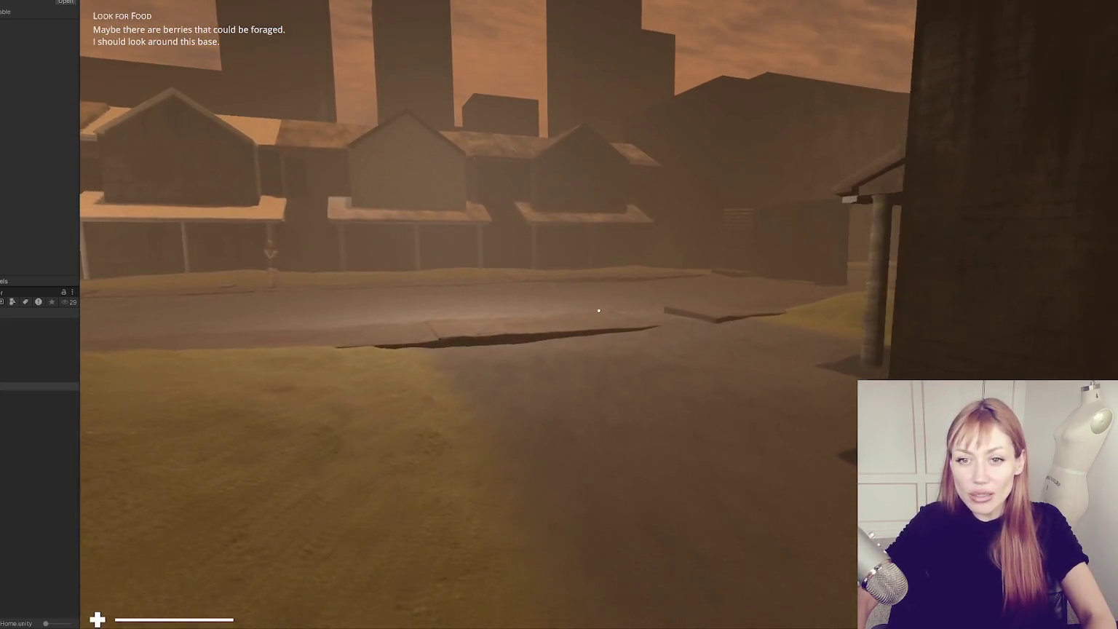
key(w)
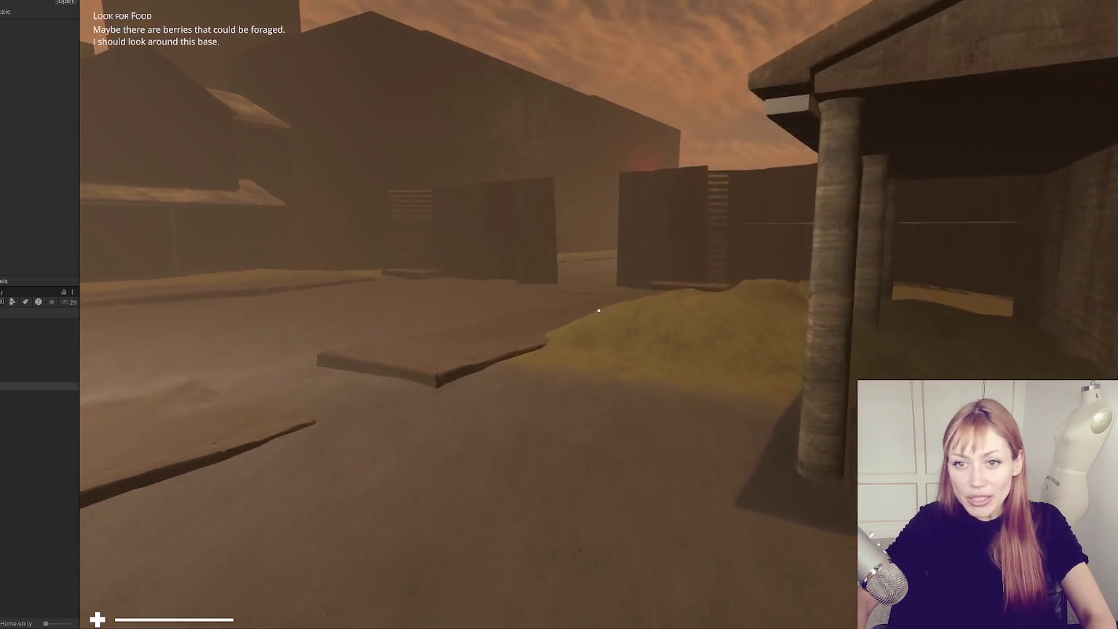
key(w)
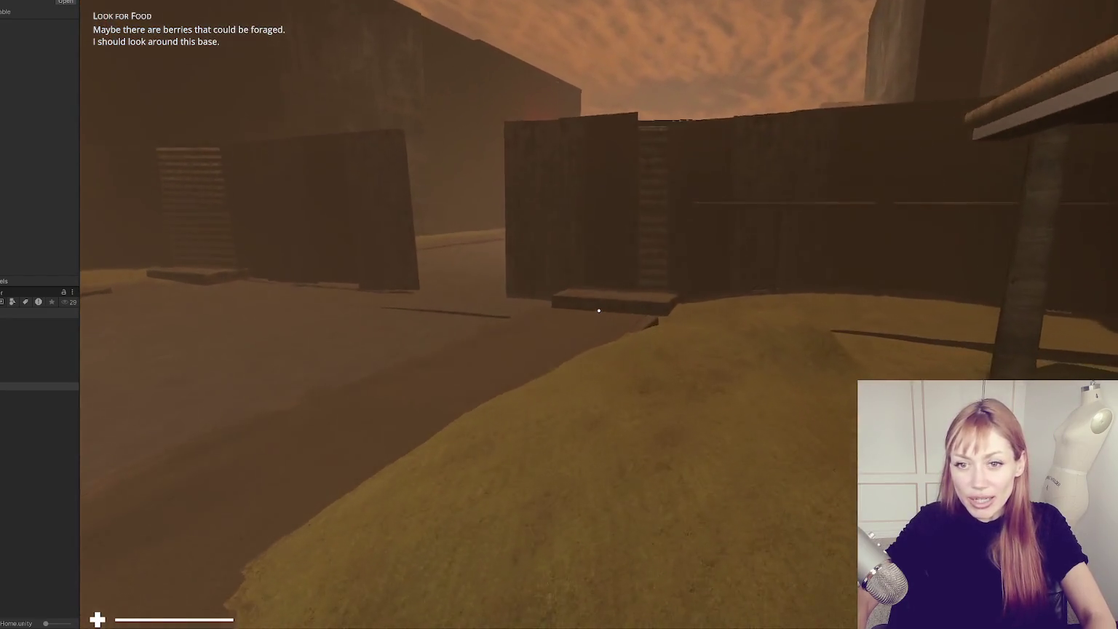
key(w)
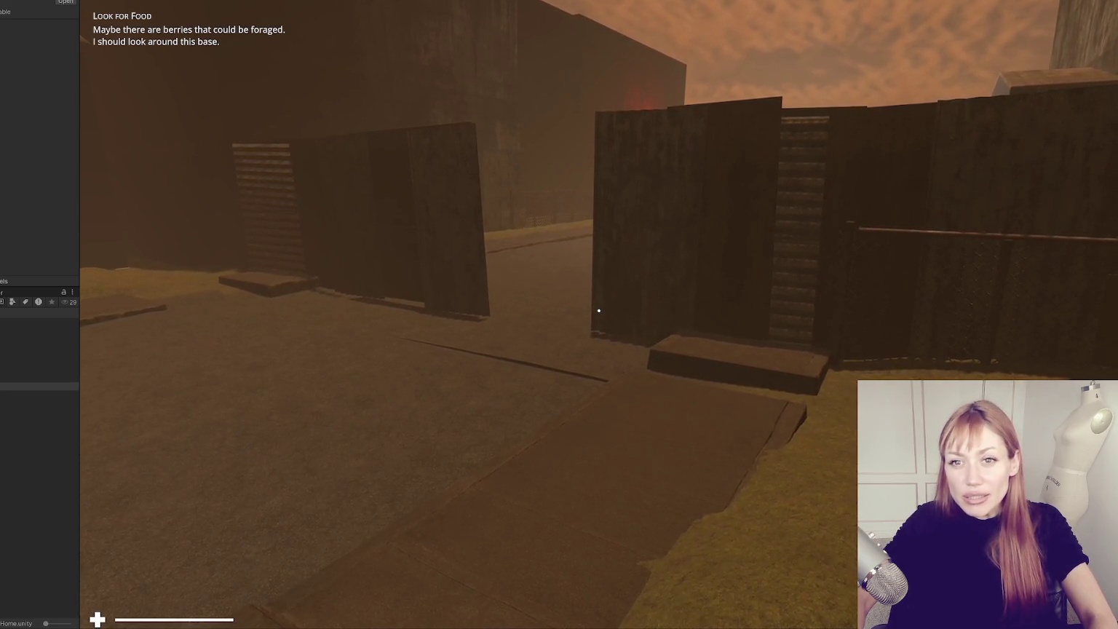
key(Escape)
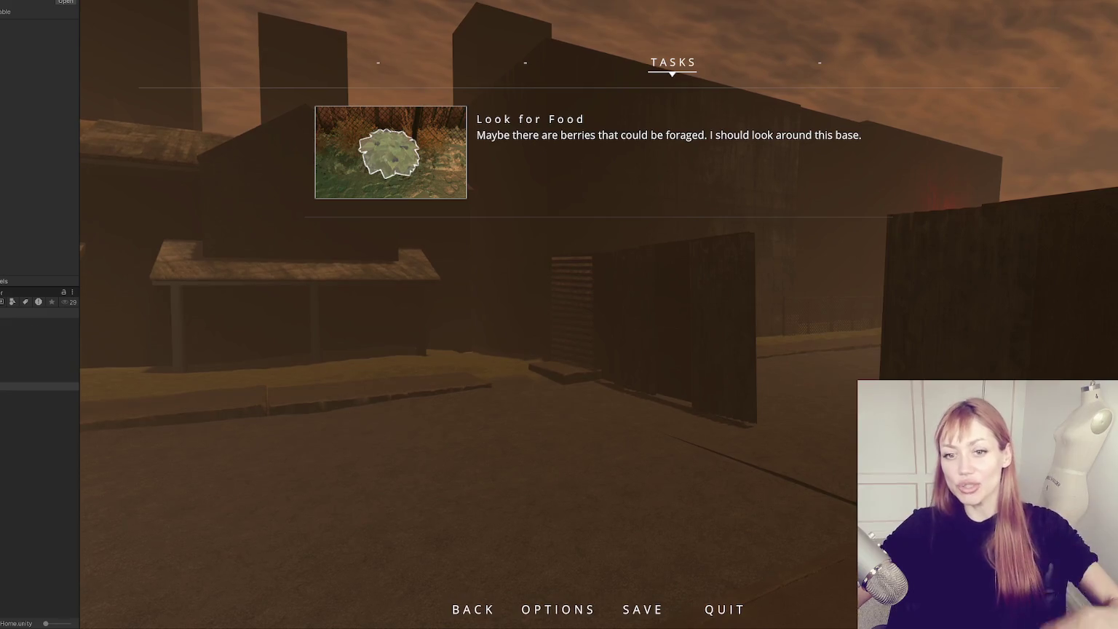
- Resume the game and walk through the wall gap down the street toward the crane
key(Escape)
key(w)
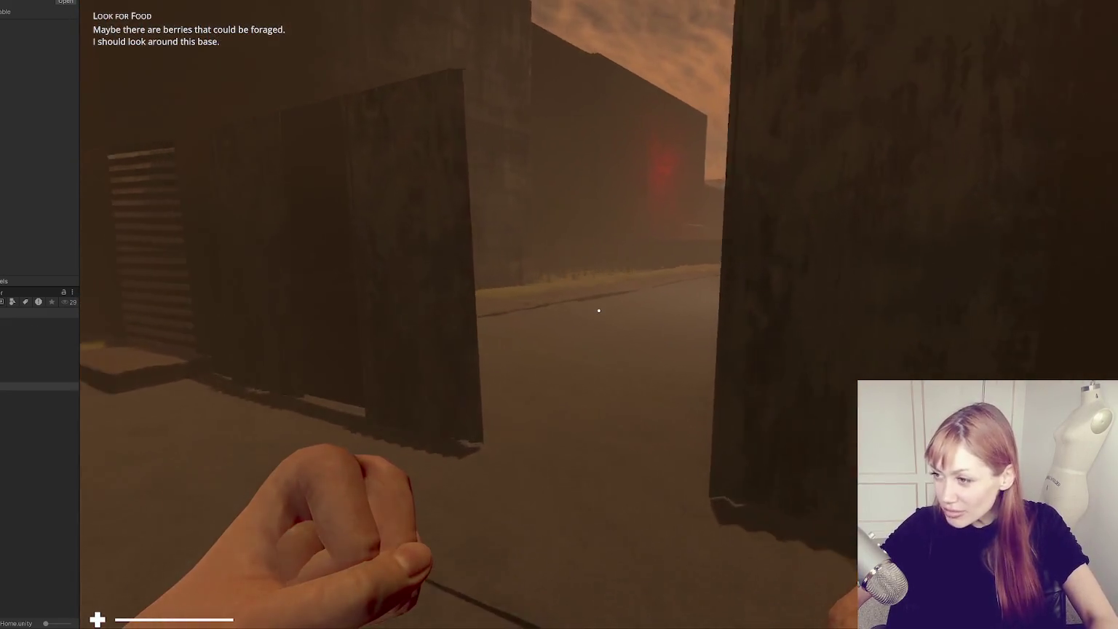
key(w)
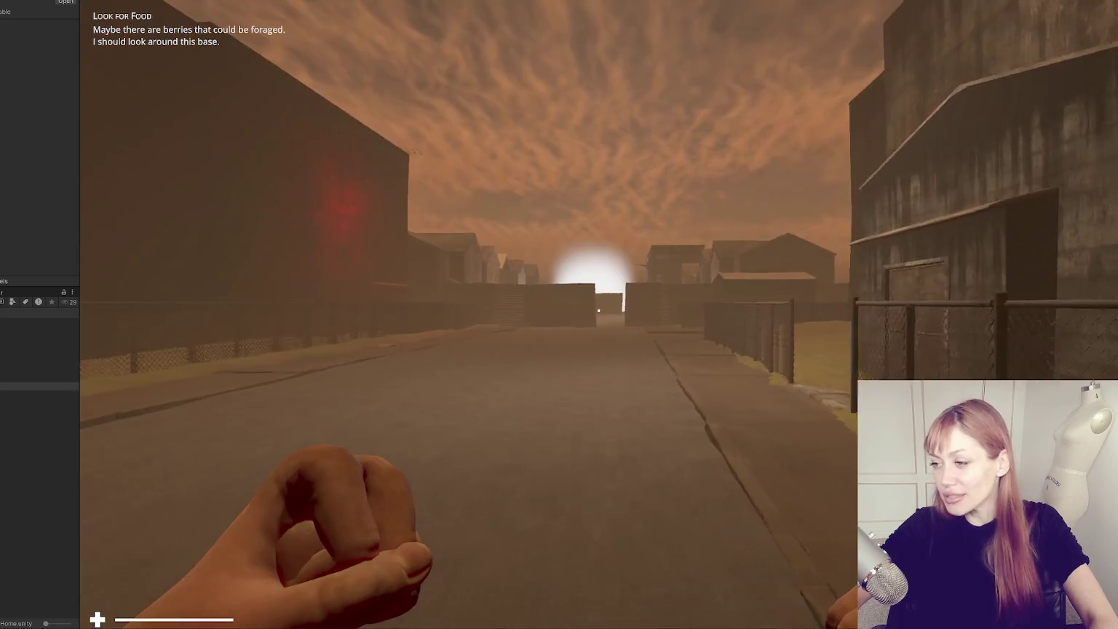
key(w)
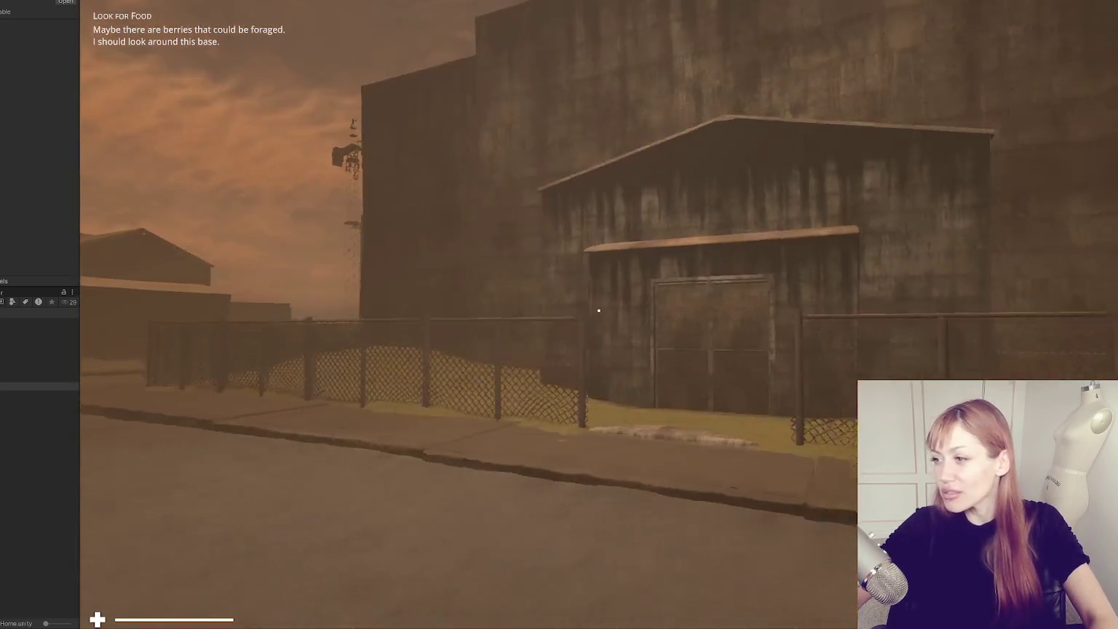
key(w)
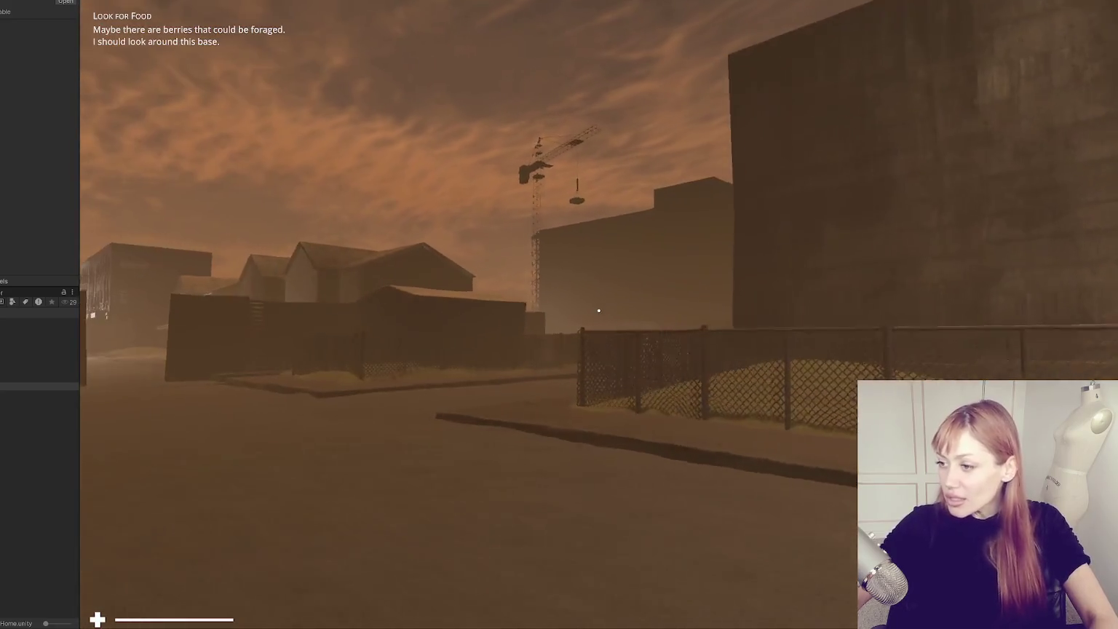
key(w)
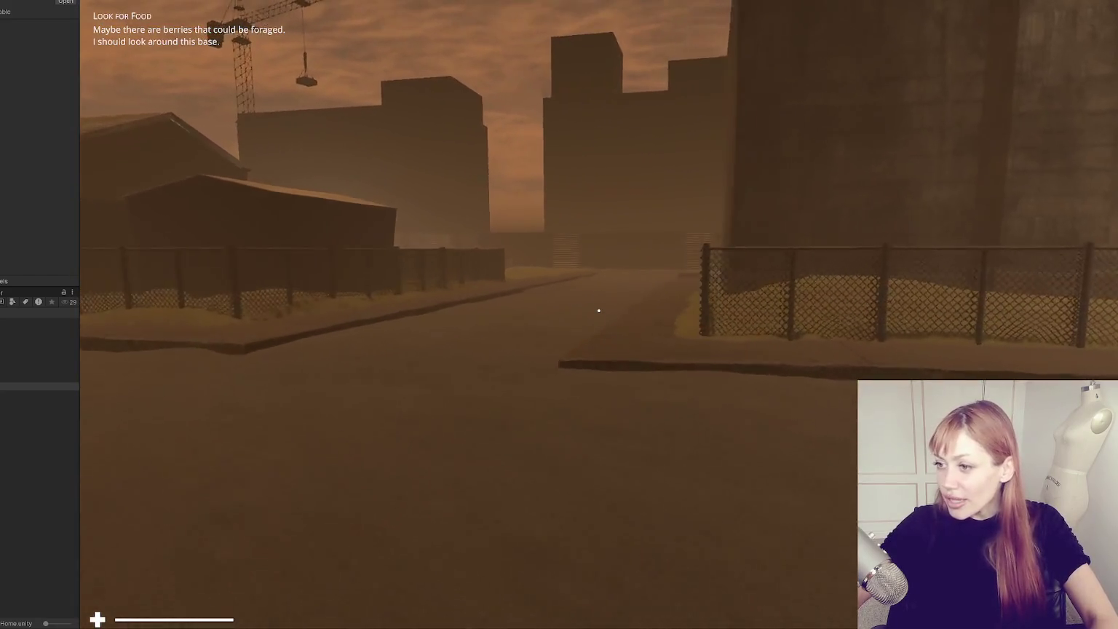
key(w)
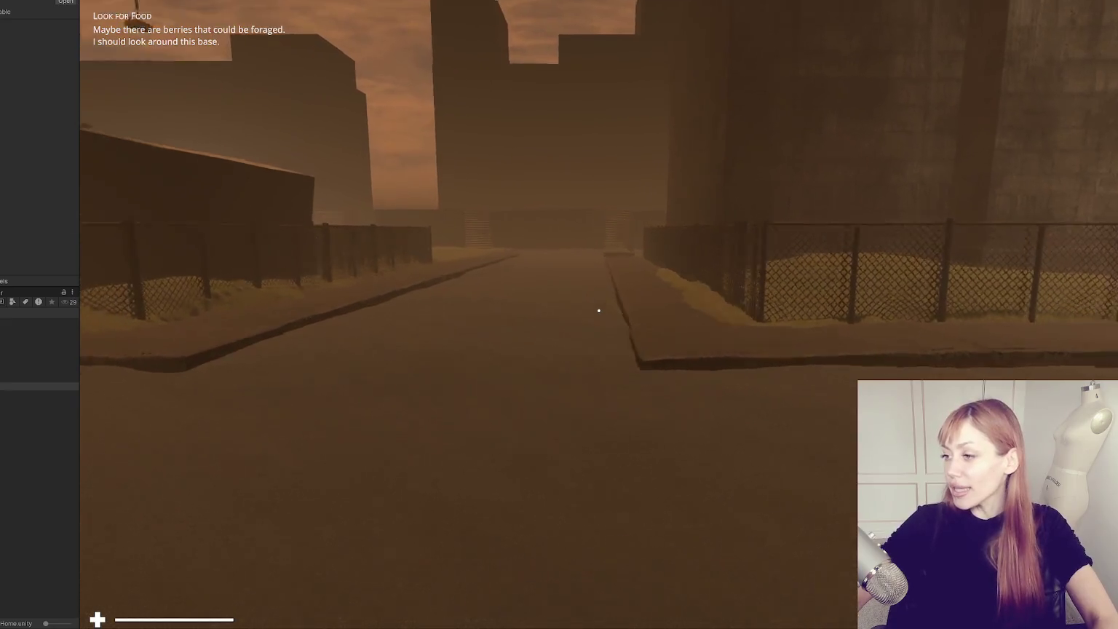
- Walk the fenced street past the yard to the walkway, then pause and exit Play mode
key(w)
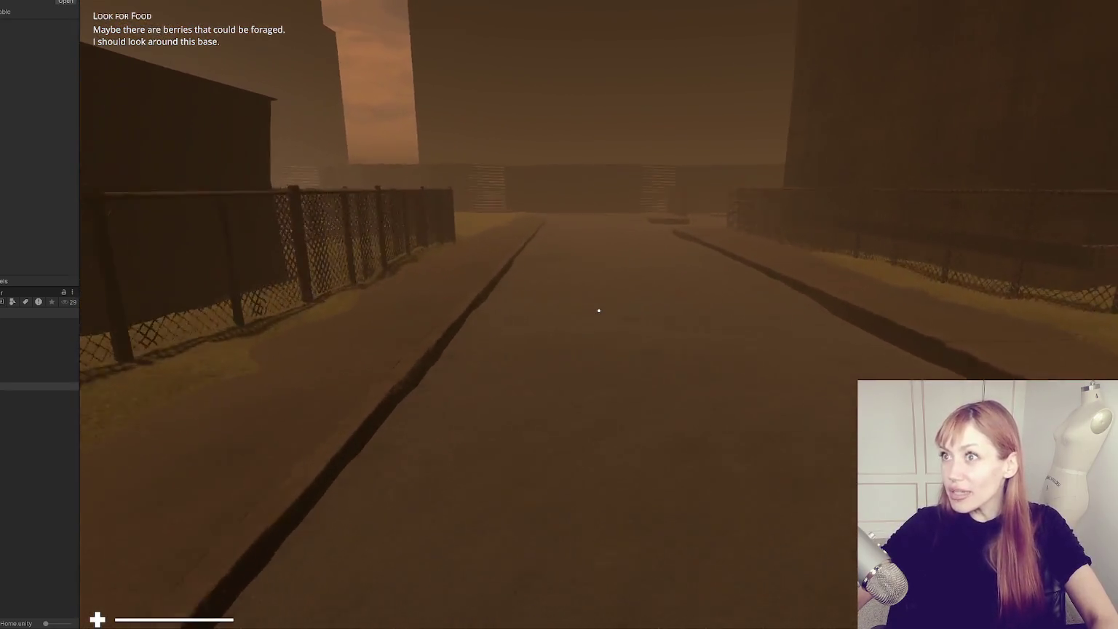
key(w)
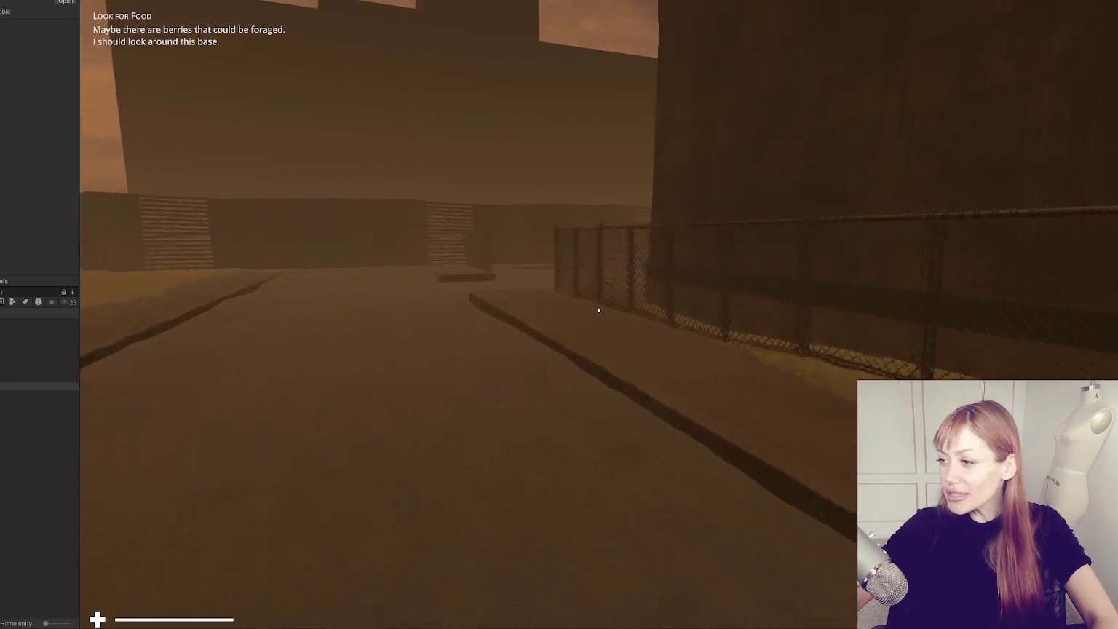
key(w)
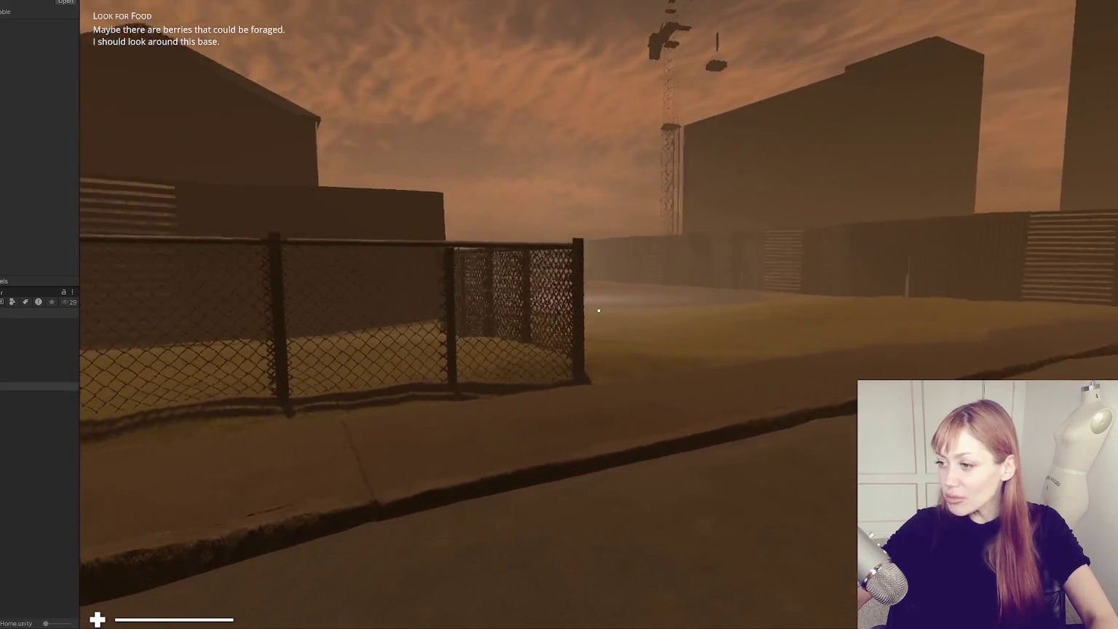
key(w)
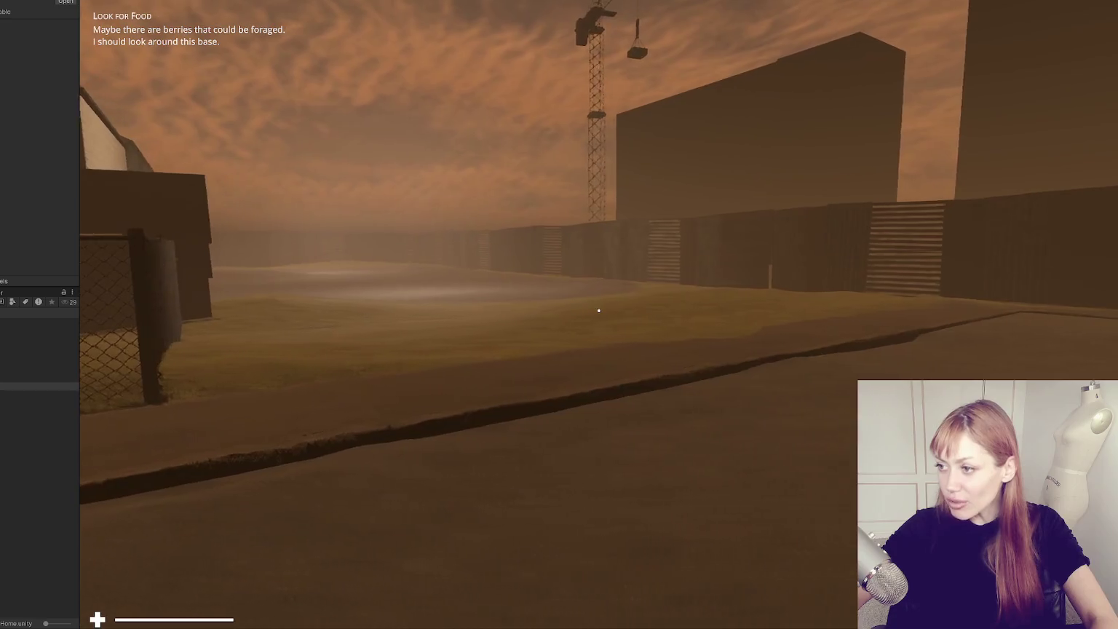
key(w)
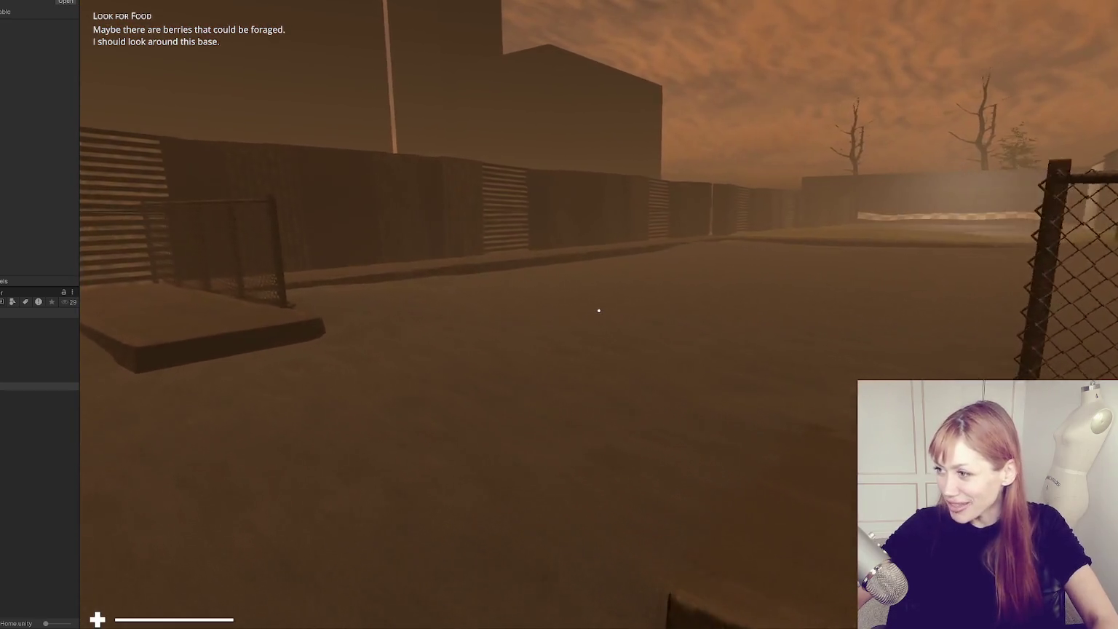
key(w)
key(Escape)
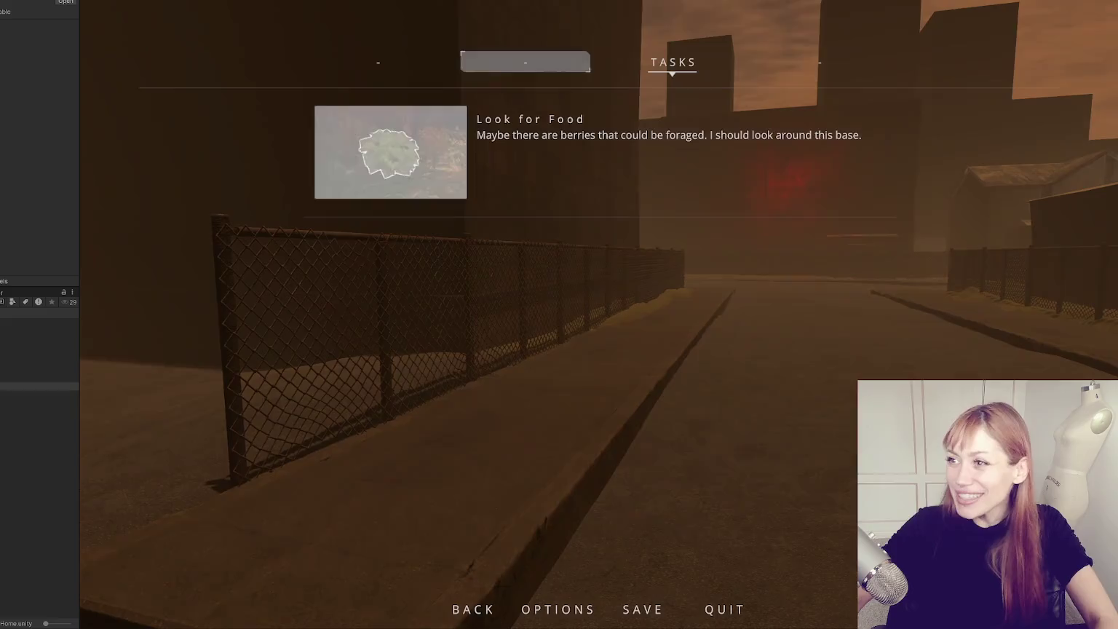
key(ctrl+p)
drag(78, 230, 133, 231)
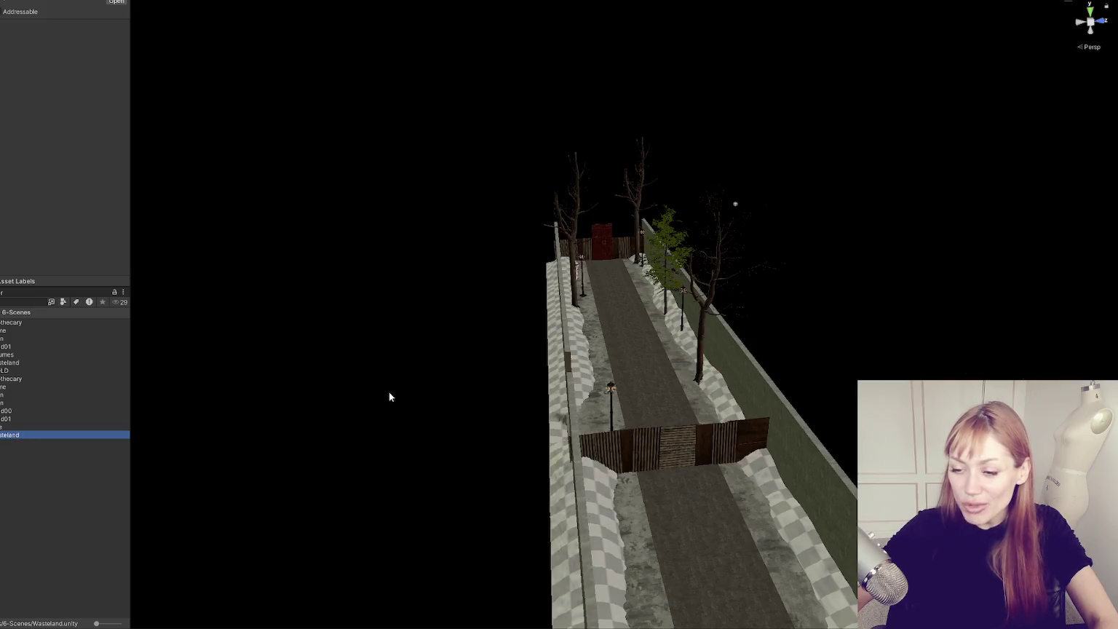
- Orbit, pan and zoom the Scene view around the alley's trees, walkway, wall and street
mouse_move(388, 392)
mouse_down()
mouse_move(287, 275)
mouse_move(414, 292)
mouse_move(432, 279)
mouse_move(366, 223)
mouse_move(527, 233)
mouse_move(468, 297)
mouse_move(462, 185)
mouse_move(692, 497)
mouse_move(604, 437)
mouse_move(565, 312)
mouse_up()
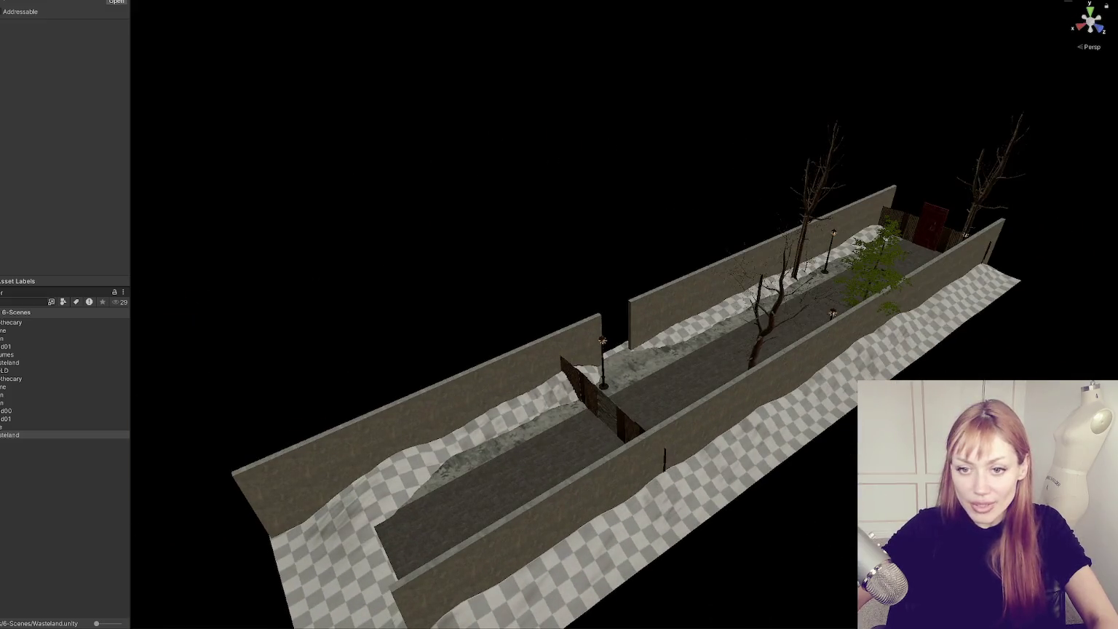
drag(380, 212, 492, 253)
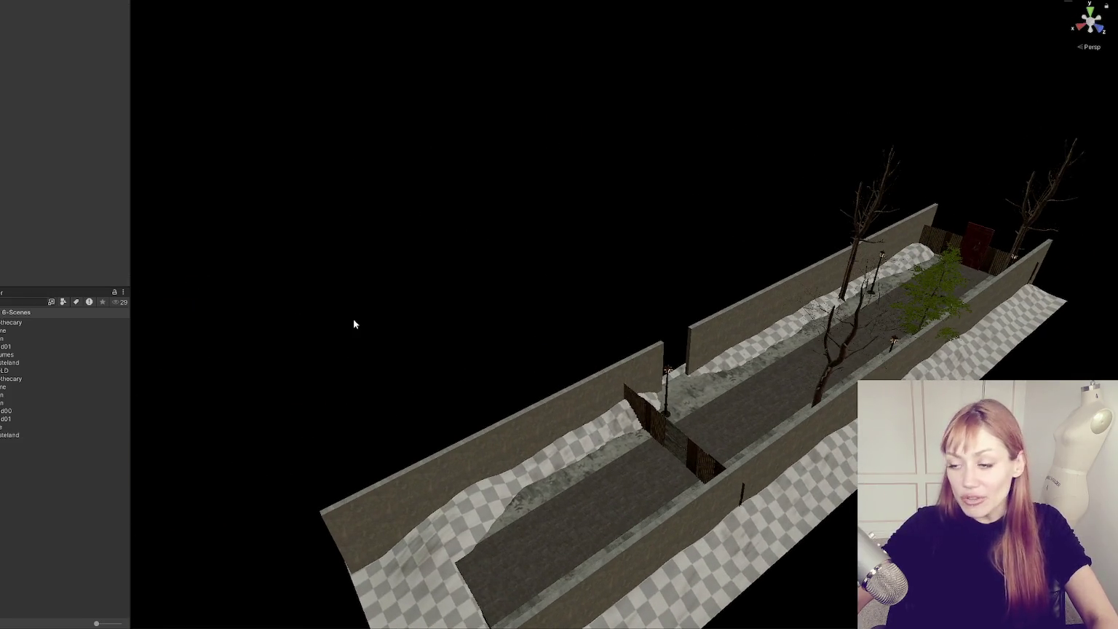
mouse_move(492, 253)
mouse_down()
mouse_move(391, 312)
mouse_move(332, 377)
mouse_move(414, 291)
mouse_up()
mouse_move(544, 259)
mouse_down()
mouse_move(212, 208)
mouse_move(539, 307)
mouse_move(474, 302)
mouse_up()
scroll(524, 330, up, 3)
mouse_move(525, 330)
mouse_down()
mouse_move(400, 294)
mouse_move(781, 245)
mouse_move(430, 246)
mouse_move(500, 317)
mouse_move(402, 317)
mouse_move(437, 353)
mouse_up()
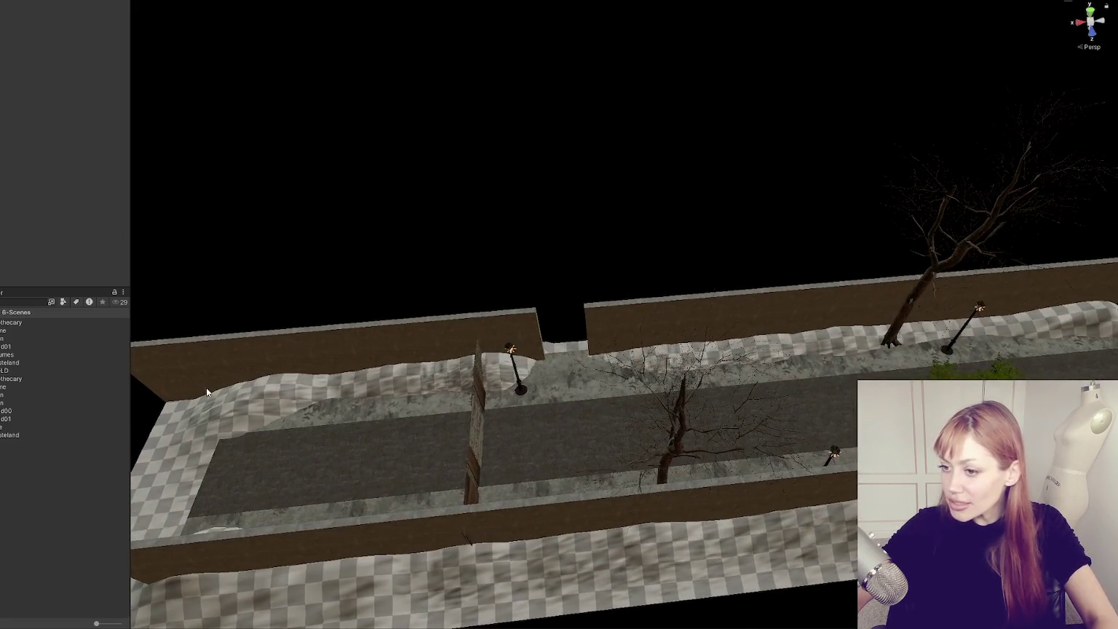
scroll(550, 219, up, 5)
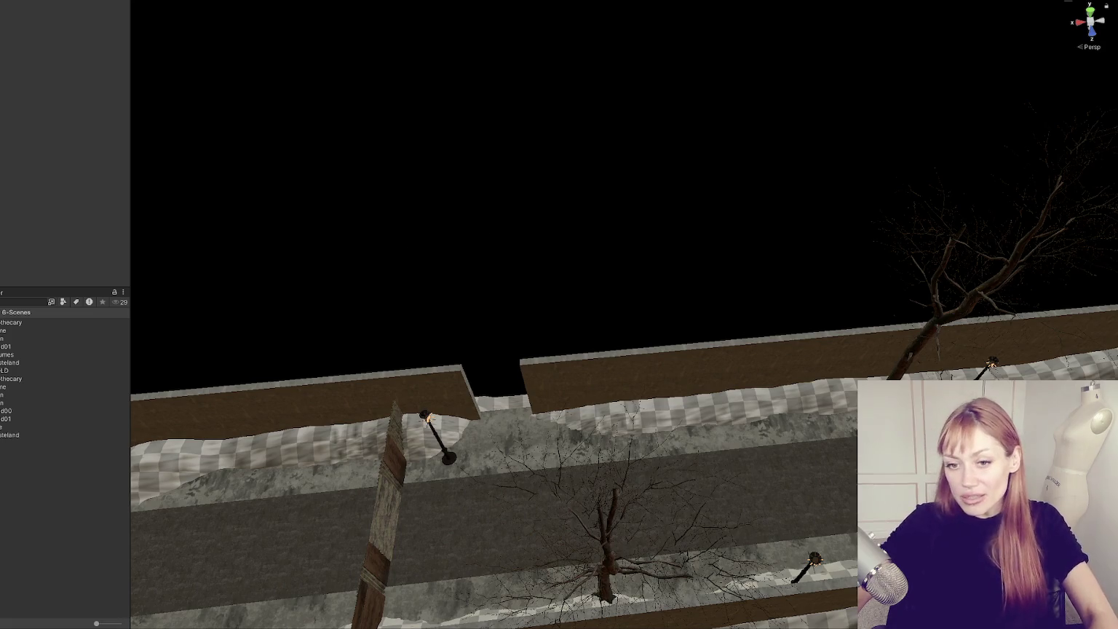
drag(886, 245, 908, 216)
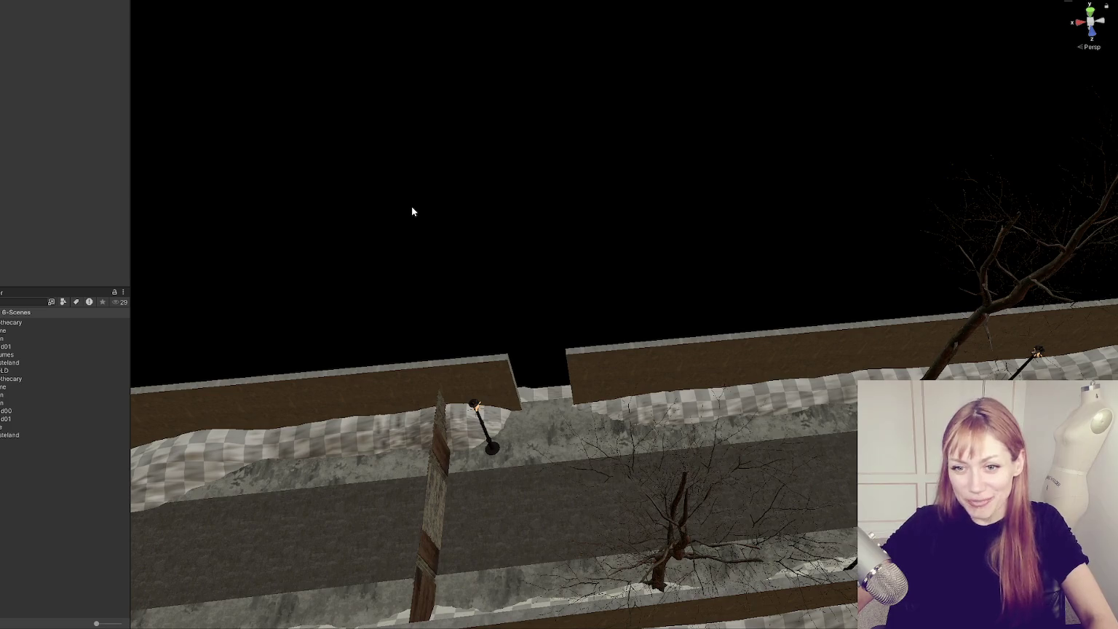
mouse_move(442, 215)
mouse_down()
mouse_move(754, 185)
mouse_move(525, 216)
mouse_up()
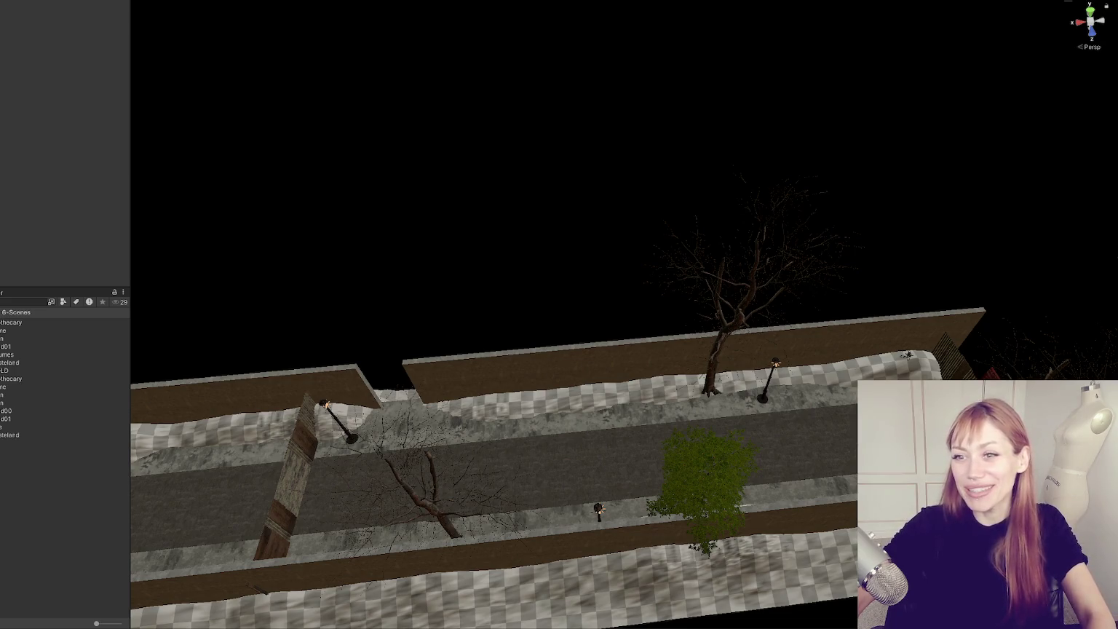
- Frame the alley chunk from the Hierarchy and zoom back out around it
double_click(10, 362)
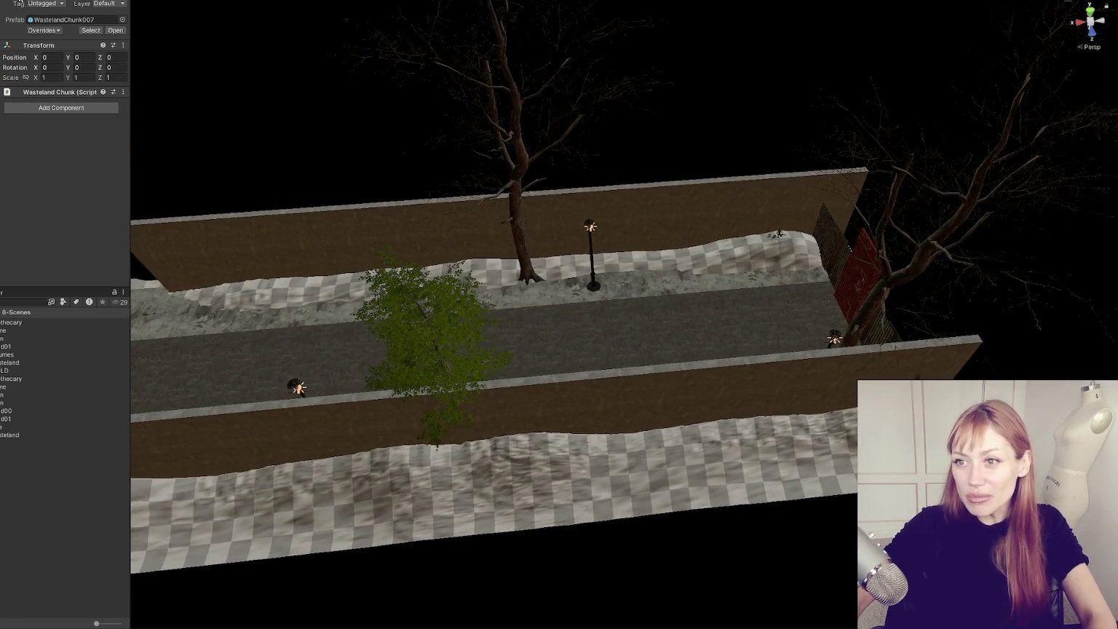
scroll(771, 442, down, 10)
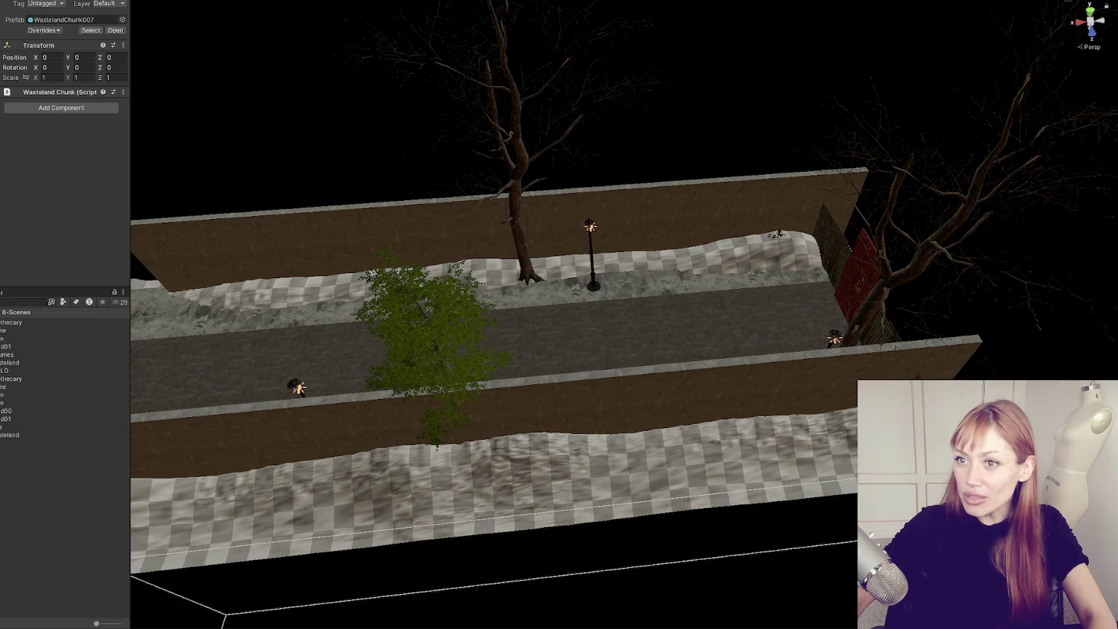
scroll(770, 441, down, 2)
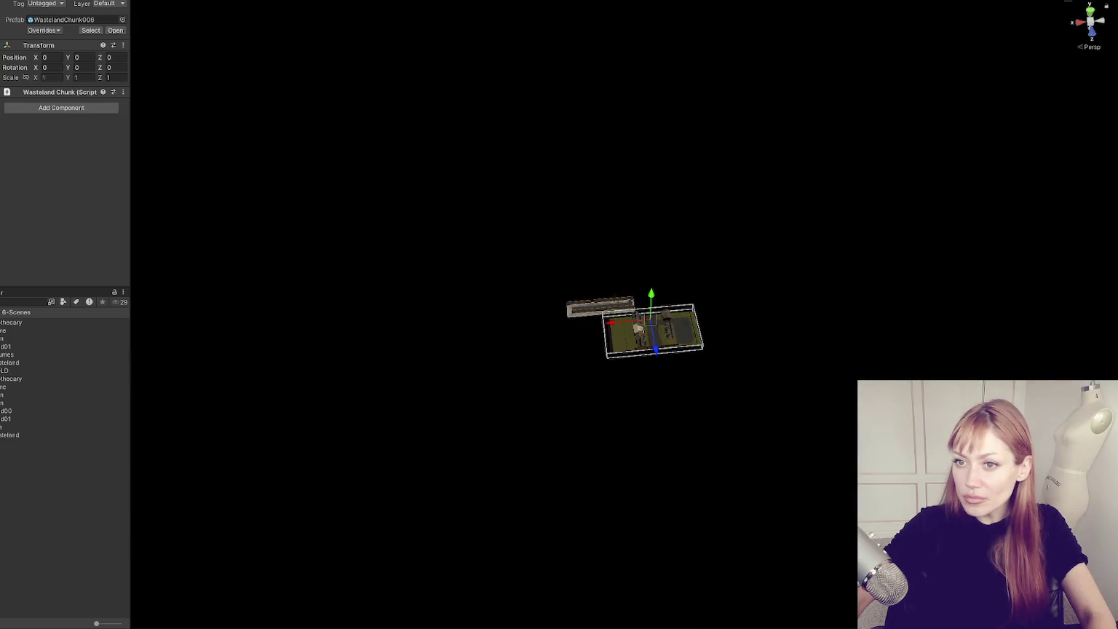
key(f)
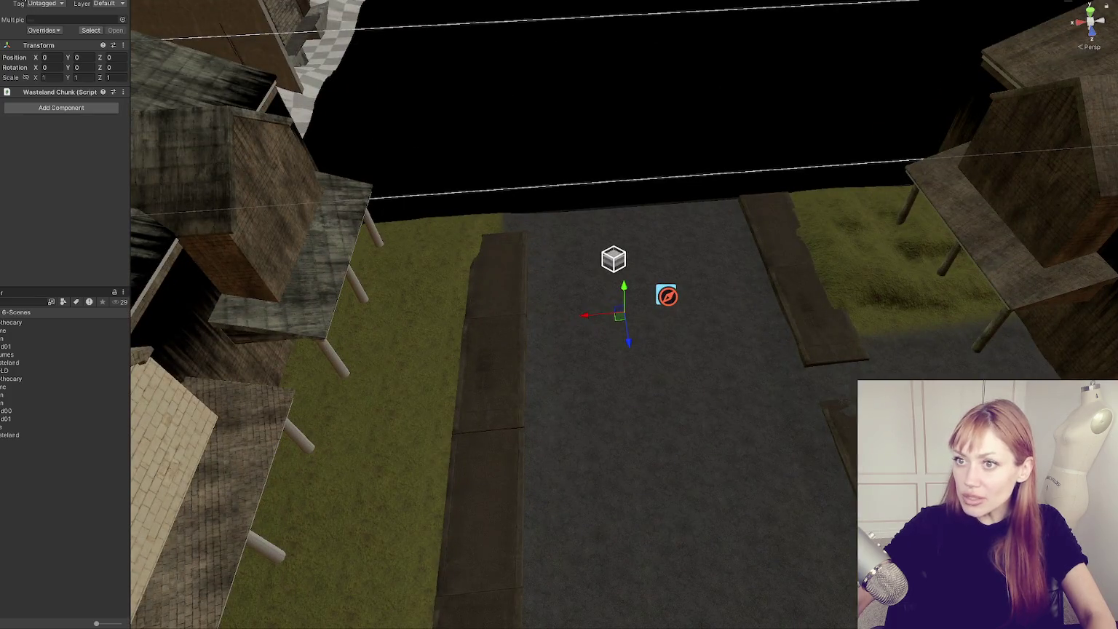
- Select another wasteland chunk and zoom and orbit around it
scroll(551, 255, down, 10)
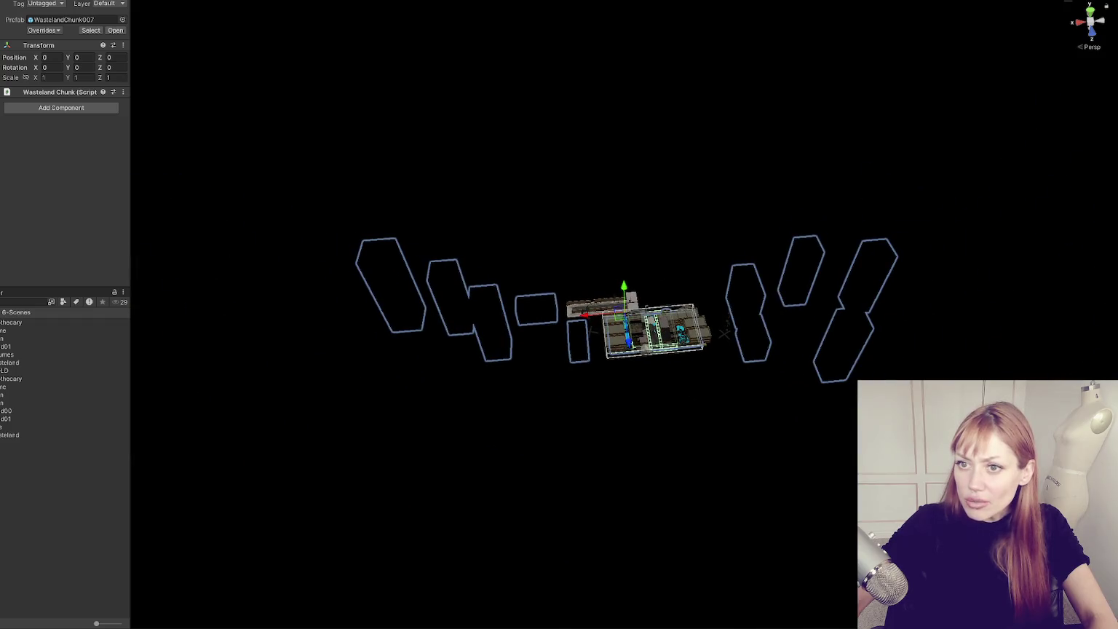
click(651, 321)
scroll(669, 309, up, 10)
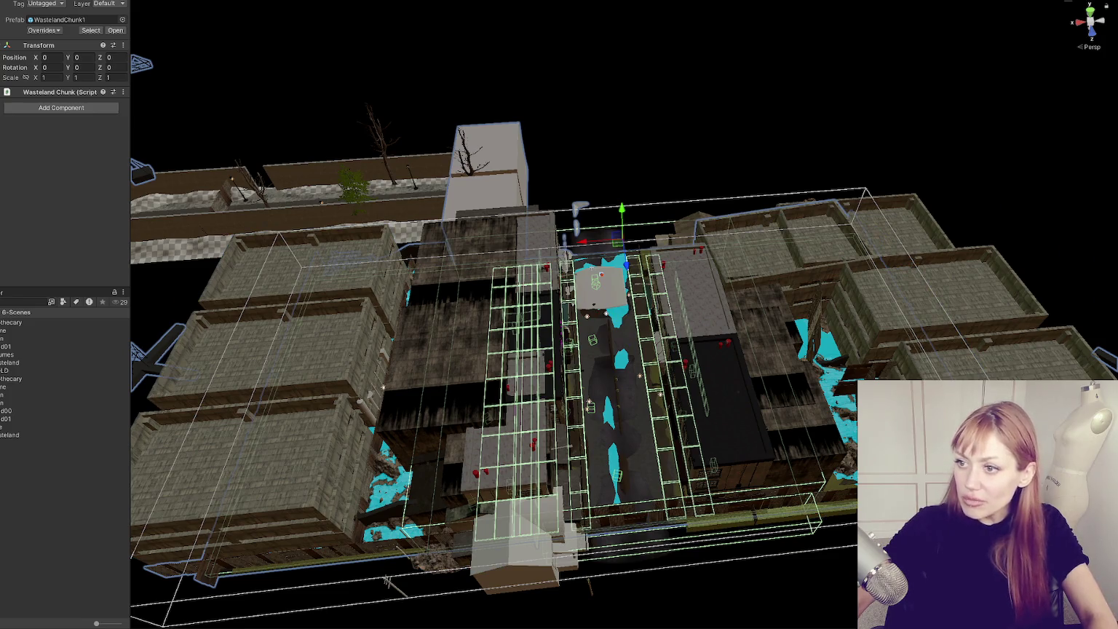
scroll(325, 225, down, 10)
scroll(325, 225, up, 6)
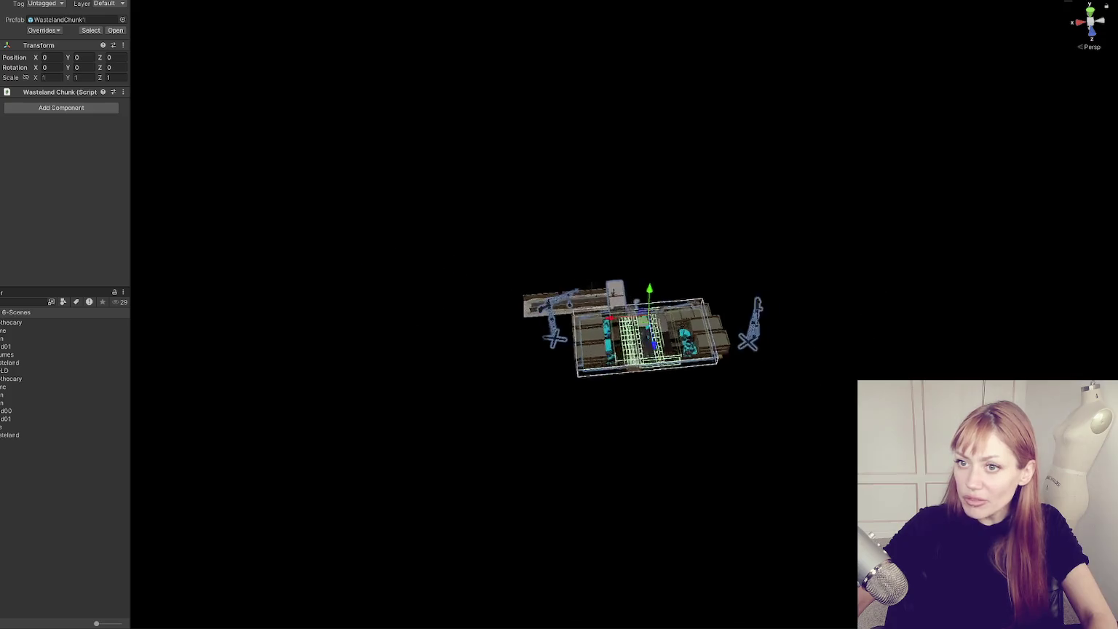
mouse_move(910, 291)
mouse_down()
mouse_move(956, 282)
mouse_move(917, 292)
mouse_up()
scroll(611, 258, down, 5)
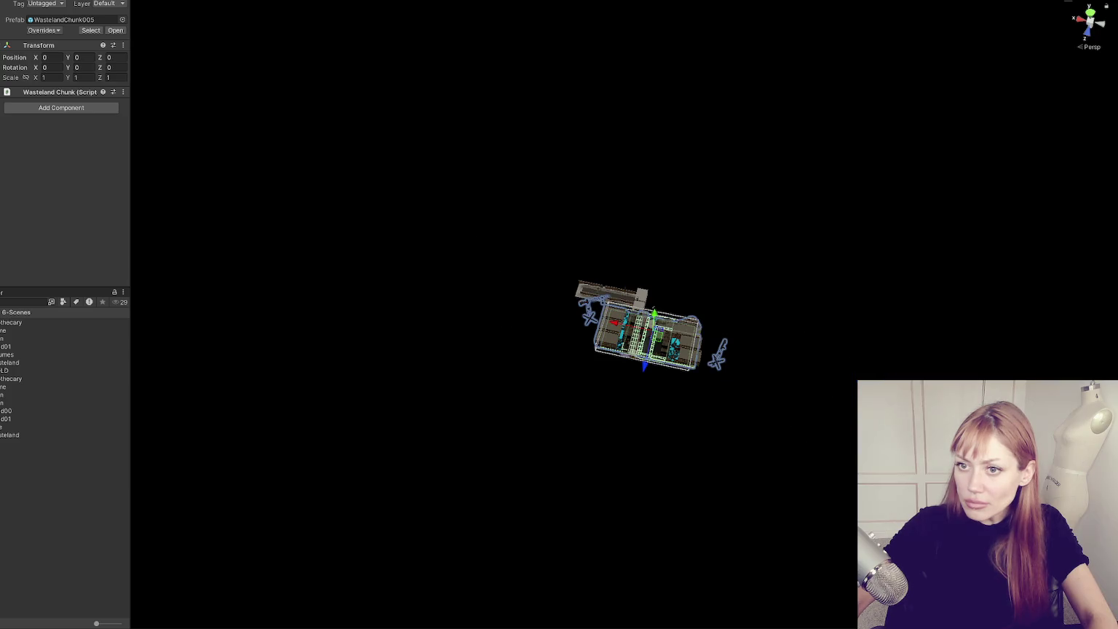
scroll(625, 314, up, 5)
- Return the selection to WastelandChunk007 and zoom and orbit to bring the village street into view
key(ctrl+z)
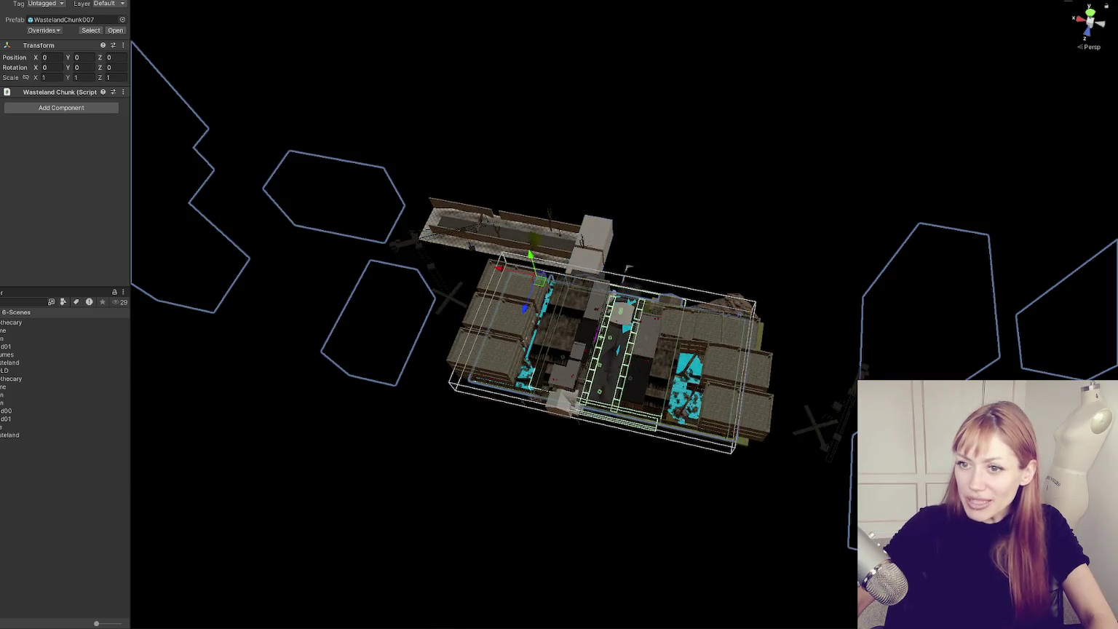
scroll(477, 239, up, 3)
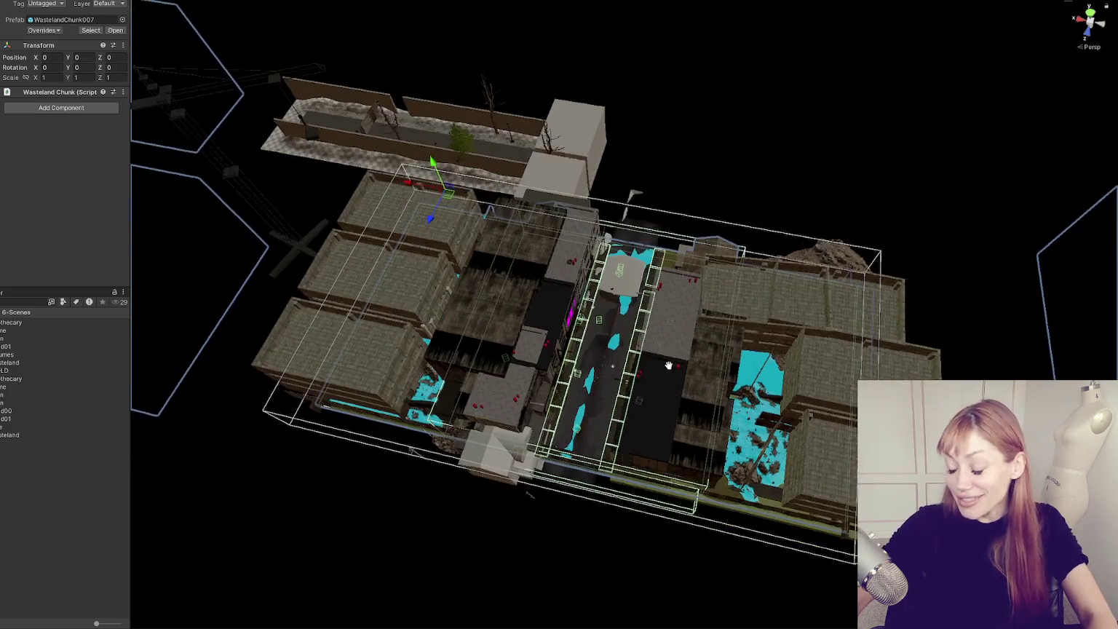
scroll(667, 340, up, 2)
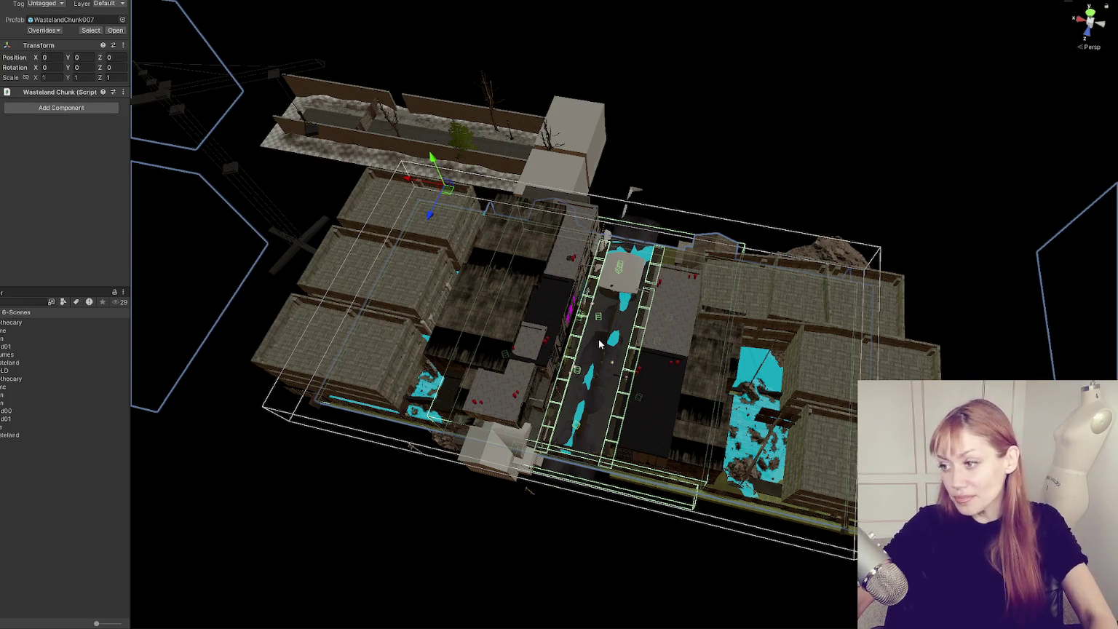
scroll(632, 333, up, 2)
drag(632, 334, 668, 351)
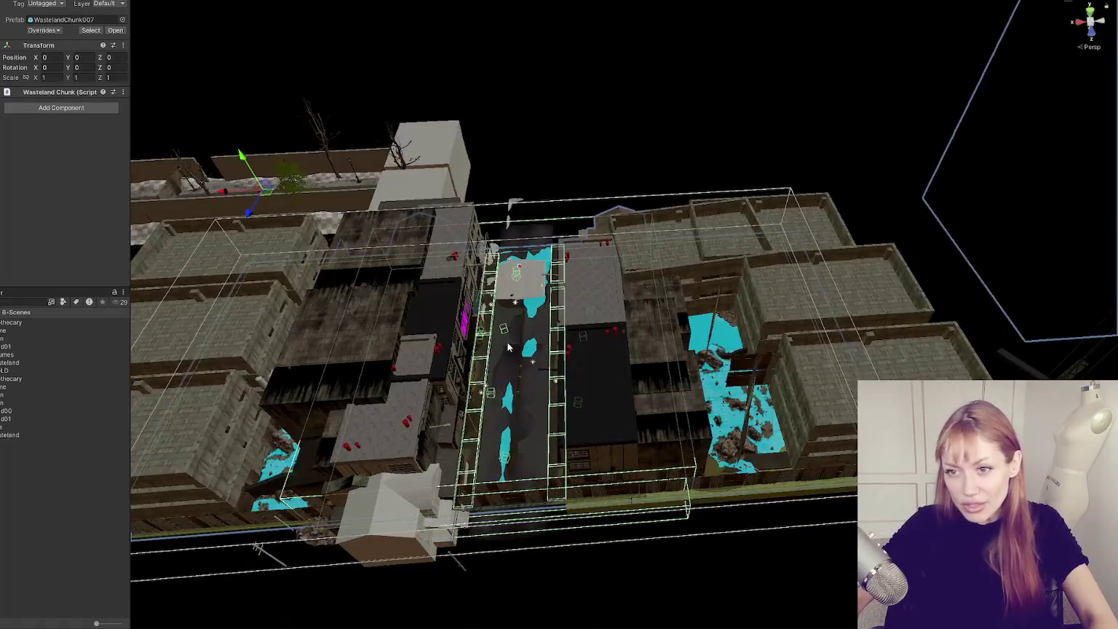
scroll(672, 354, up, 3)
scroll(672, 354, down, 2)
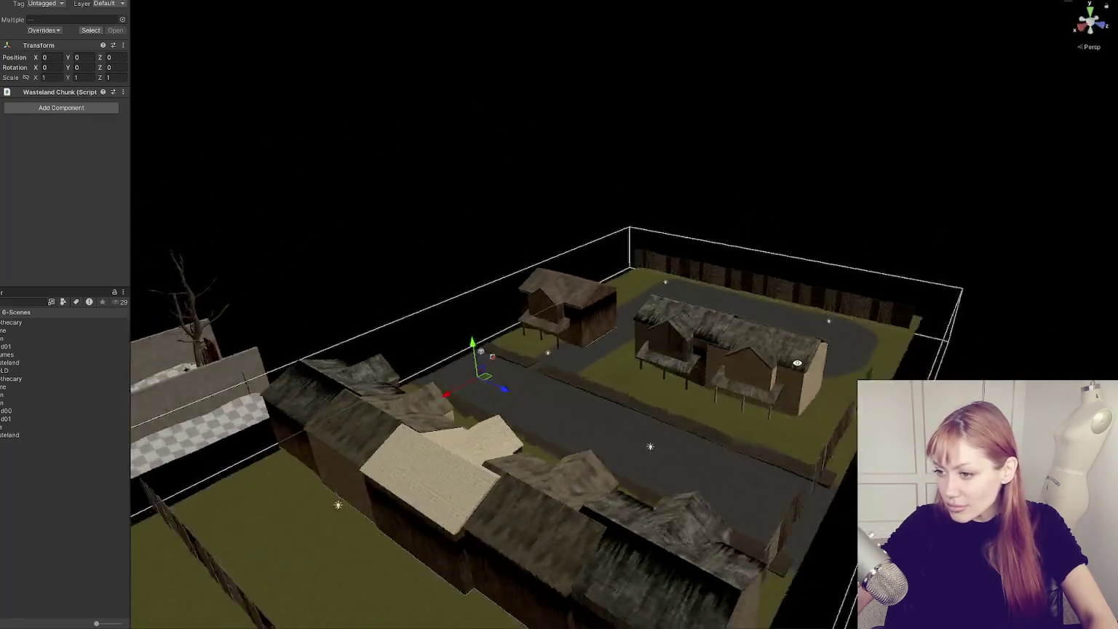
- Orbit around the village chunk and select and frame the front house House_1
mouse_move(797, 363)
mouse_down()
mouse_move(859, 285)
mouse_move(766, 302)
mouse_move(789, 549)
mouse_move(409, 369)
mouse_move(414, 401)
mouse_up()
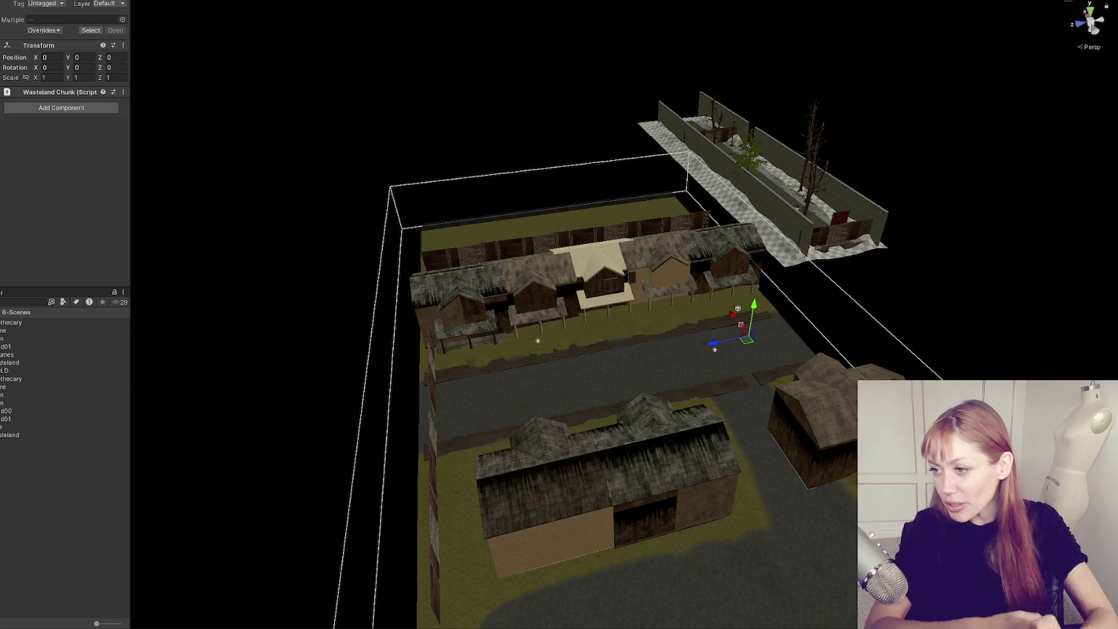
click(428, 308)
click(427, 308)
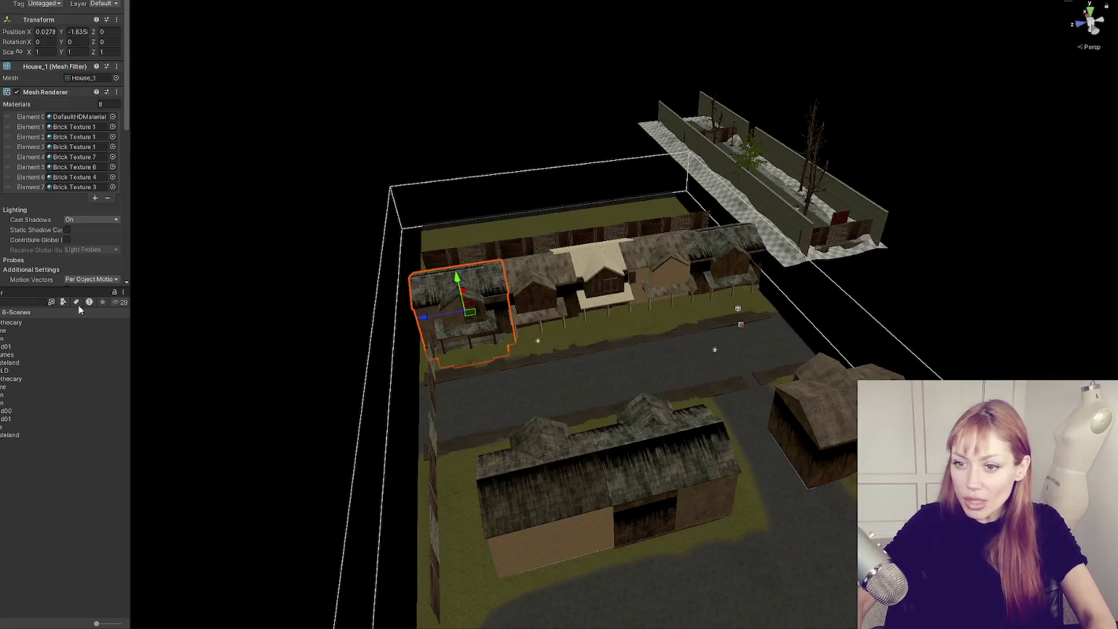
click(427, 308)
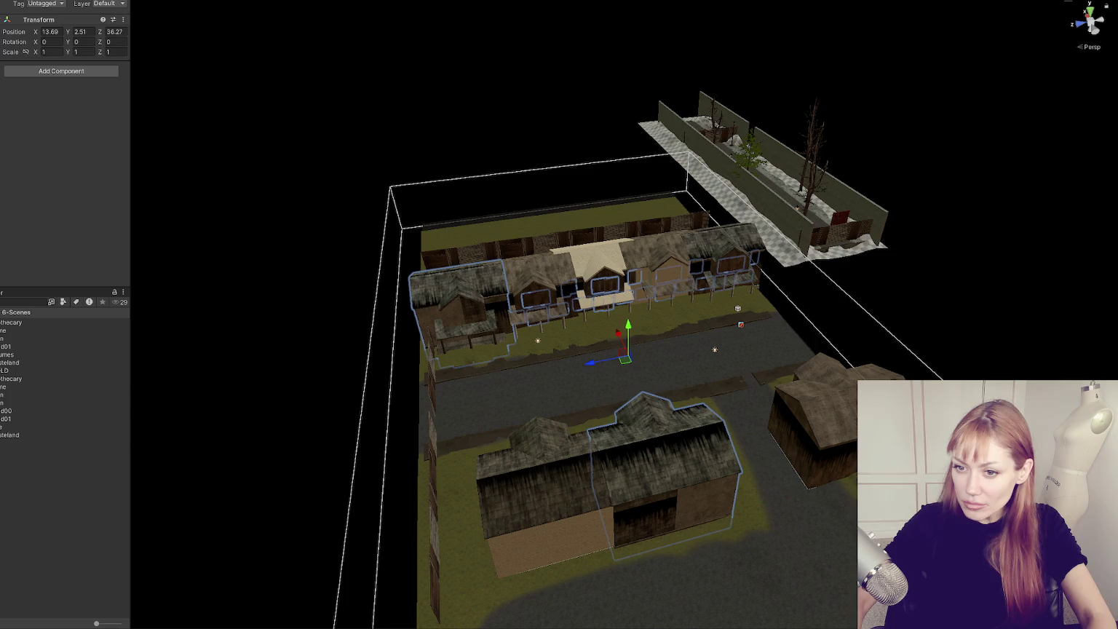
click(655, 466)
key(f)
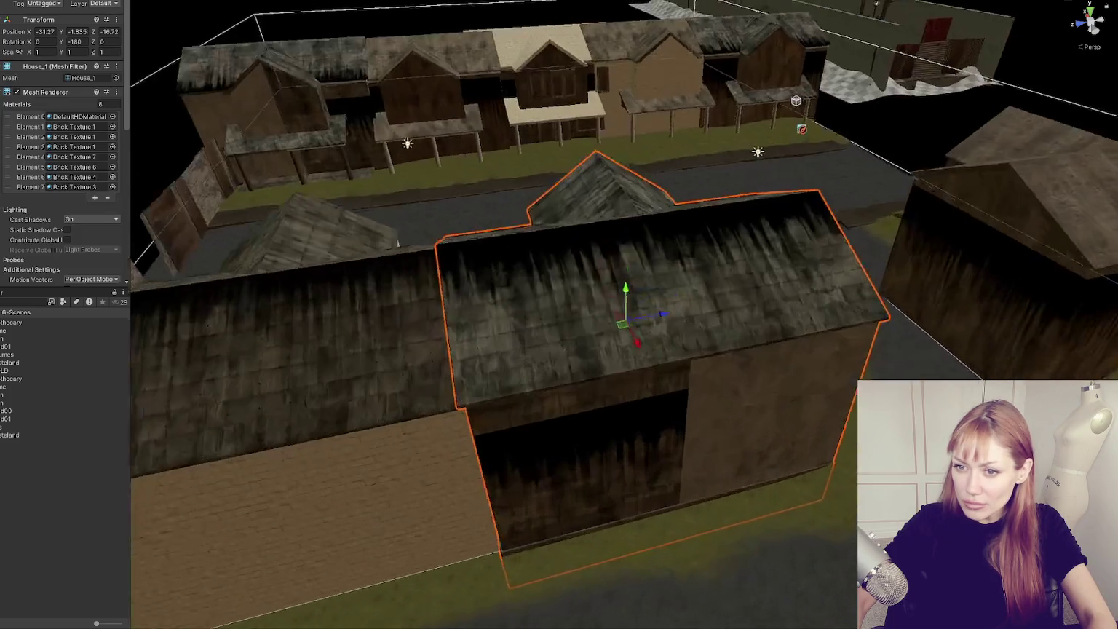
- Select the Windows 1 piece on the back houses, then its parent house group
click(408, 87)
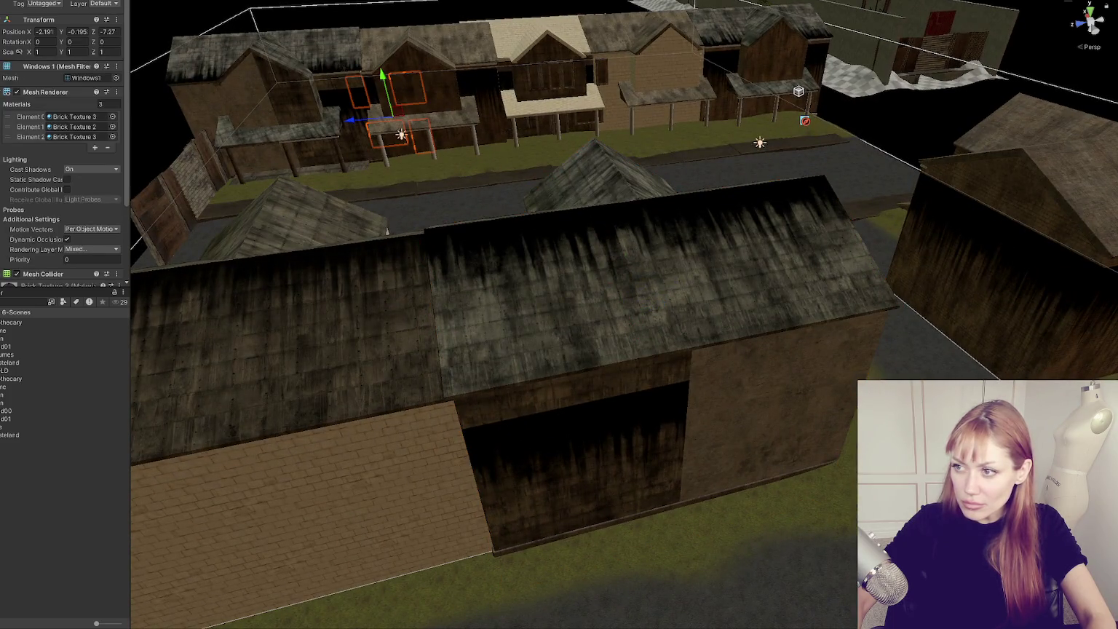
click(416, 284)
scroll(417, 284, down, 3)
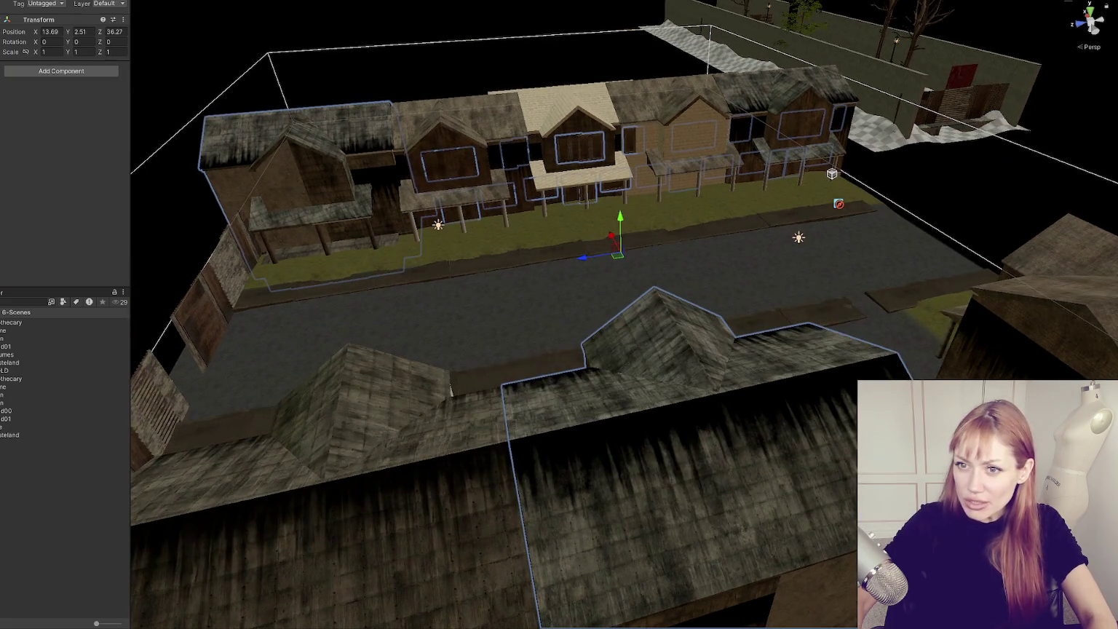
scroll(619, 313, down, 3)
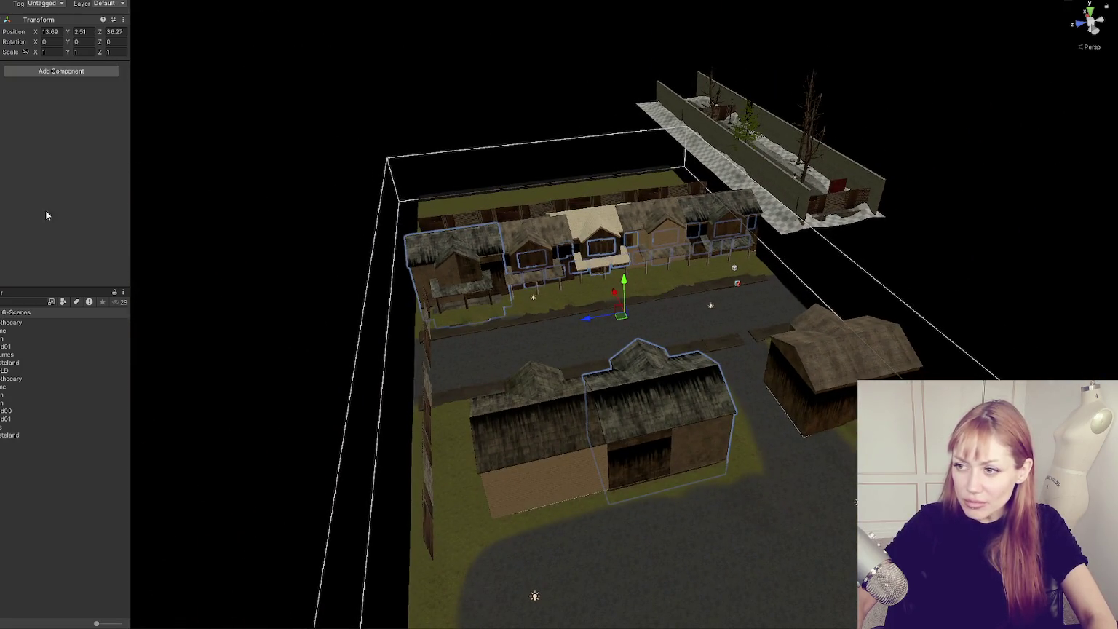
scroll(543, 278, up, 3)
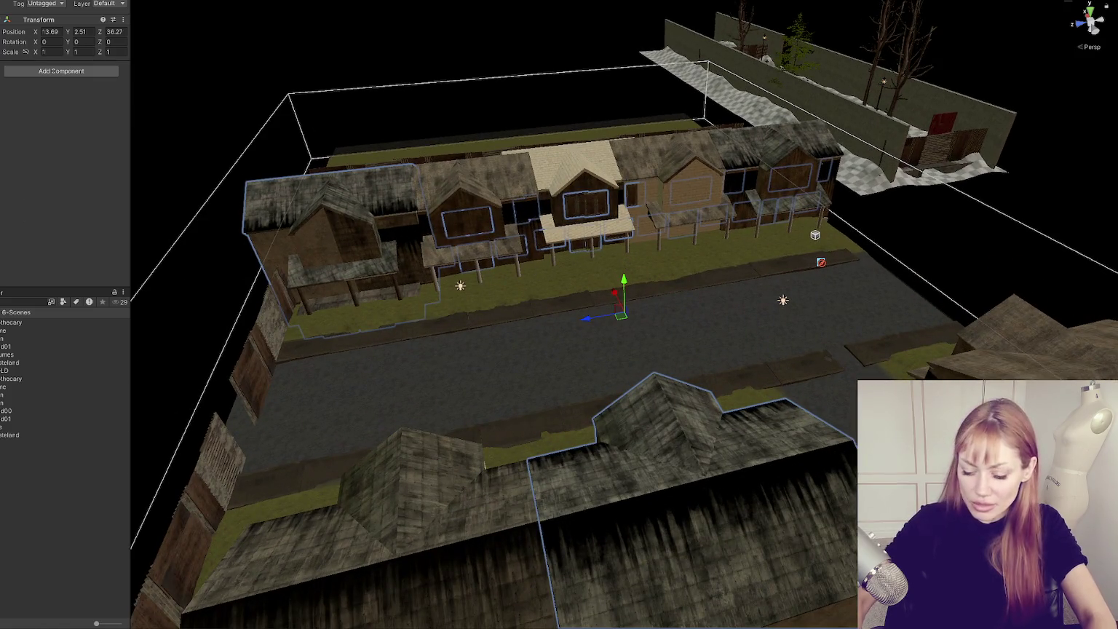
- Select the WastelandChunk007 prefab and its house groups, orbiting toward the street houses
click(426, 202)
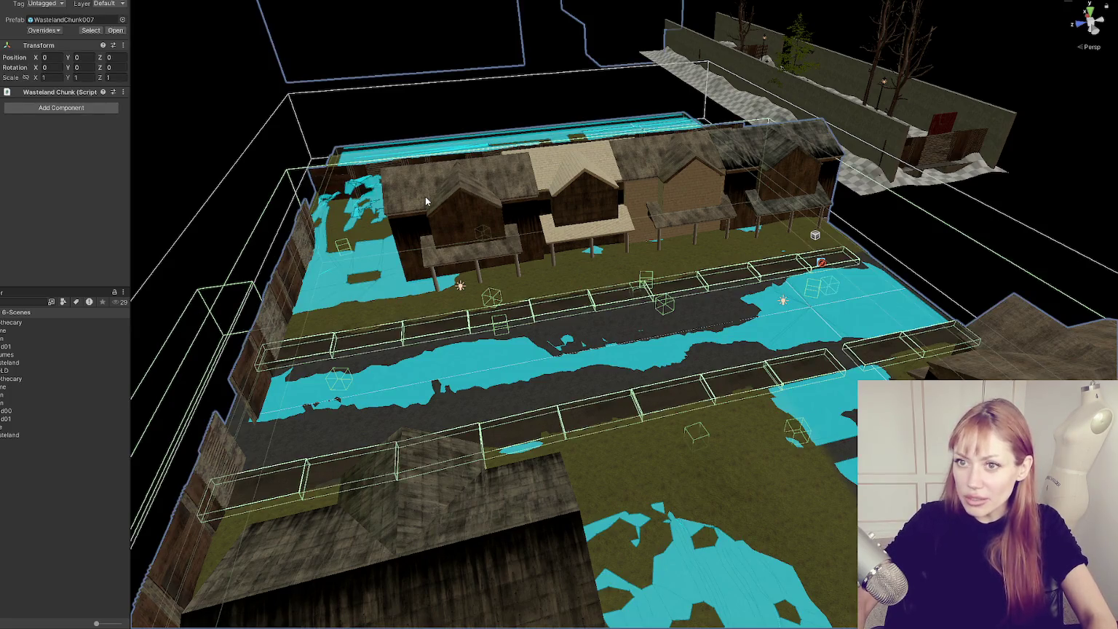
click(425, 197)
click(426, 197)
click(475, 189)
mouse_move(476, 189)
mouse_down()
mouse_move(689, 218)
mouse_move(654, 216)
mouse_up()
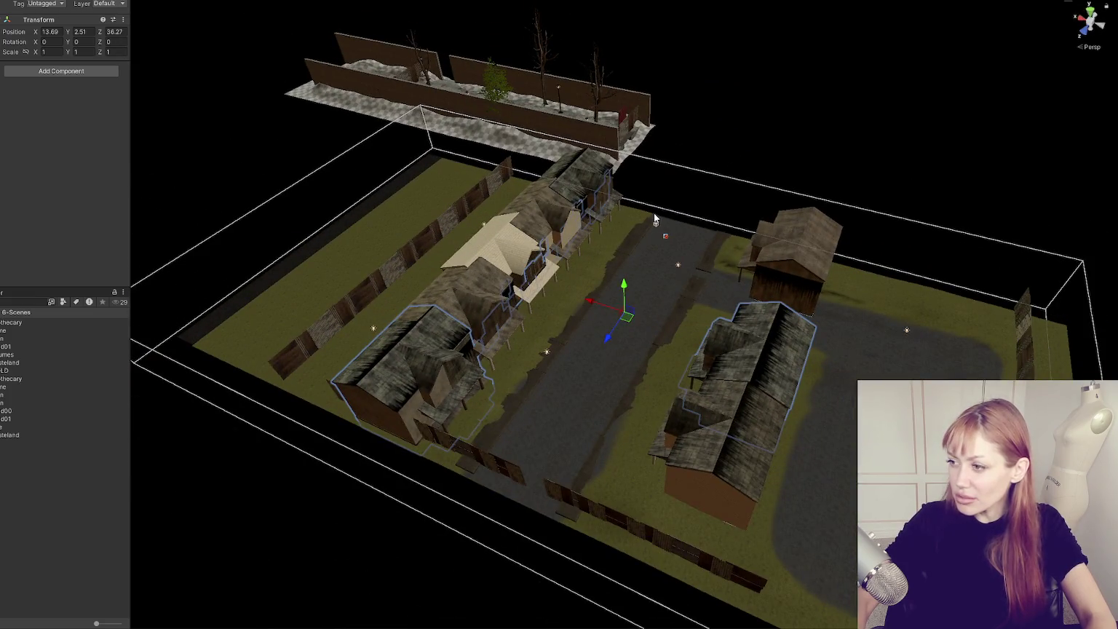
drag(647, 215, 174, 164)
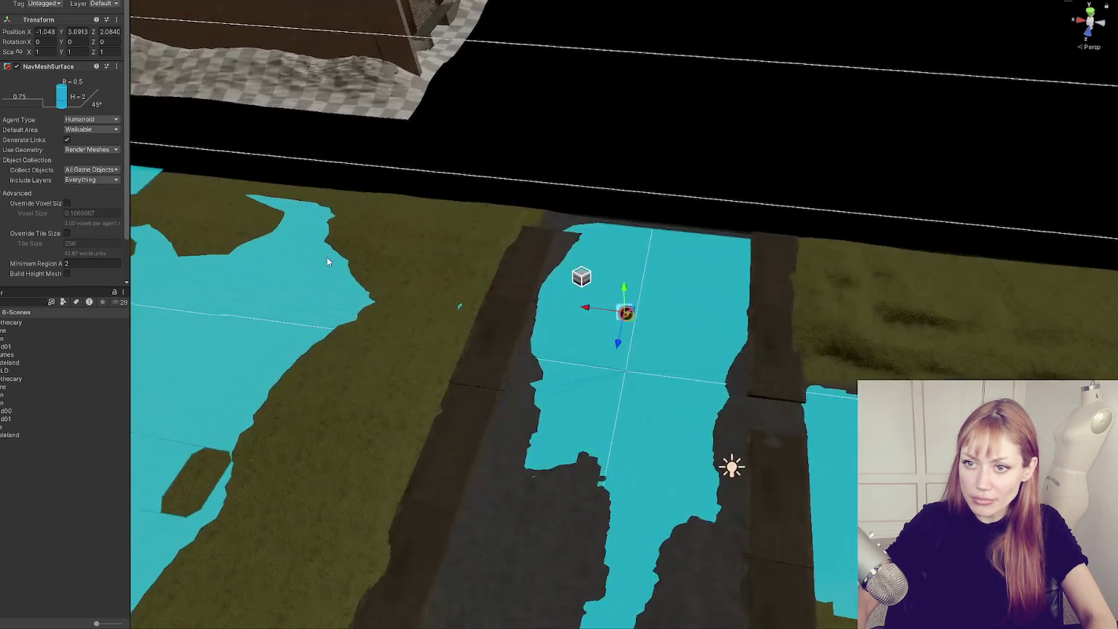
- Clear the chunk's baked NavMesh data
scroll(604, 339, up, 3)
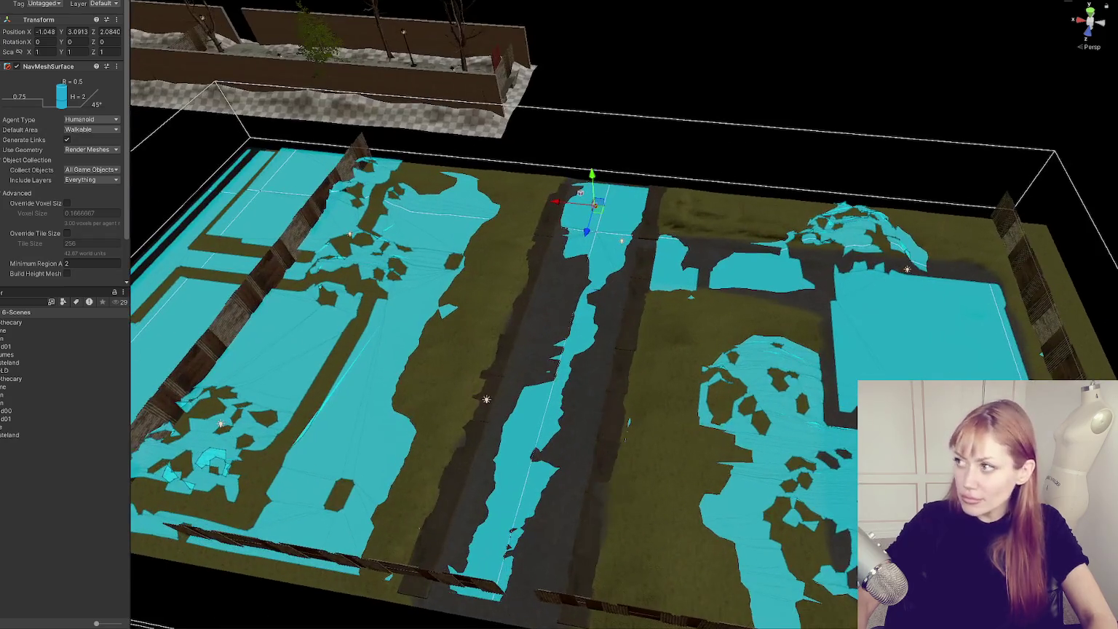
scroll(126, 259, down, 2)
click(77, 254)
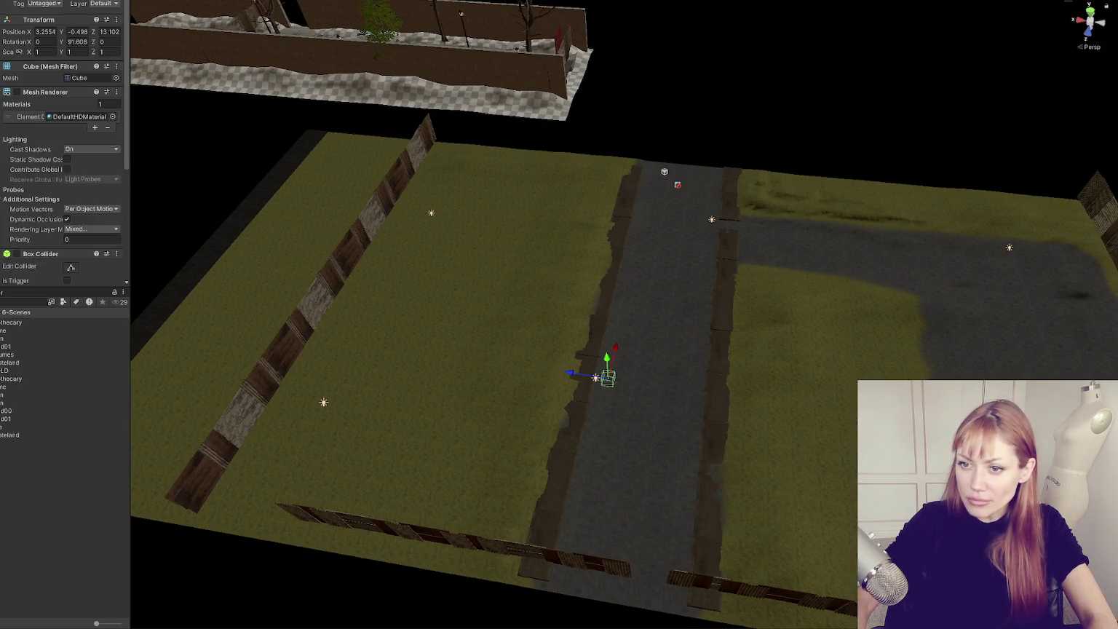
- Select a collider cube on the road, frame it, and move it left along X
click(786, 188)
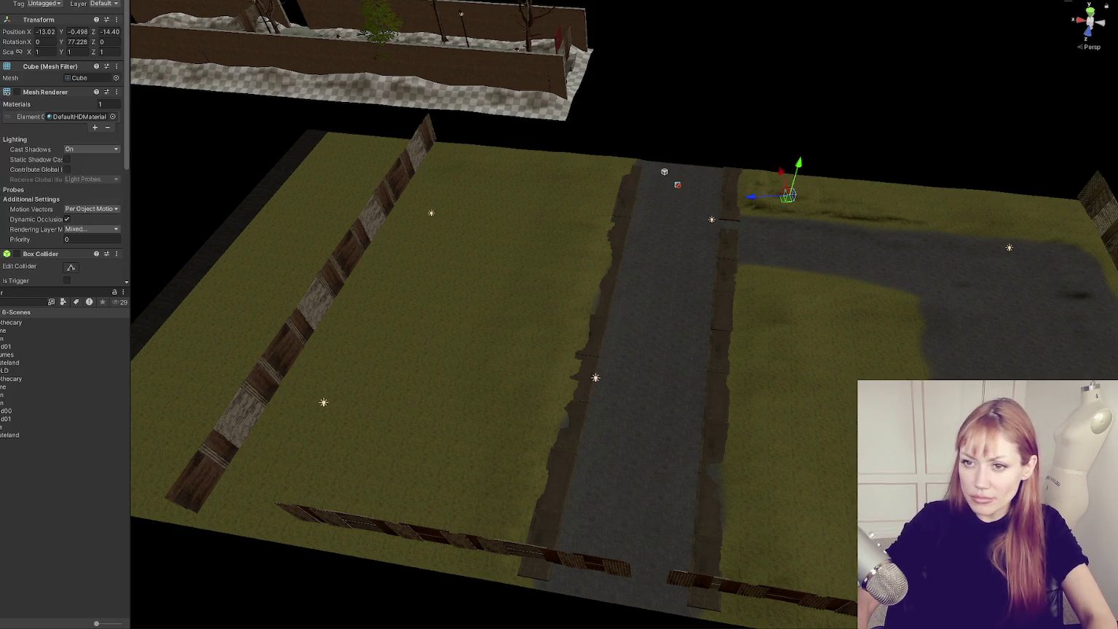
key(f)
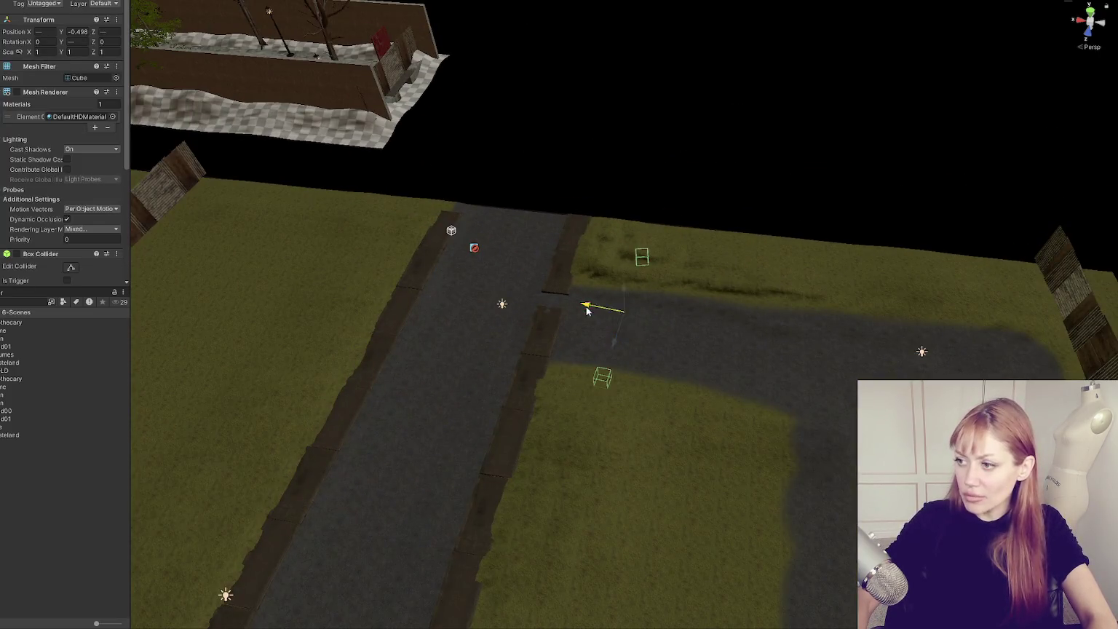
scroll(631, 356, down, 3)
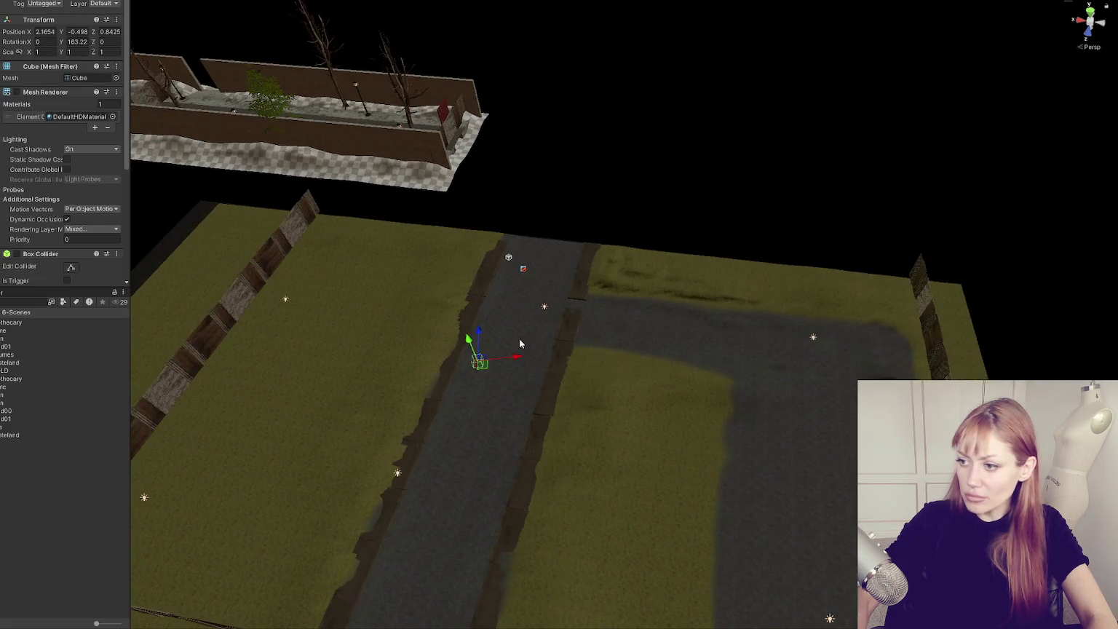
click(470, 552)
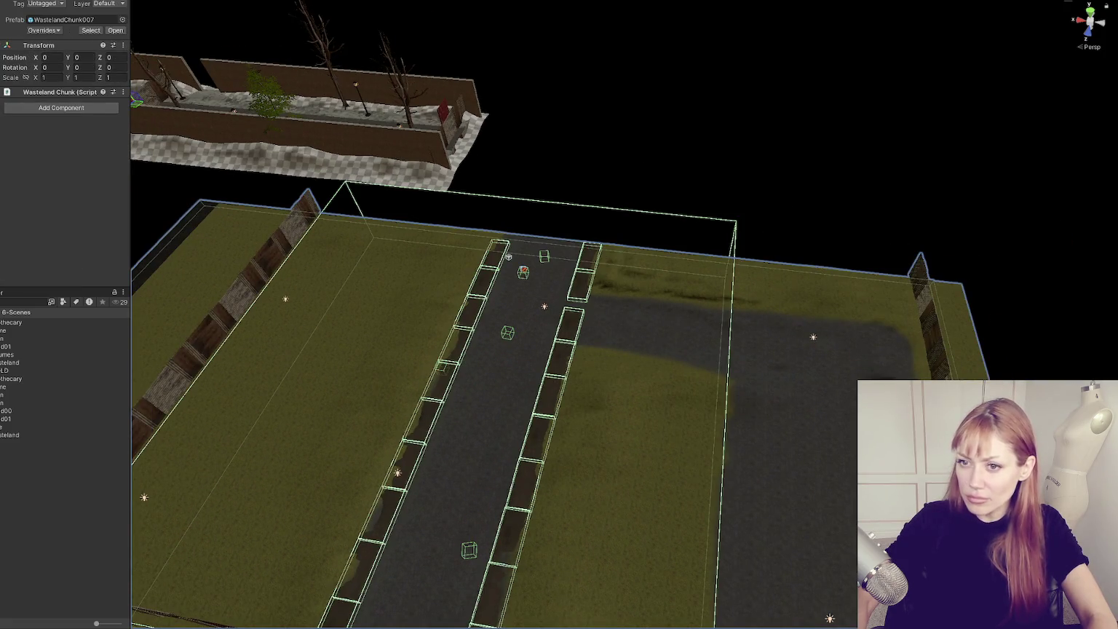
click(470, 550)
drag(512, 546, 455, 548)
- Frame the cube at the road's top and open, then dismiss, another cube's context menu
click(544, 251)
key(f)
scroll(540, 237, down, 10)
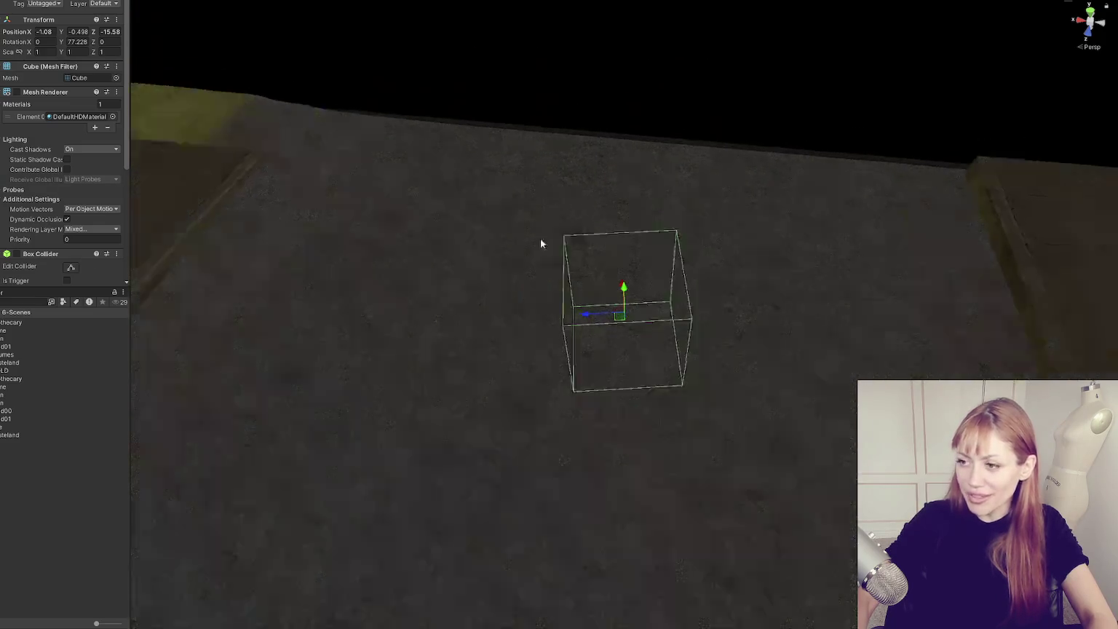
scroll(643, 310, up, 5)
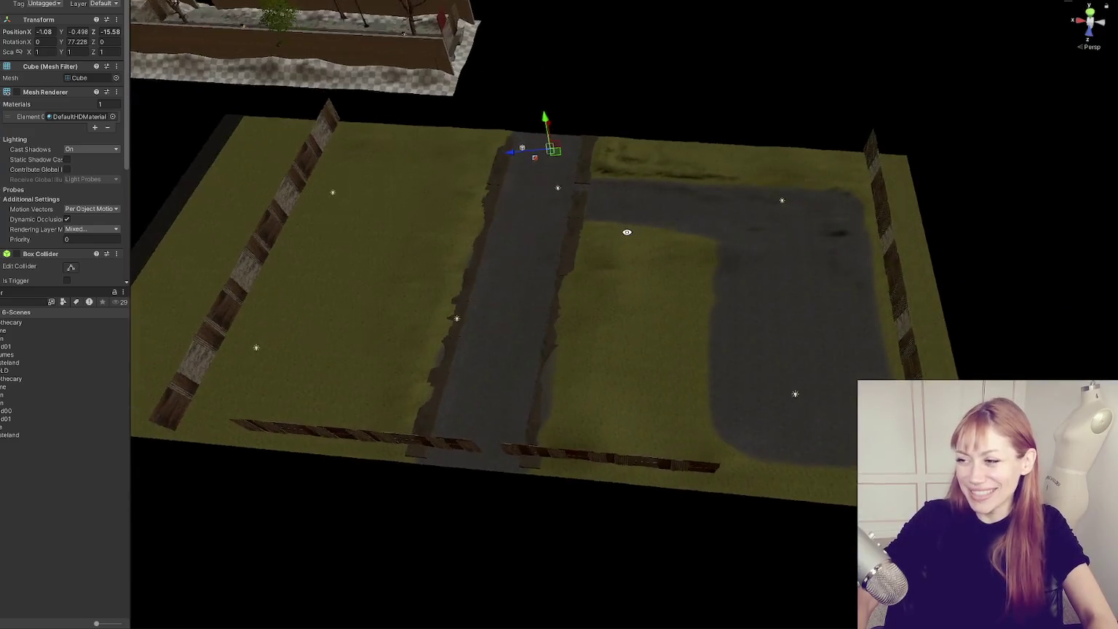
right_click(3, 364)
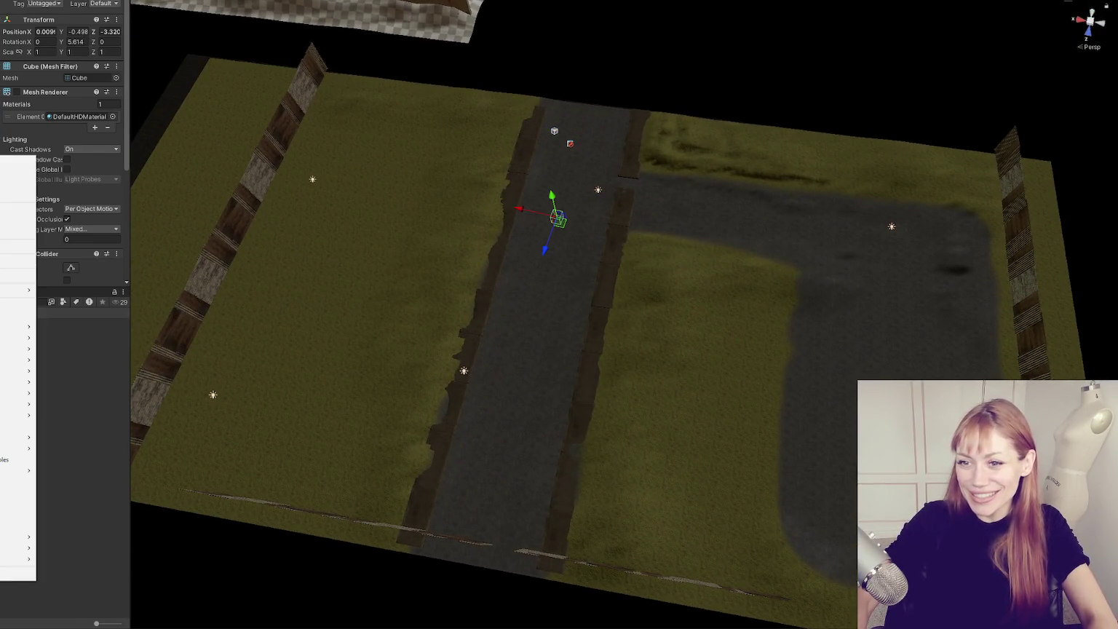
key(Escape)
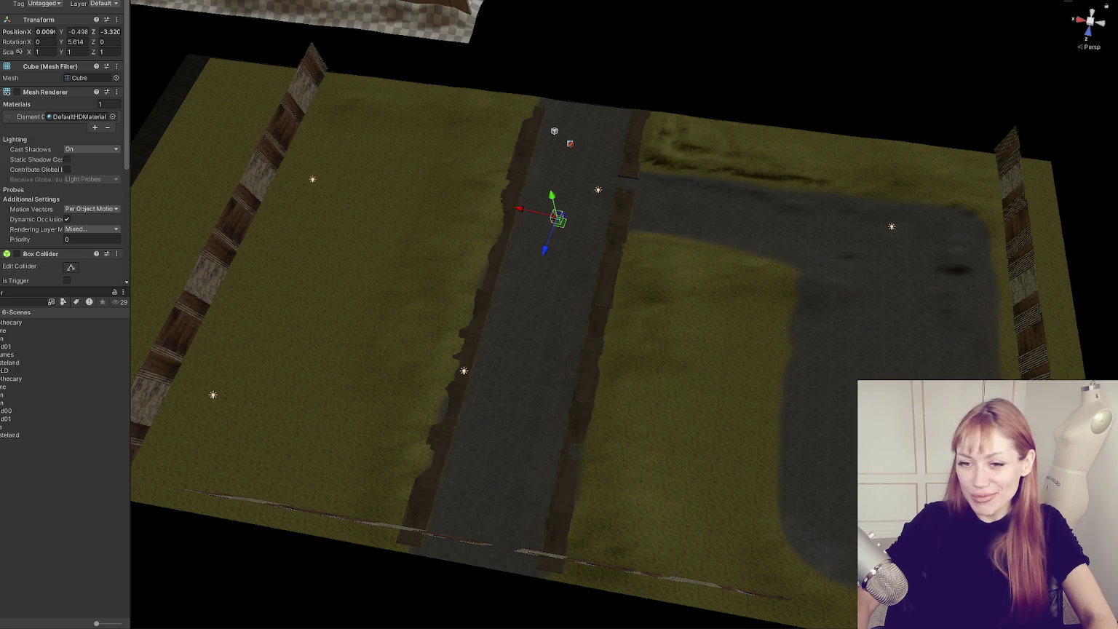
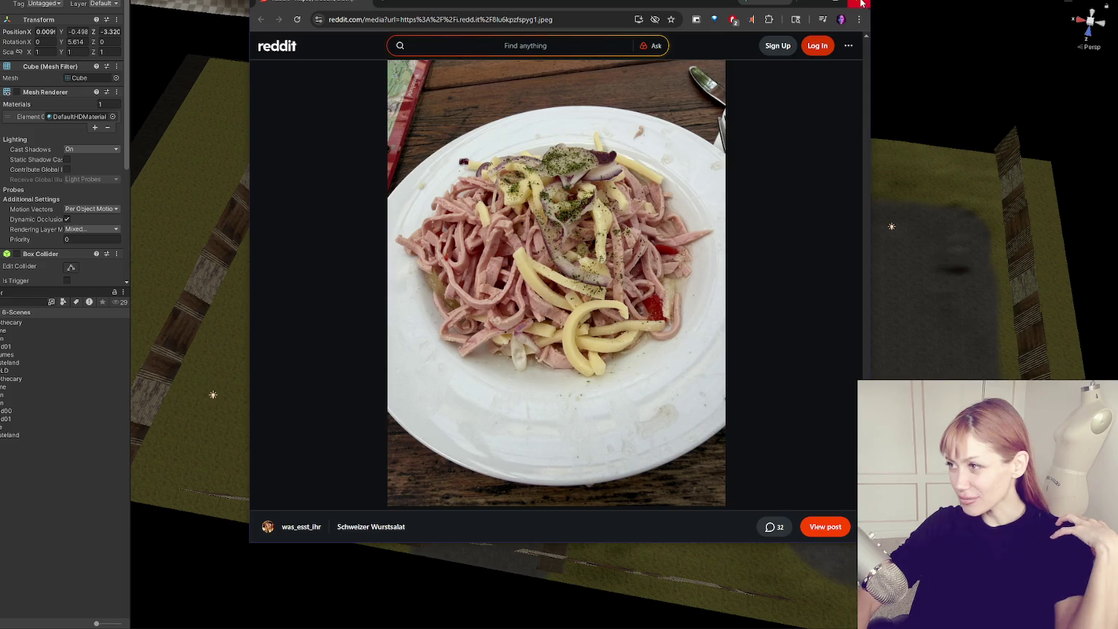
- Close the Reddit window showing the Wurstsalat post to get back to the Unity scene
click(861, 4)
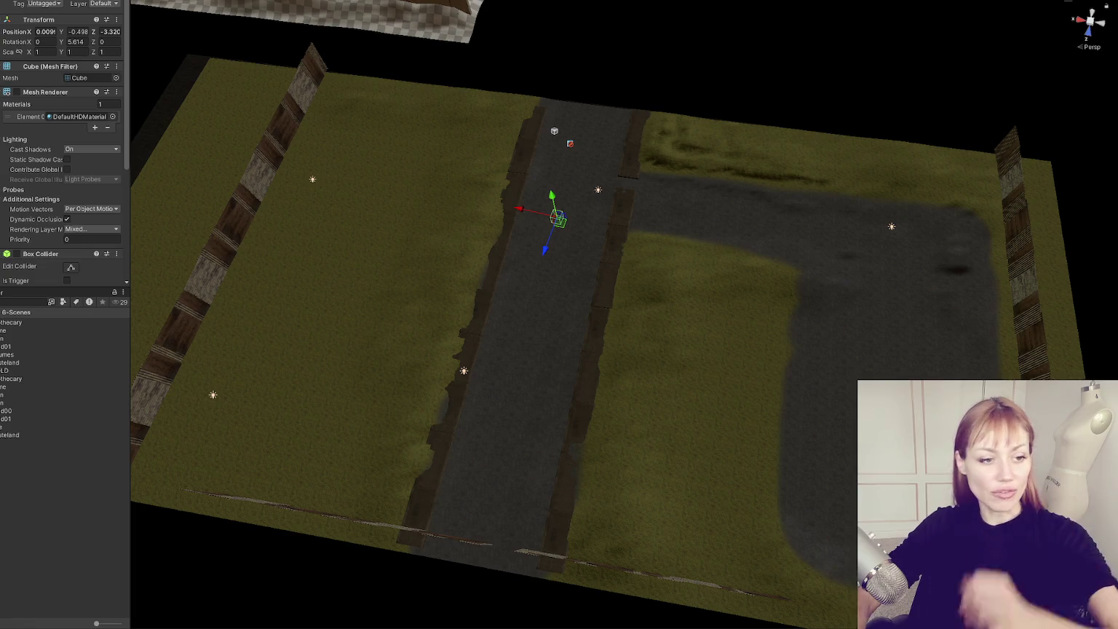
- Move the small cube from the road edge onto the middle of the road, raised slightly
click(488, 279)
click(489, 280)
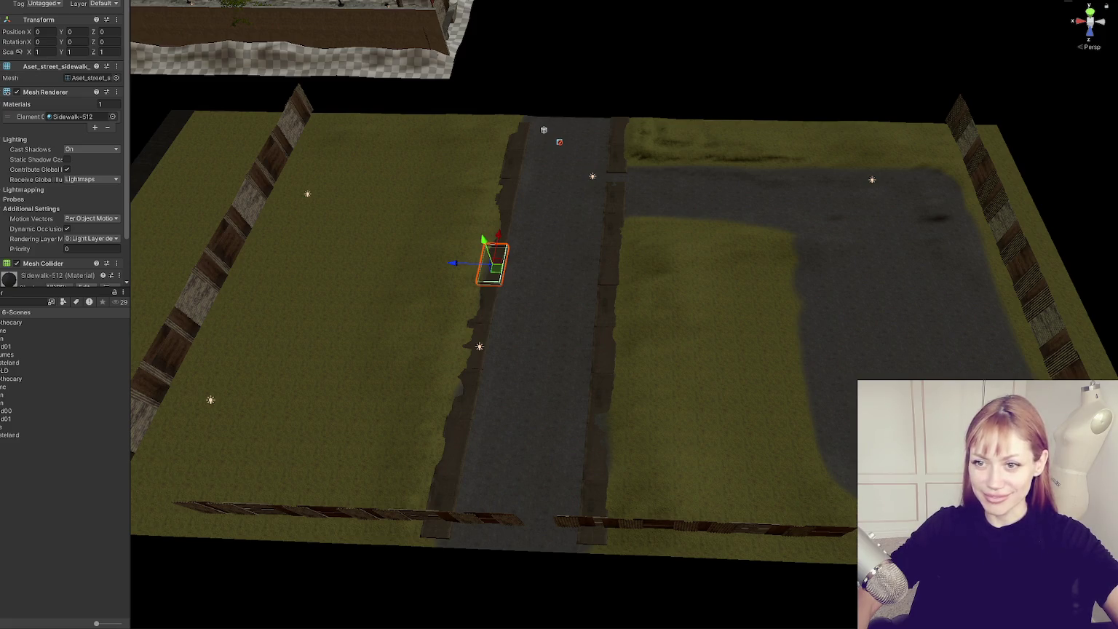
click(492, 254)
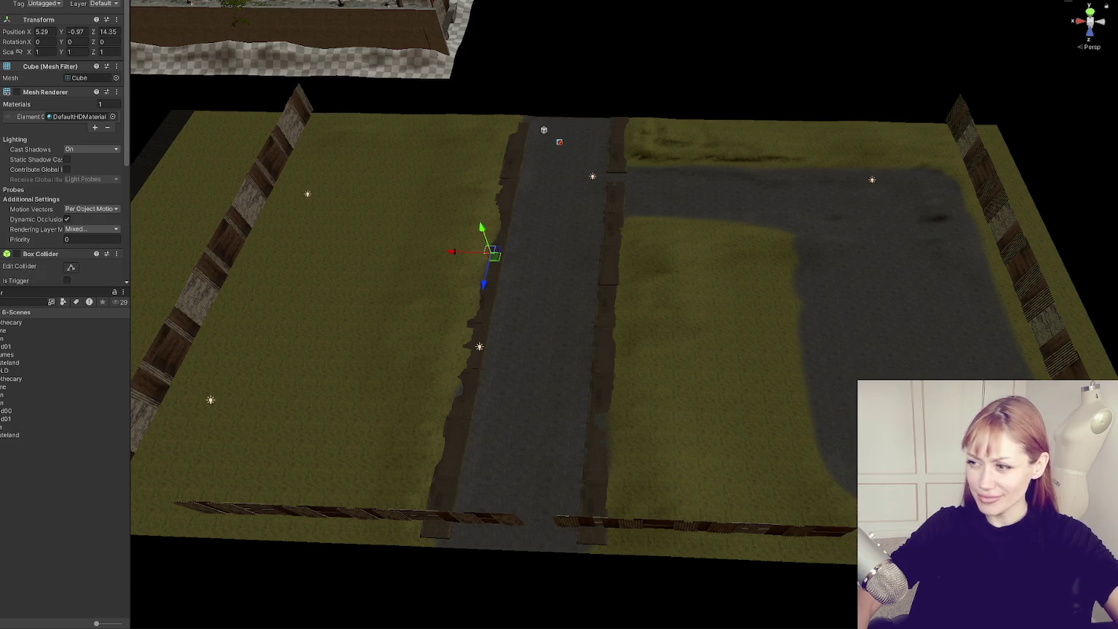
drag(463, 256, 510, 260)
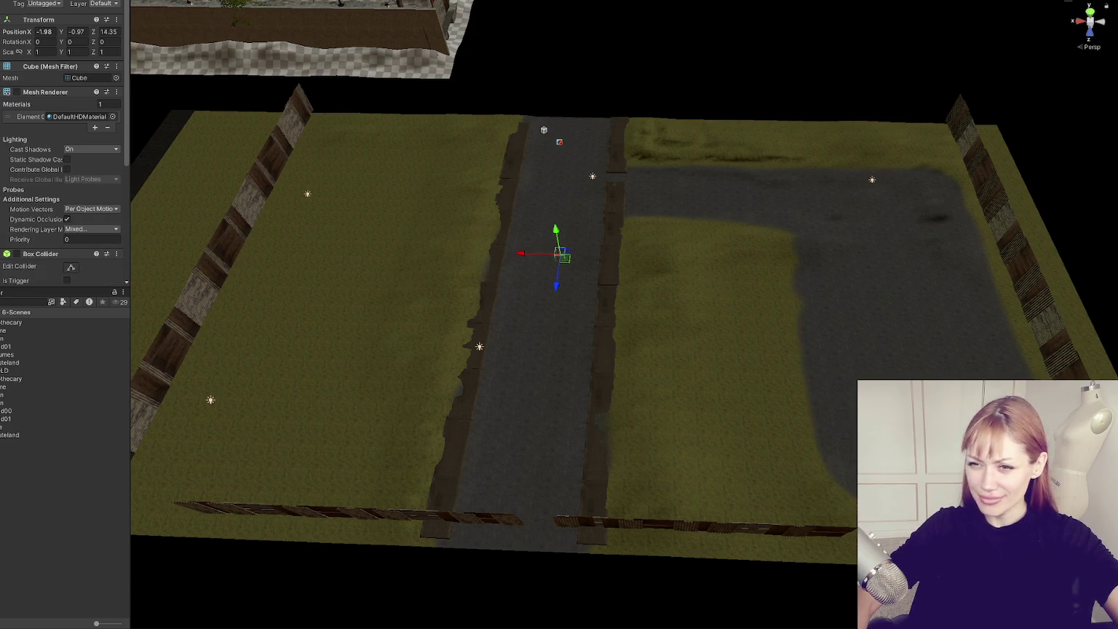
key(f)
mouse_move(624, 263)
mouse_down()
mouse_move(680, 271)
mouse_move(702, 230)
mouse_up()
scroll(626, 256, down, 5)
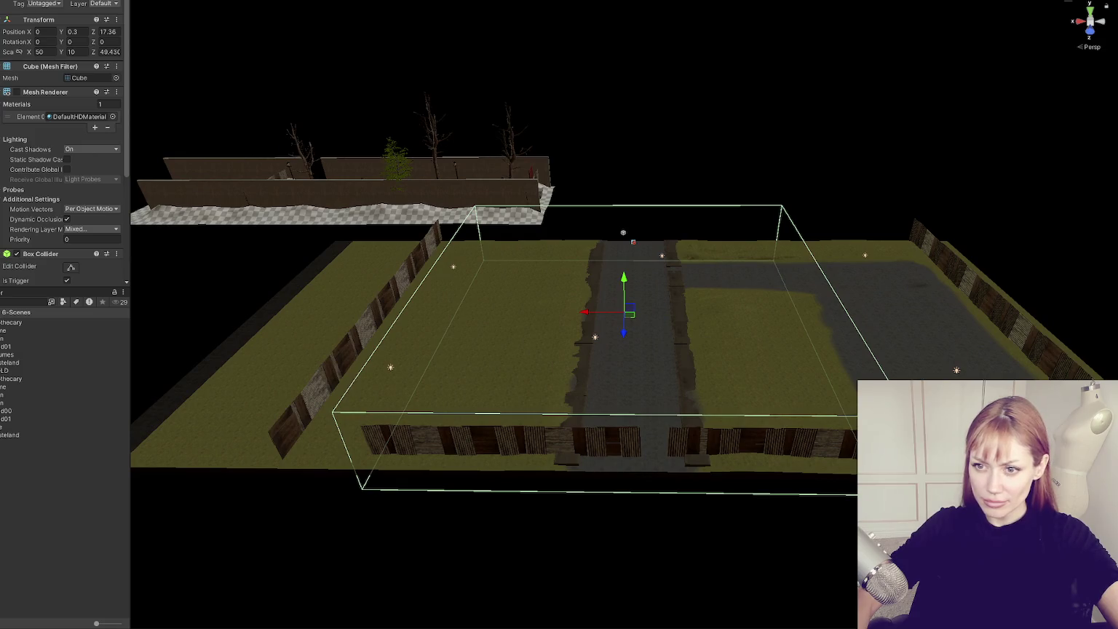
- Shrink the long glass box along the front fence to fit the chunk's width
click(684, 469)
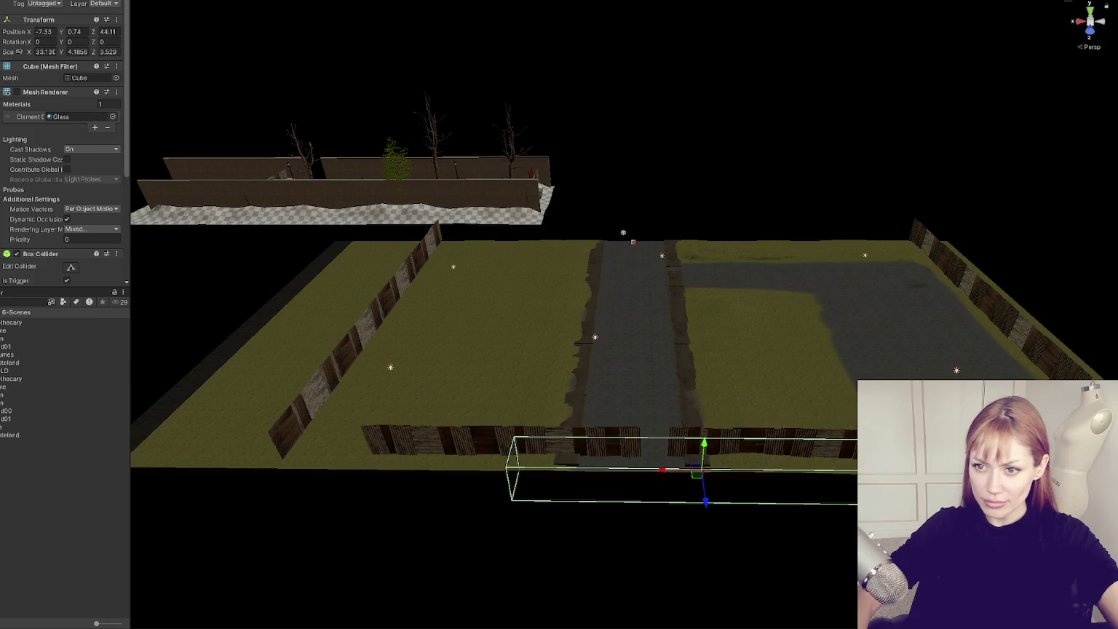
click(510, 327)
key(f)
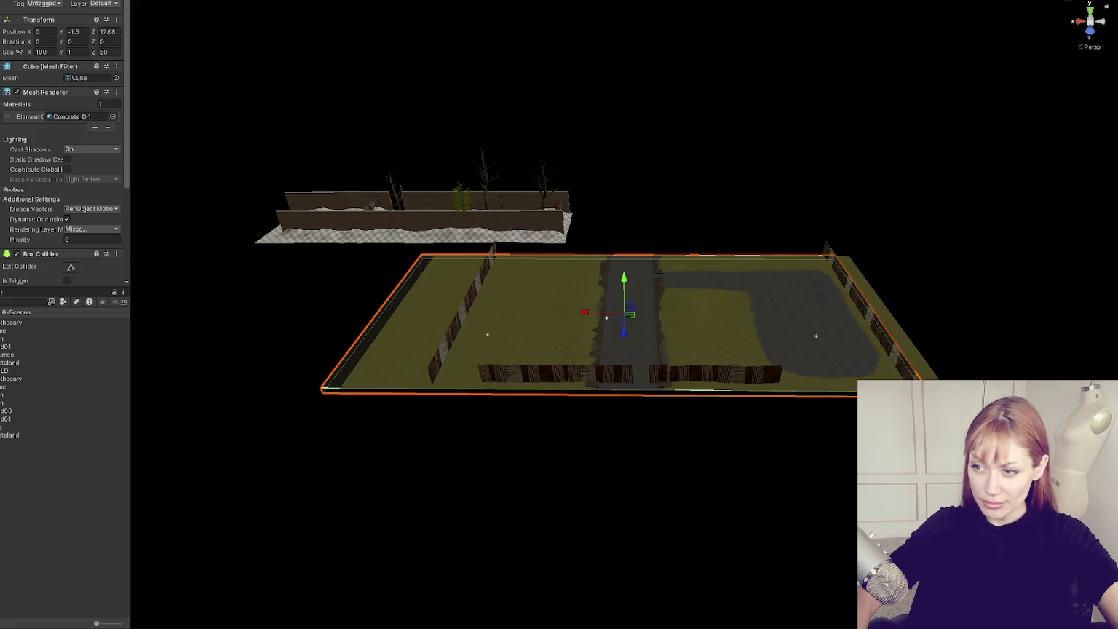
key(ctrl+z)
key(ctrl+z)
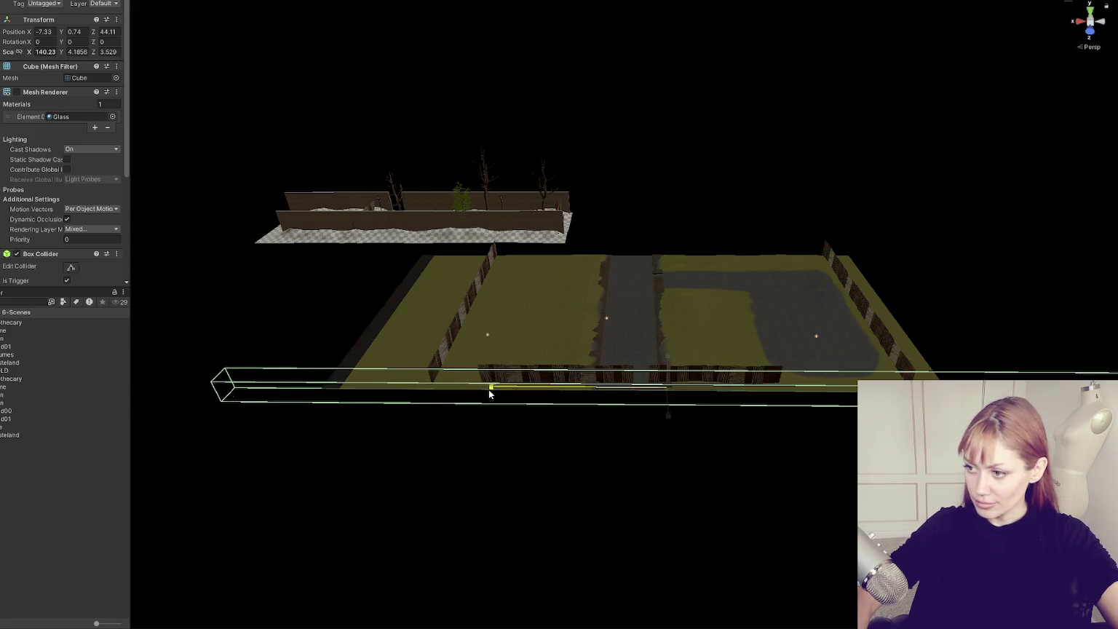
mouse_move(530, 395)
mouse_down()
mouse_move(621, 390)
mouse_move(589, 386)
mouse_up()
- Widen the trigger cube to X scale 100.04 so it spans the whole chunk
click(590, 384)
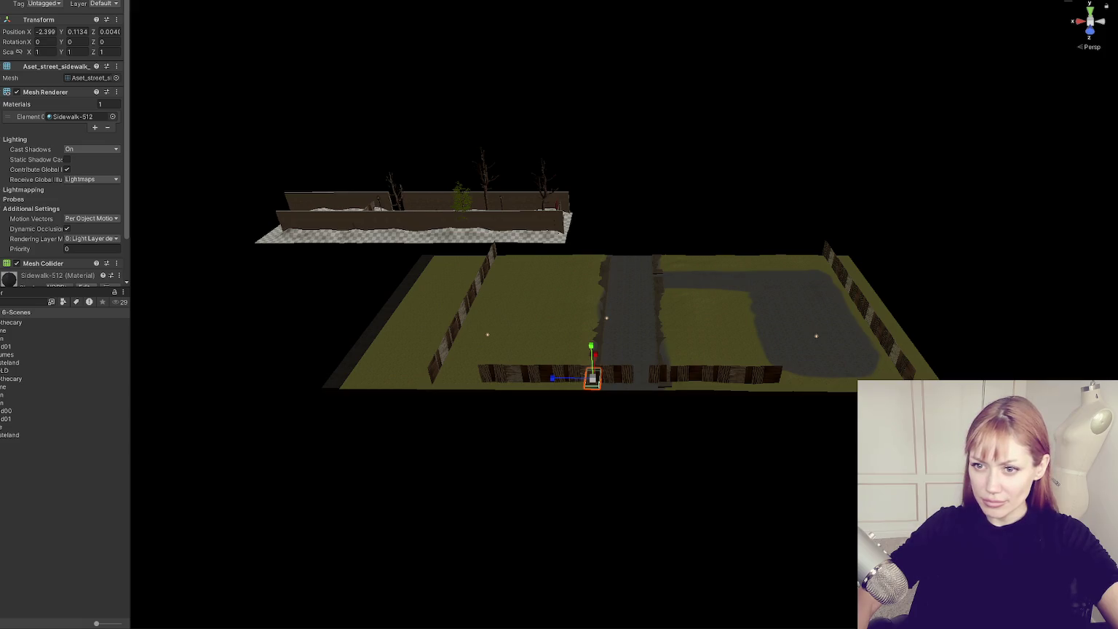
click(590, 385)
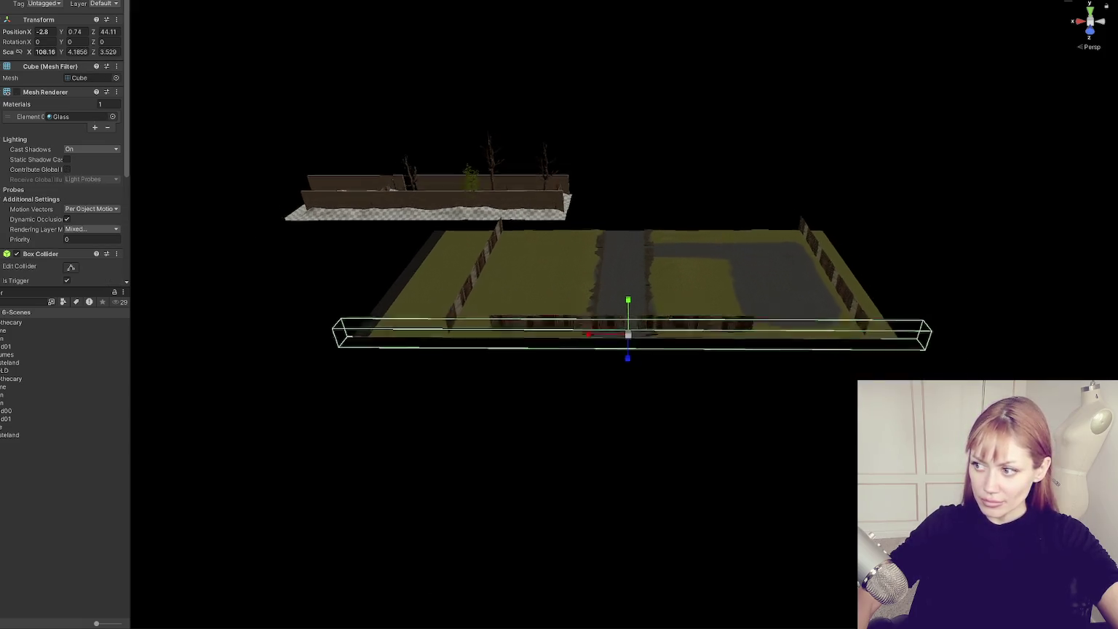
mouse_move(587, 267)
mouse_down()
mouse_move(532, 255)
mouse_move(589, 252)
mouse_up()
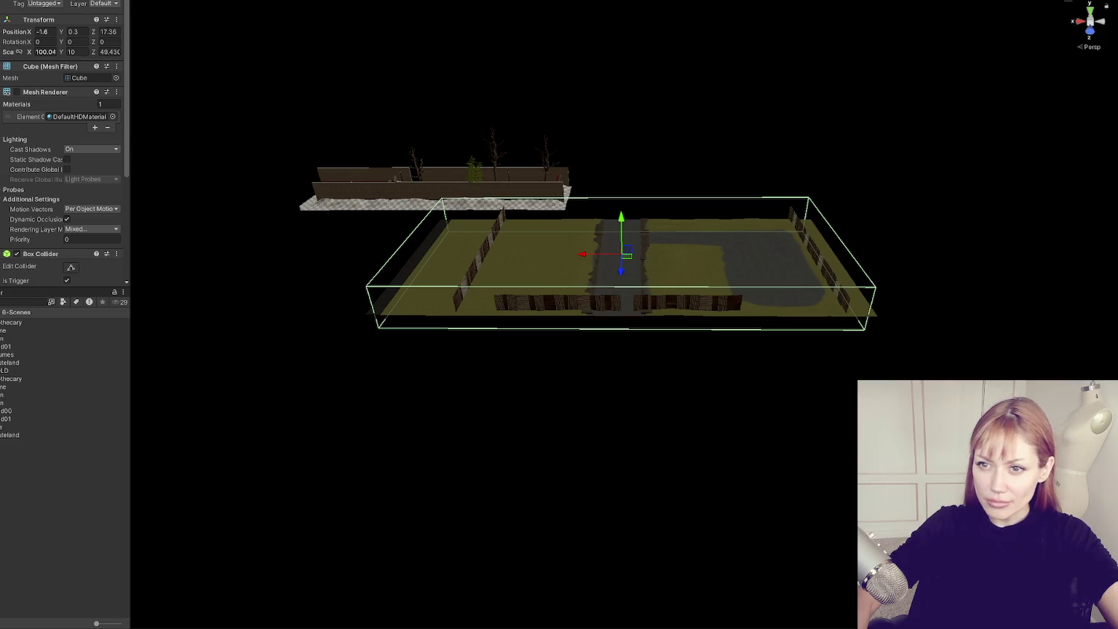
click(619, 262)
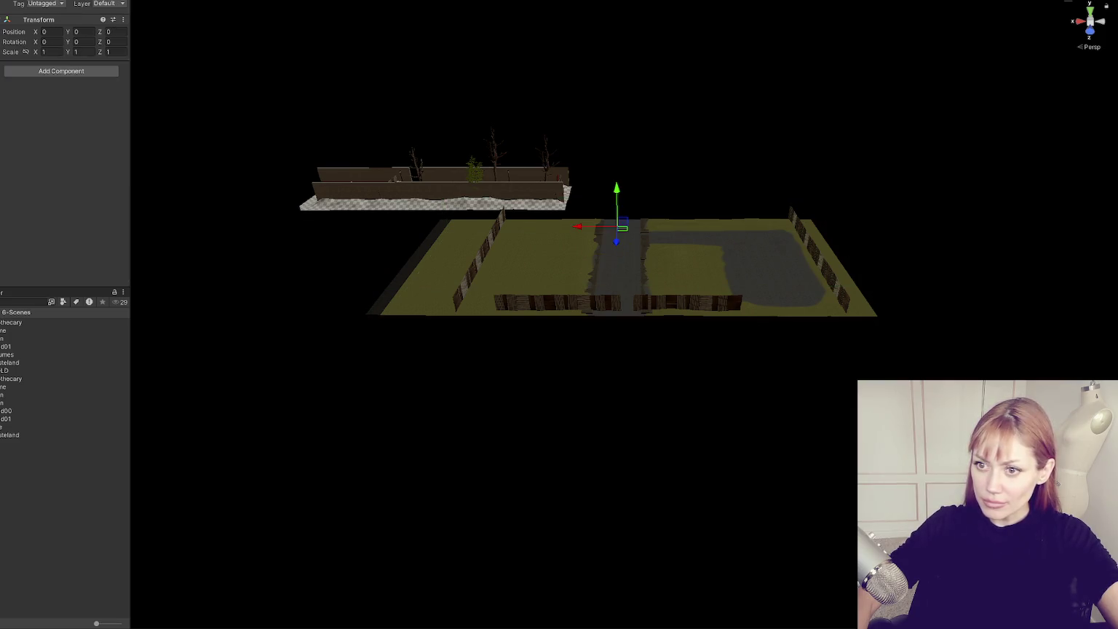
- Reposition the empty object on the chunk and delete a stray newly created empty object
scroll(973, 48, down, 3)
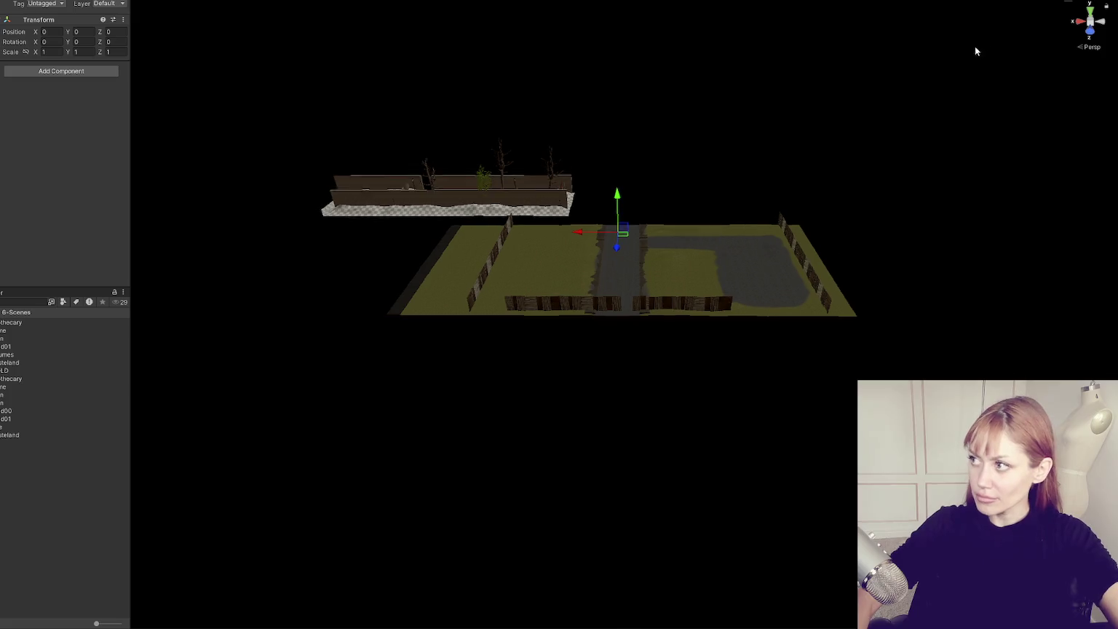
mouse_move(775, 79)
mouse_down()
mouse_move(612, 262)
mouse_move(621, 253)
mouse_up()
drag(628, 419, 614, 502)
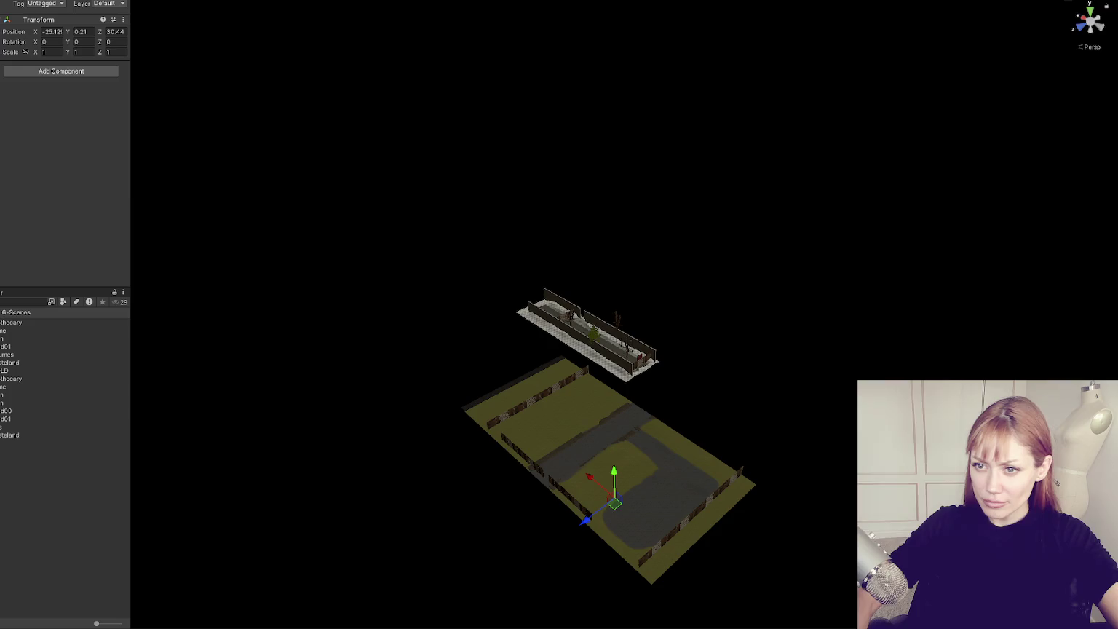
key(Delete)
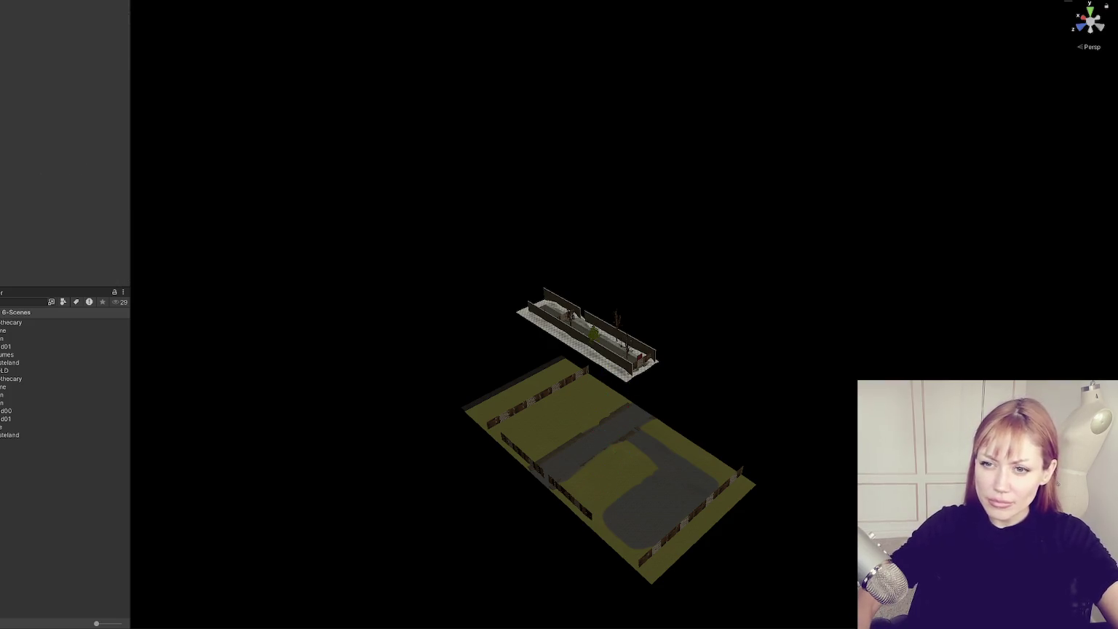
key(ctrl+shift+n)
key(Delete)
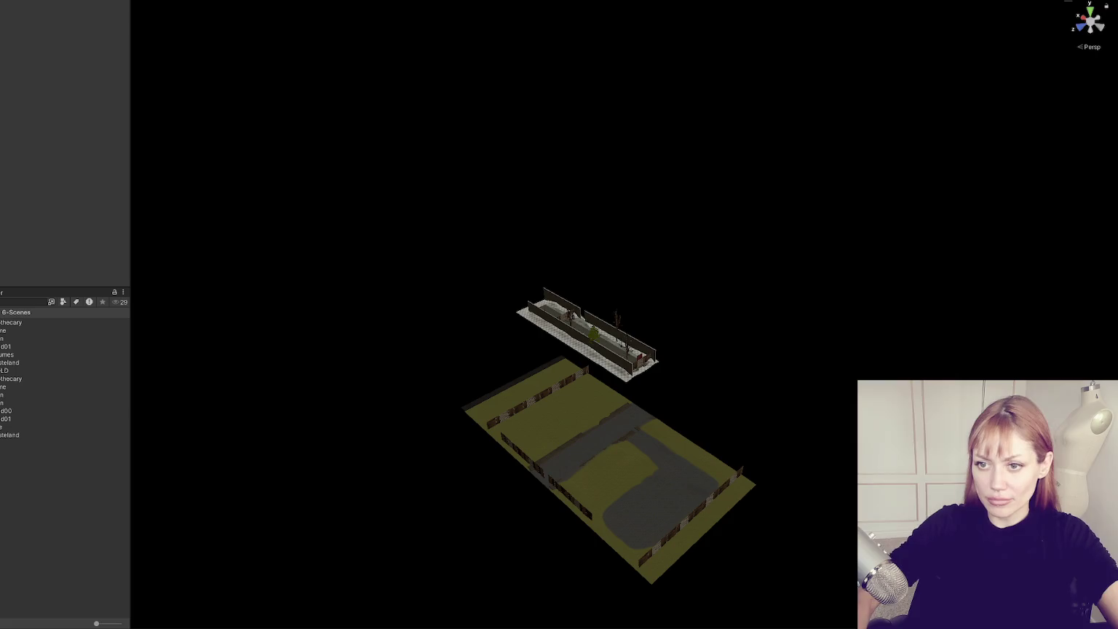
- Duplicate a front Boarding fence section and slide the copies left along the front edge
click(691, 517)
click(535, 397)
click(550, 481)
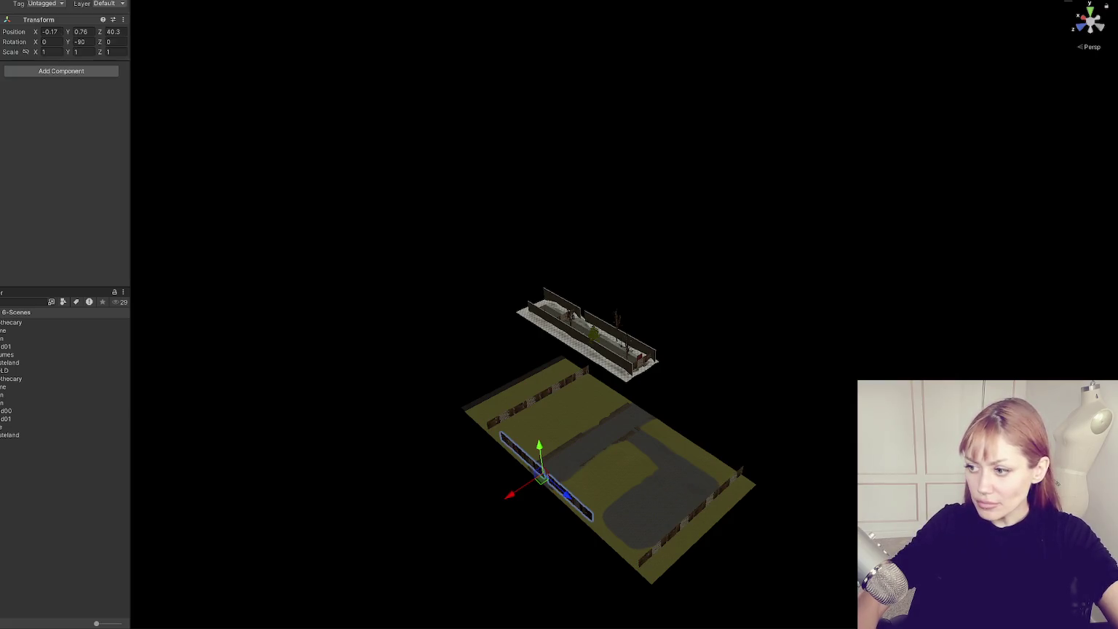
key(f)
drag(636, 431, 553, 430)
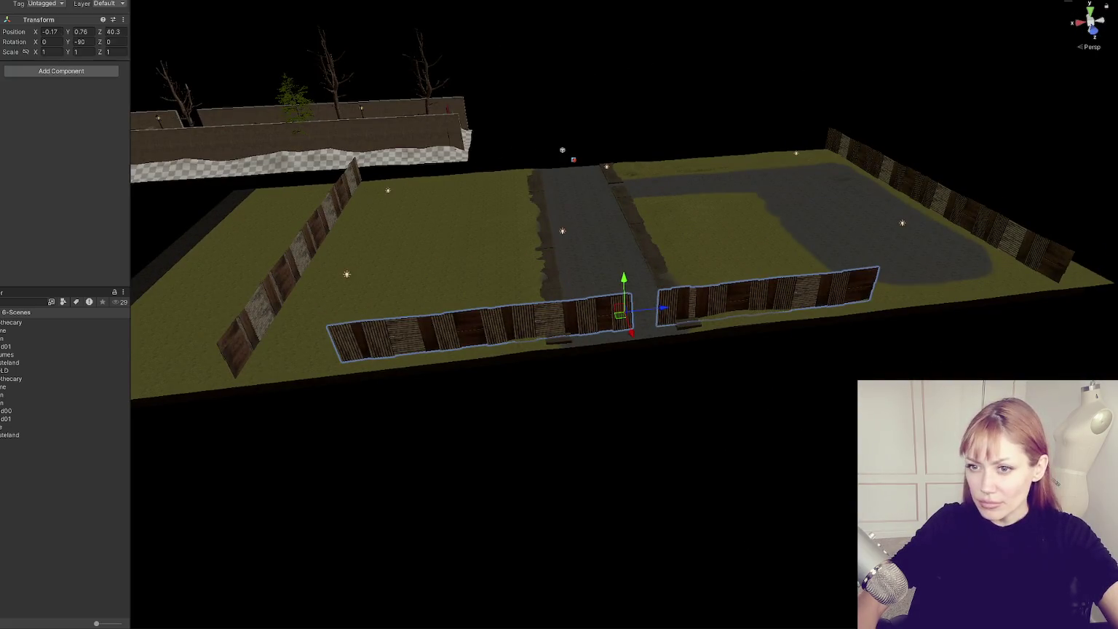
click(407, 328)
key(ctrl+d)
drag(466, 335, 288, 348)
key(ctrl+z)
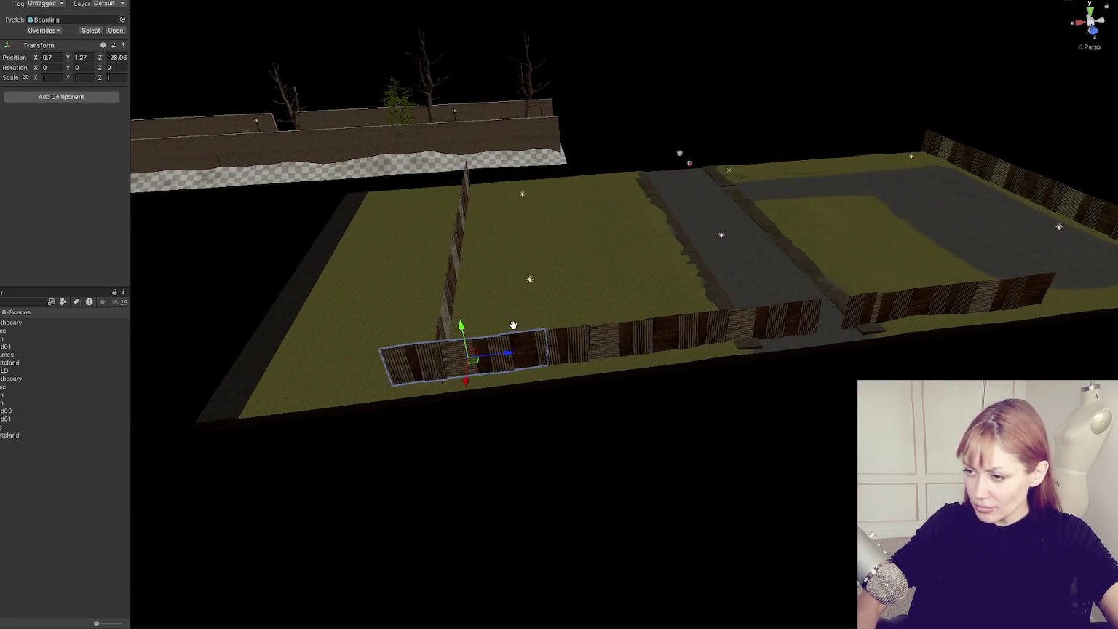
mouse_move(512, 348)
mouse_down()
mouse_move(337, 376)
mouse_move(449, 307)
mouse_up()
- Slide another Boarding fence section right along the front edge, keeping the road gap open
click(449, 311)
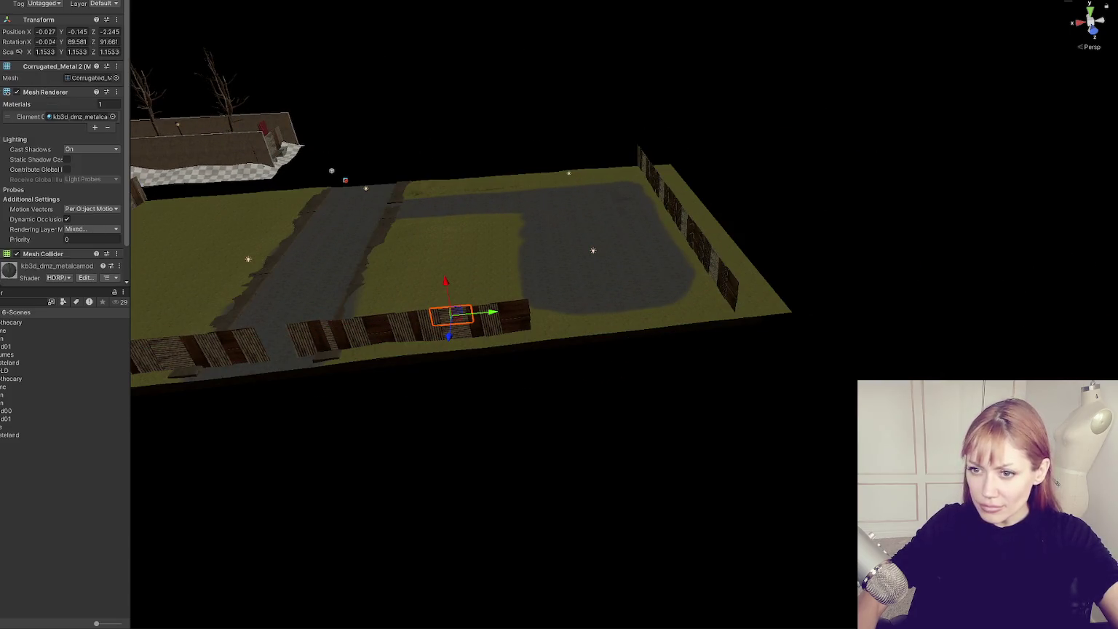
click(449, 314)
mouse_move(510, 320)
mouse_down()
mouse_move(638, 324)
mouse_move(637, 298)
mouse_move(761, 306)
mouse_up()
scroll(277, 233, up, 3)
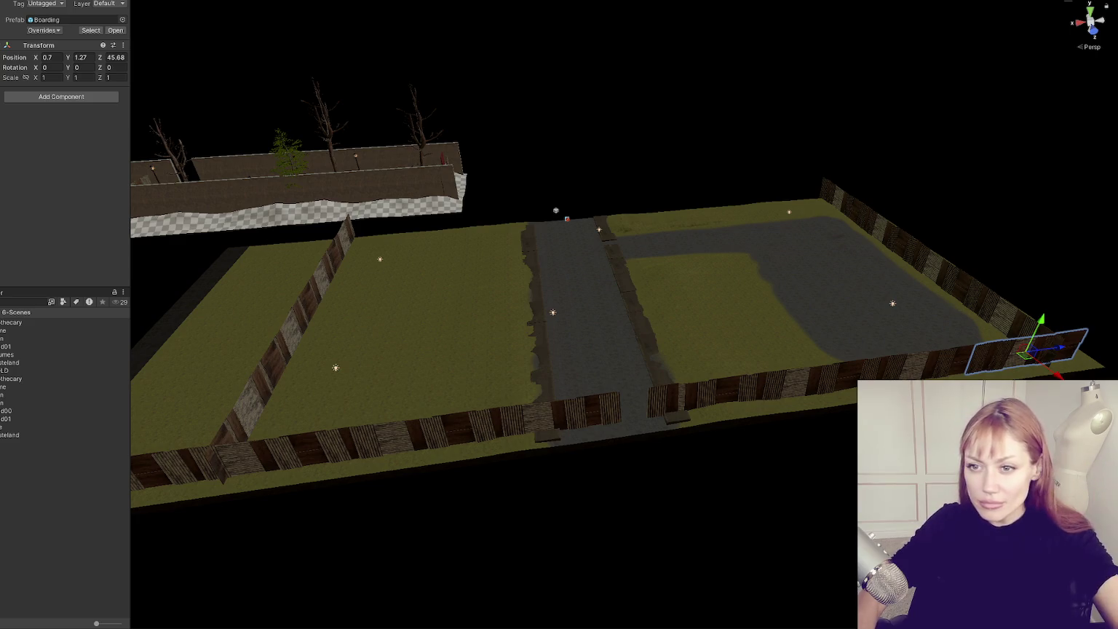
scroll(553, 313, down, 5)
- Orbit to a top-down view and shift the small Four Story building left
click(510, 327)
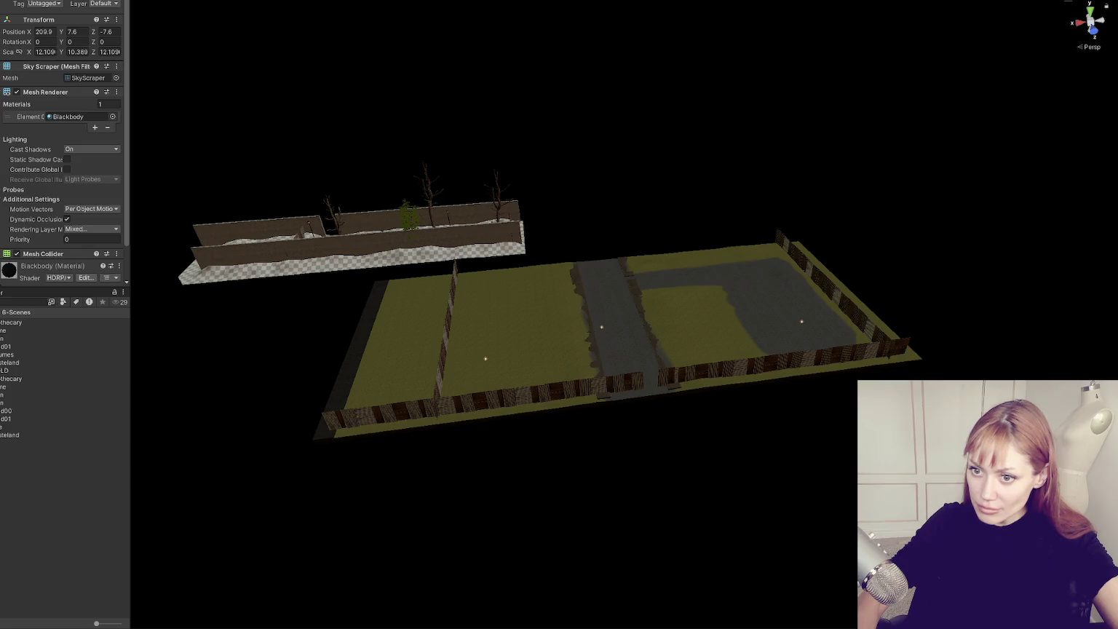
scroll(669, 232, down, 5)
drag(669, 232, 344, 230)
click(681, 188)
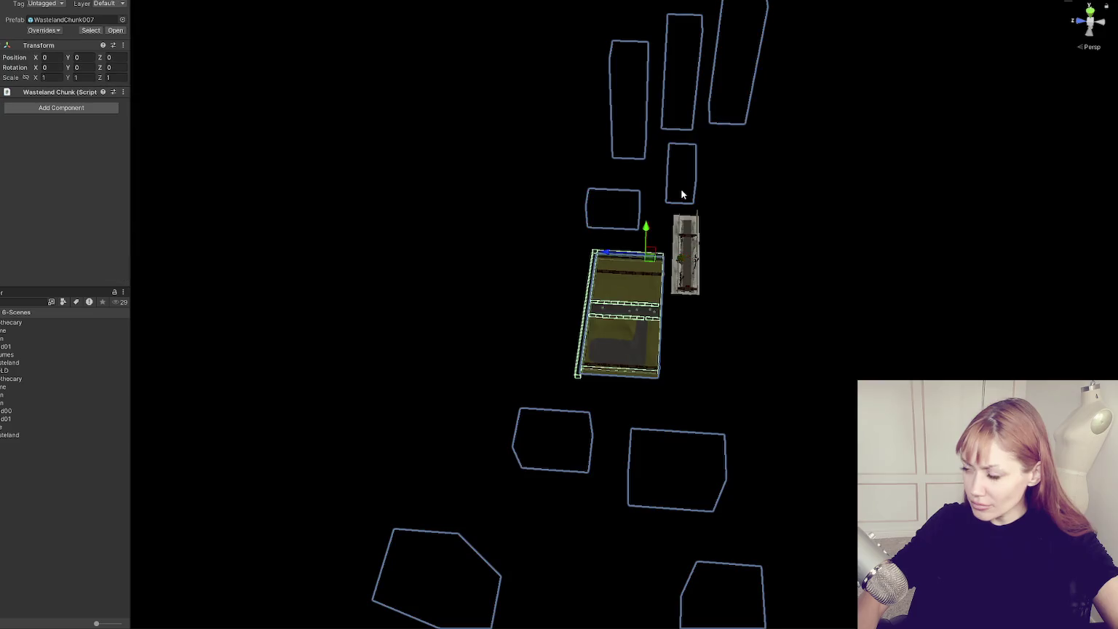
click(684, 180)
drag(655, 174, 624, 180)
- Move the building at the top of the chunk to the left
click(692, 96)
click(715, 81)
mouse_move(714, 80)
mouse_down()
mouse_move(655, 69)
mouse_move(624, 83)
mouse_up()
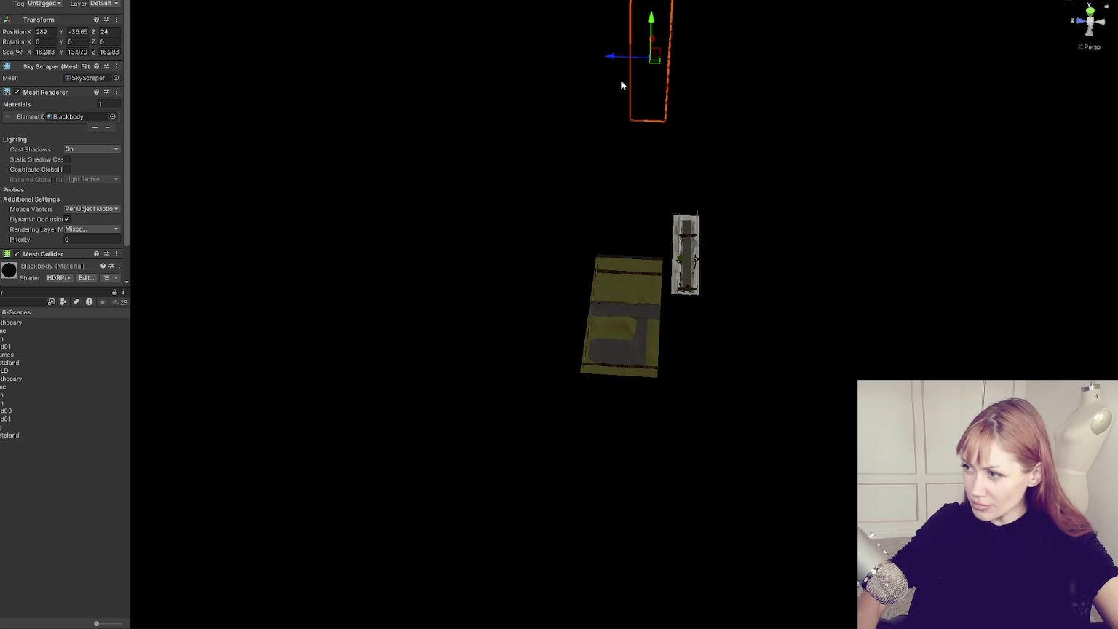
click(670, 168)
- Move a building block below the chunk to the left
click(671, 171)
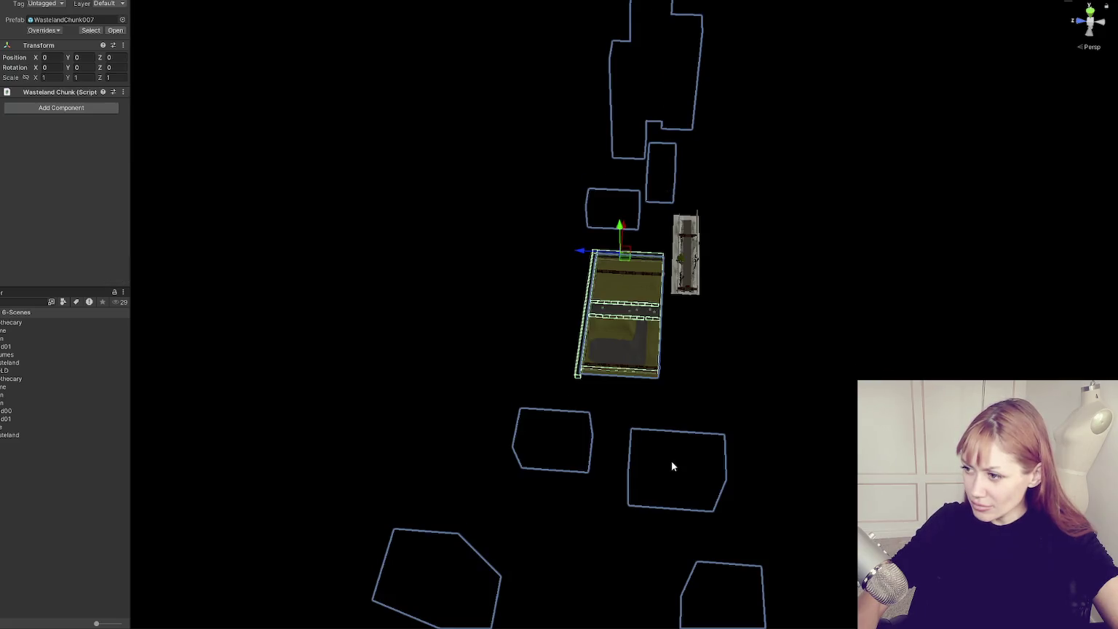
click(679, 439)
click(679, 441)
click(681, 442)
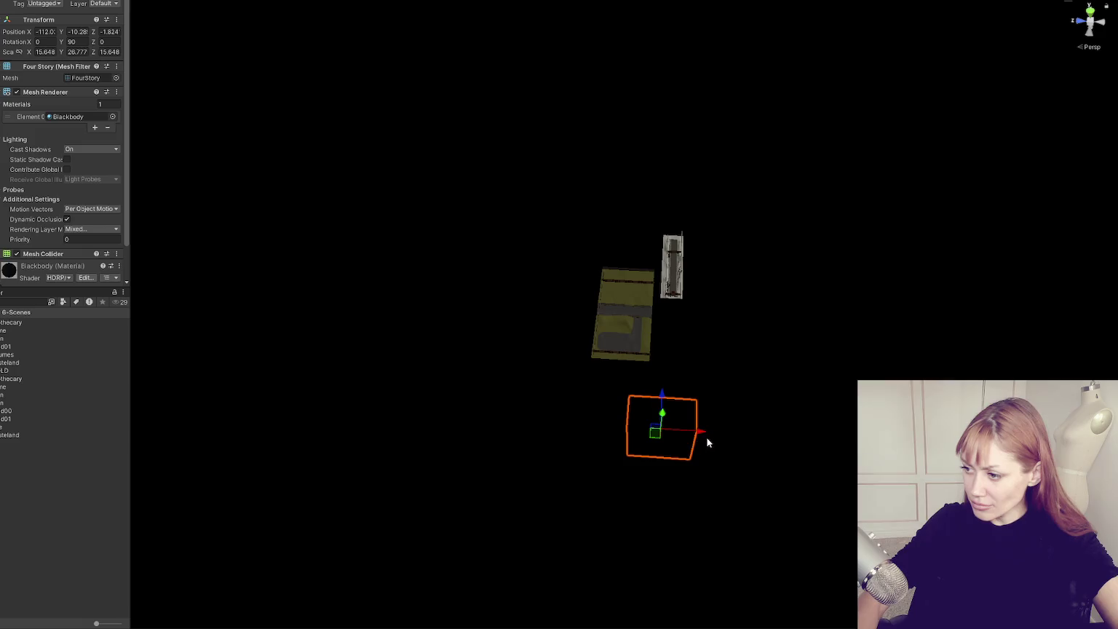
click(699, 499)
click(676, 520)
click(713, 518)
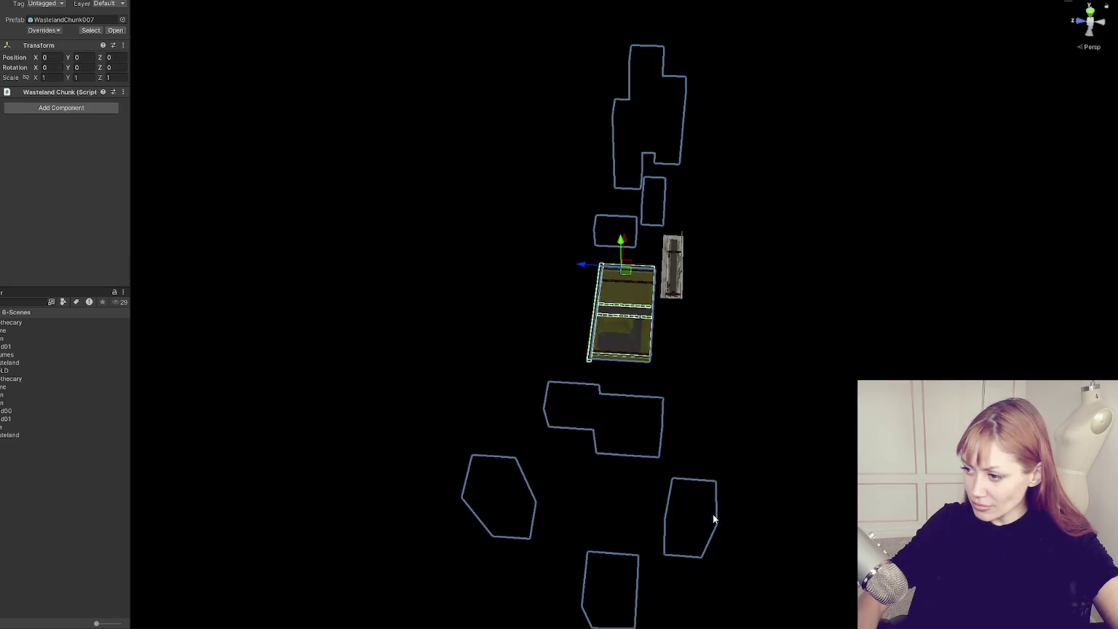
click(714, 518)
mouse_move(684, 517)
mouse_down()
mouse_move(477, 493)
mouse_move(543, 469)
mouse_move(576, 482)
mouse_up()
- Move the hexagonal Sky Scraper building to the right
click(513, 508)
click(513, 509)
click(735, 496)
click(531, 480)
click(531, 480)
click(683, 366)
mouse_move(683, 366)
mouse_down()
mouse_move(848, 402)
mouse_move(837, 401)
mouse_up()
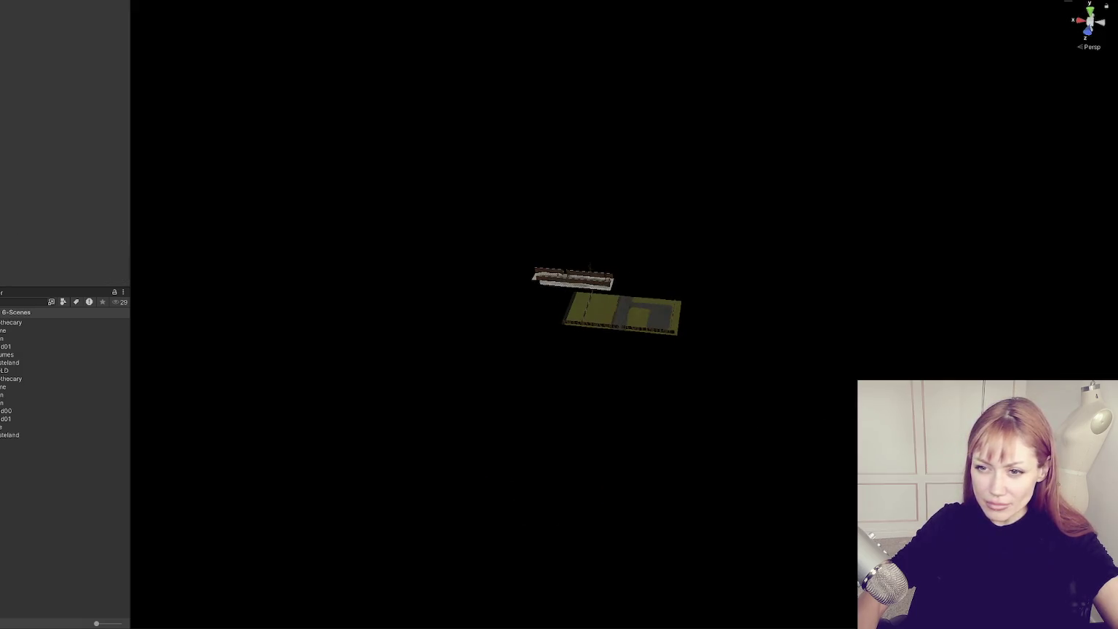
click(741, 334)
- Frame WastelandChunk007 and orbit down onto its road
click(623, 313)
key(f)
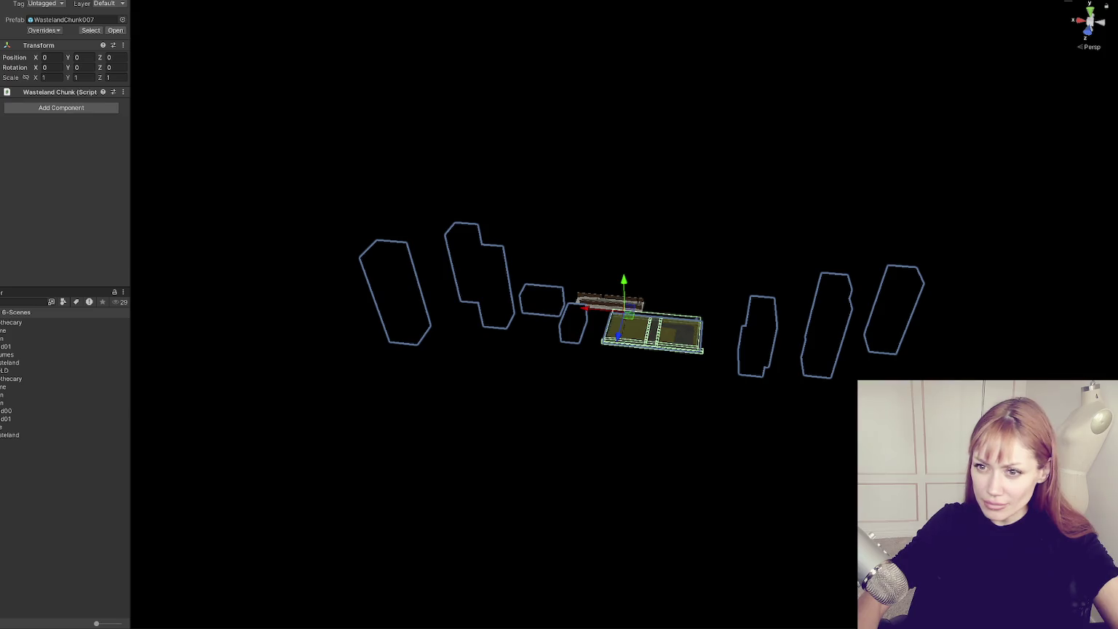
scroll(599, 310, up, 8)
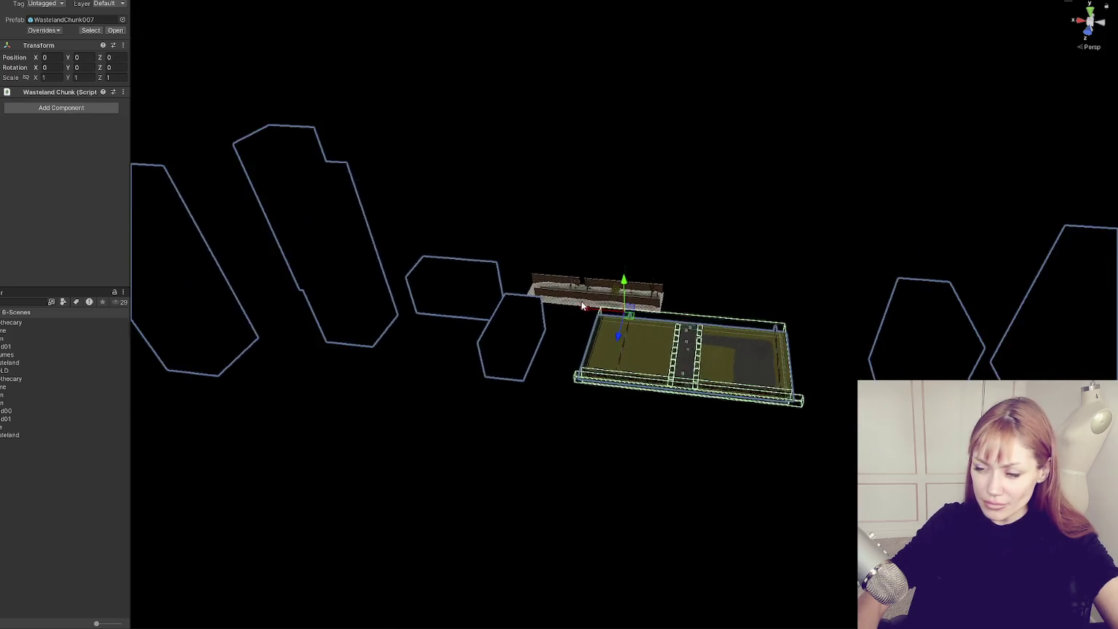
scroll(598, 311, up, 5)
mouse_move(598, 311)
mouse_down()
mouse_move(418, 250)
mouse_move(350, 249)
mouse_up()
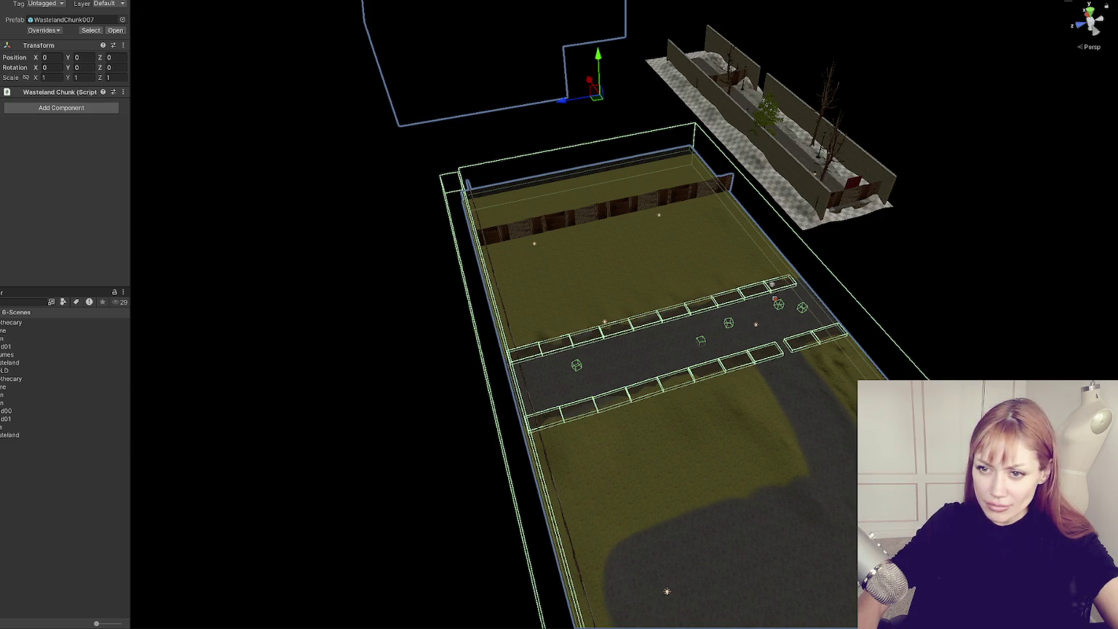
- Reduce the WastelandParts set to a single detailed House_1 model and select it
click(568, 324)
click(568, 321)
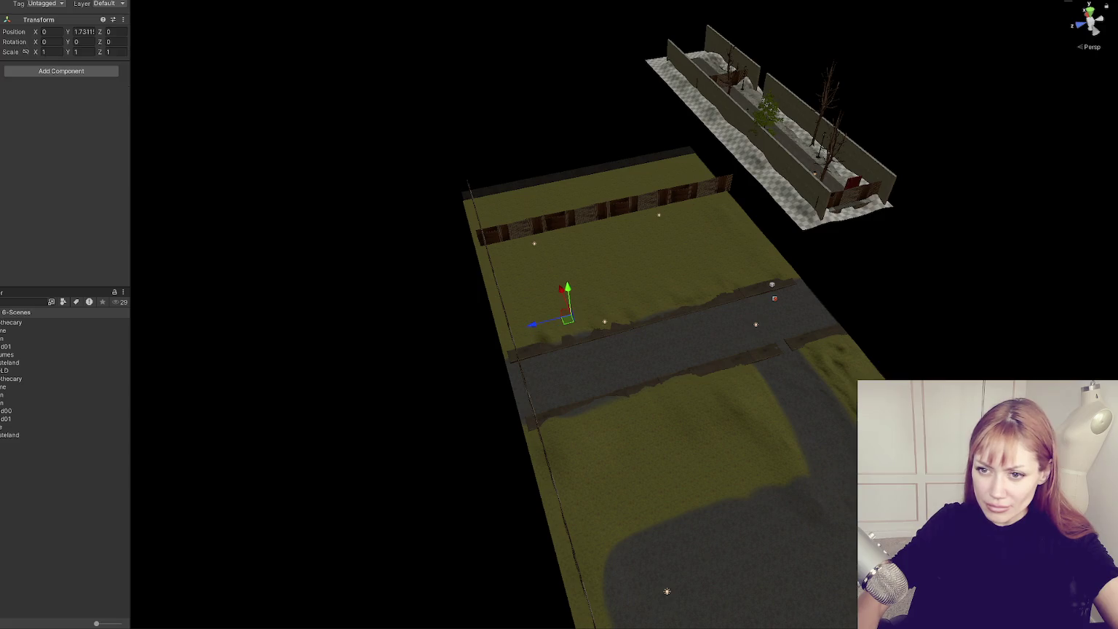
key(ctrl+z)
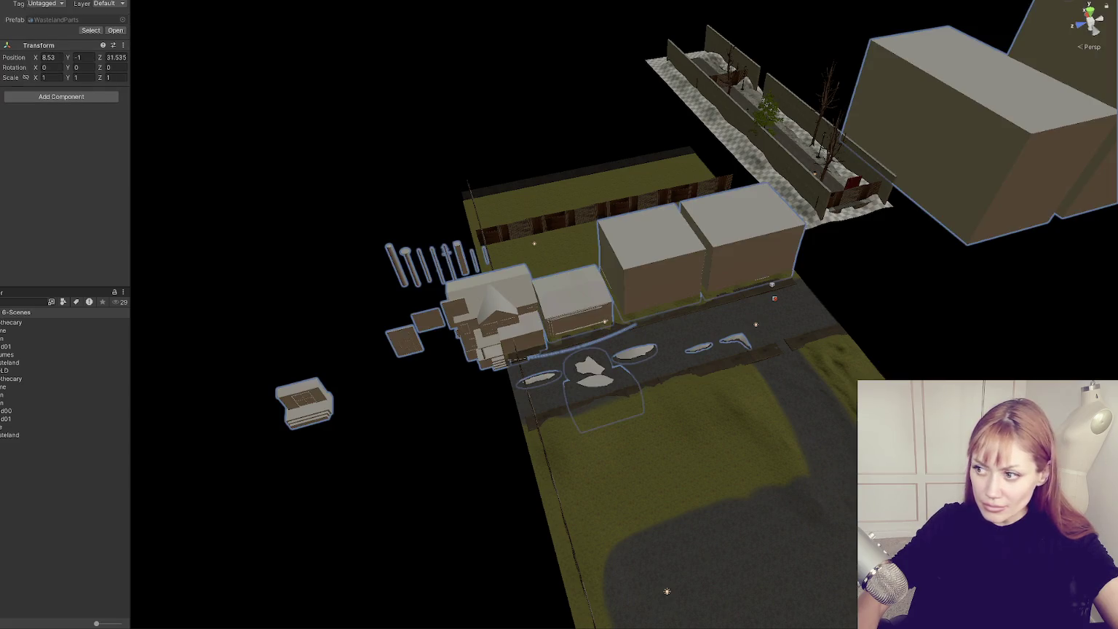
click(490, 292)
click(490, 292)
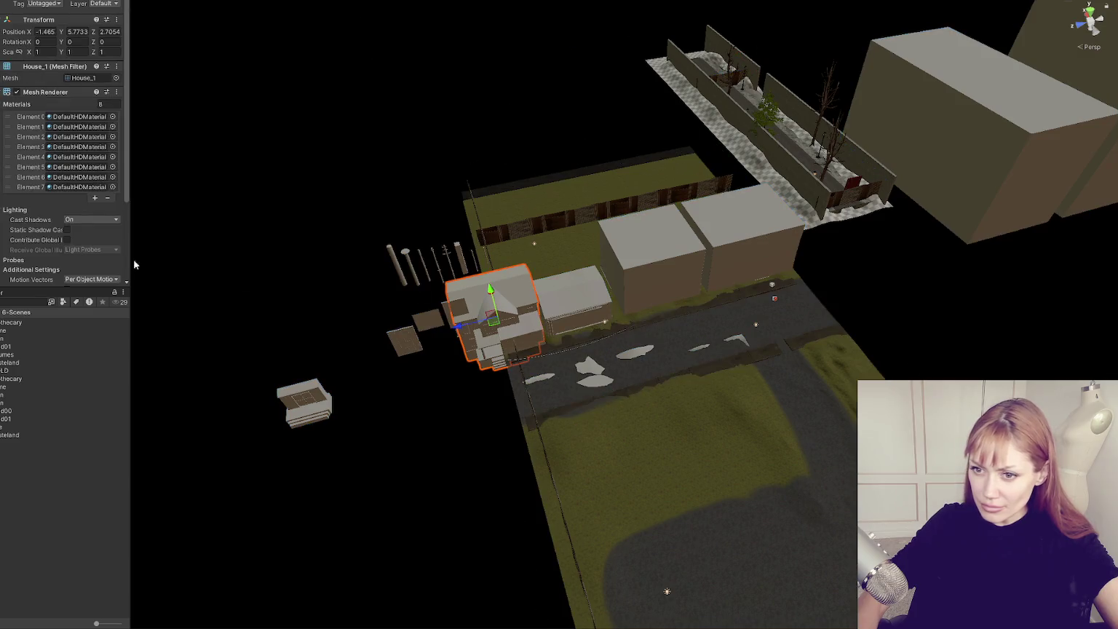
click(490, 292)
drag(490, 292, 490, 275)
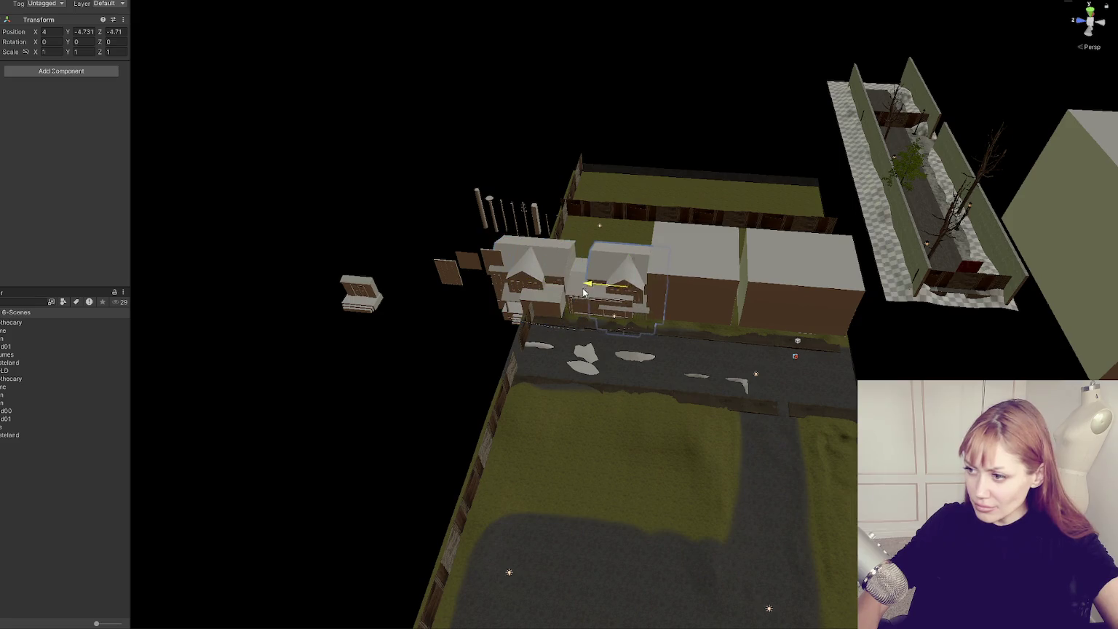
key(ctrl+z)
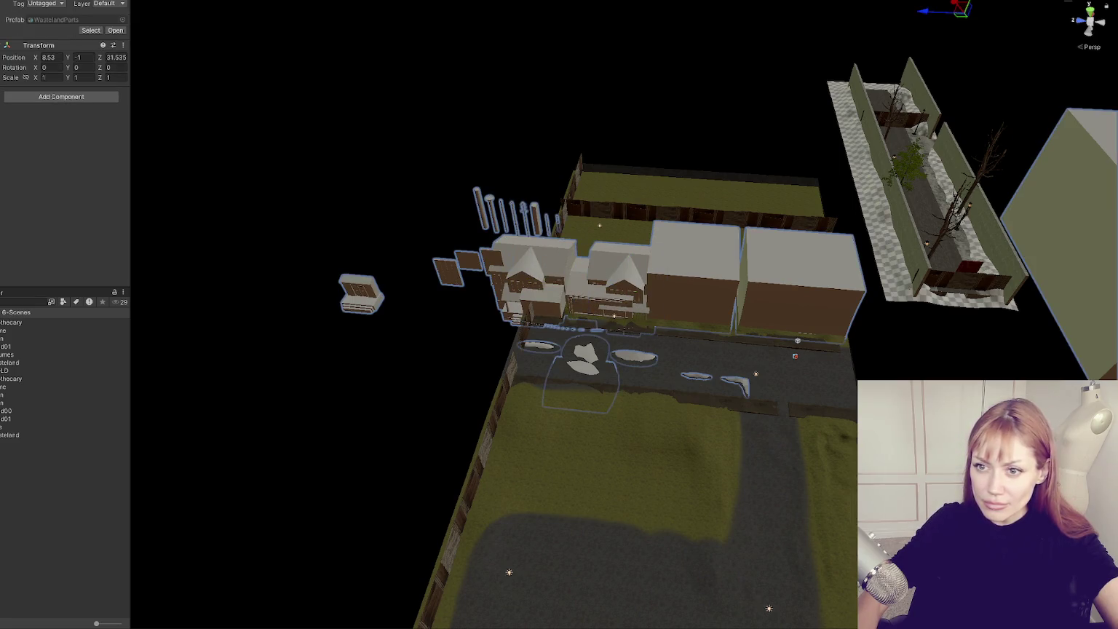
key(ctrl+z)
key(ctrl+y)
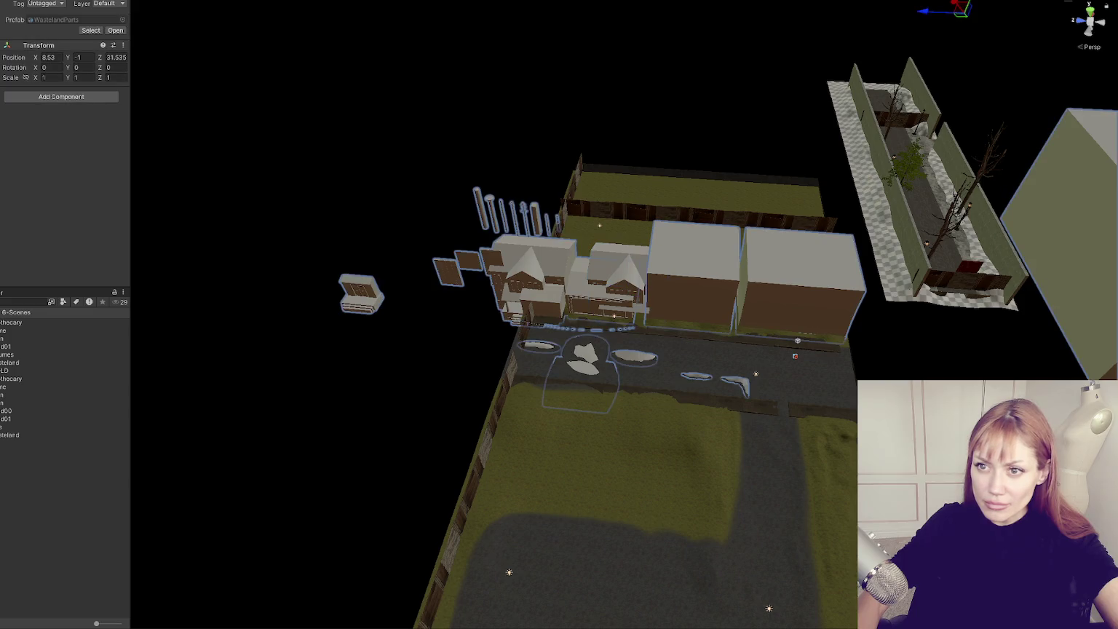
key(ctrl+z)
click(642, 286)
- Raise the house onto the ground and slide it toward the fence end of the lot
key(f)
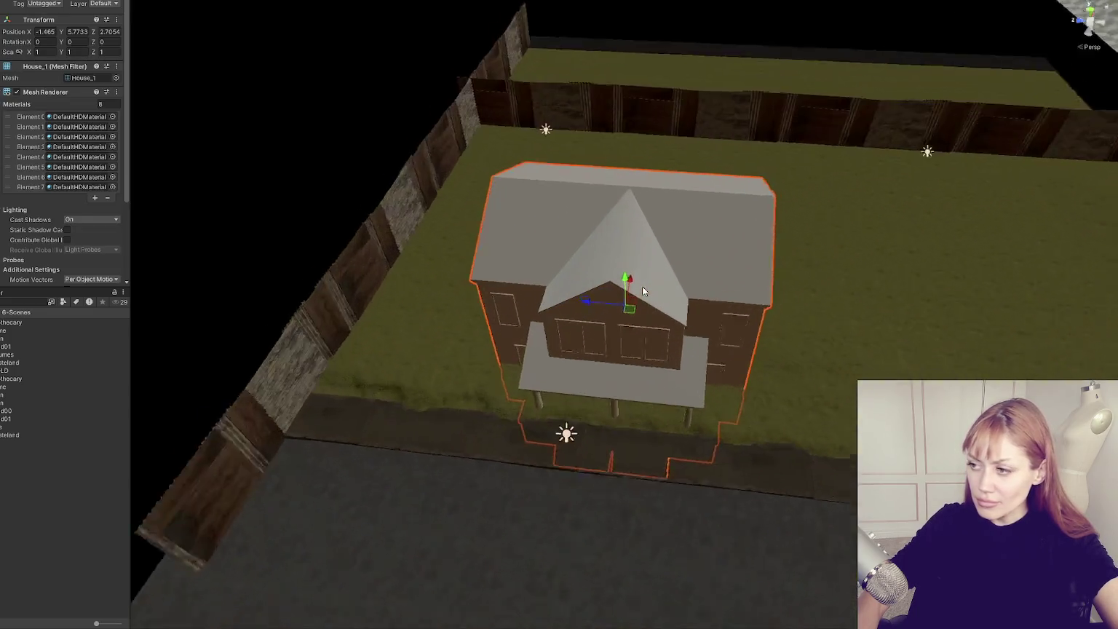
drag(704, 295, 75, 126)
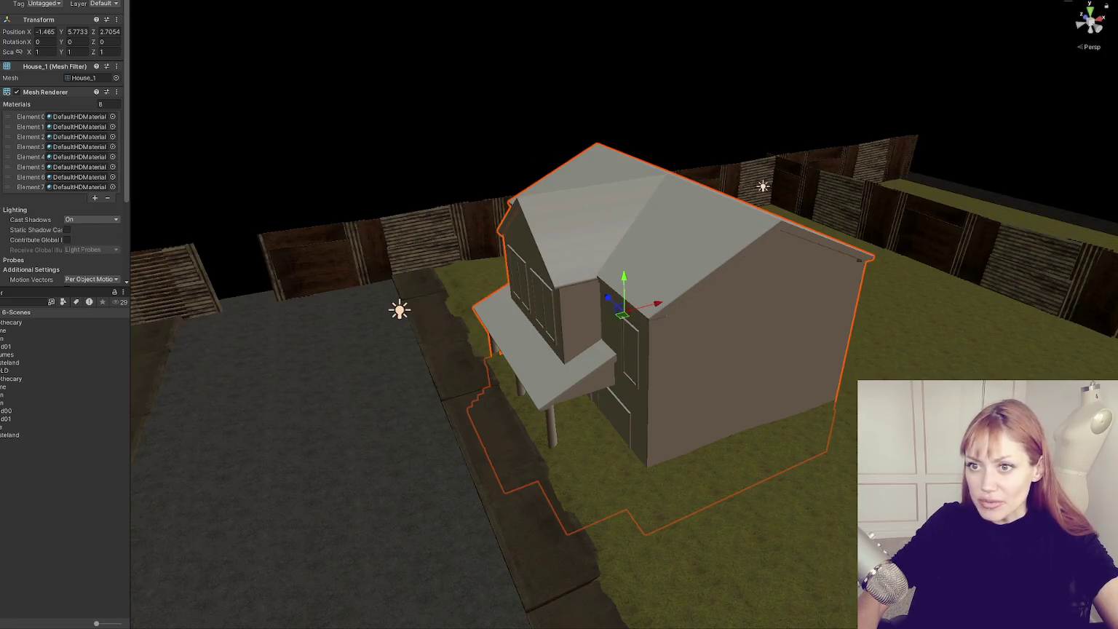
click(659, 282)
mouse_move(627, 284)
mouse_down()
mouse_move(625, 237)
mouse_move(620, 251)
mouse_move(759, 265)
mouse_move(659, 212)
mouse_move(644, 183)
mouse_move(725, 247)
mouse_move(890, 275)
mouse_up()
click(760, 260)
click(725, 248)
mouse_move(563, 226)
mouse_down()
mouse_move(386, 242)
mouse_move(439, 223)
mouse_move(386, 243)
mouse_move(680, 238)
mouse_up()
- Duplicate the house into several copies lined up along the road
key(ctrl+d)
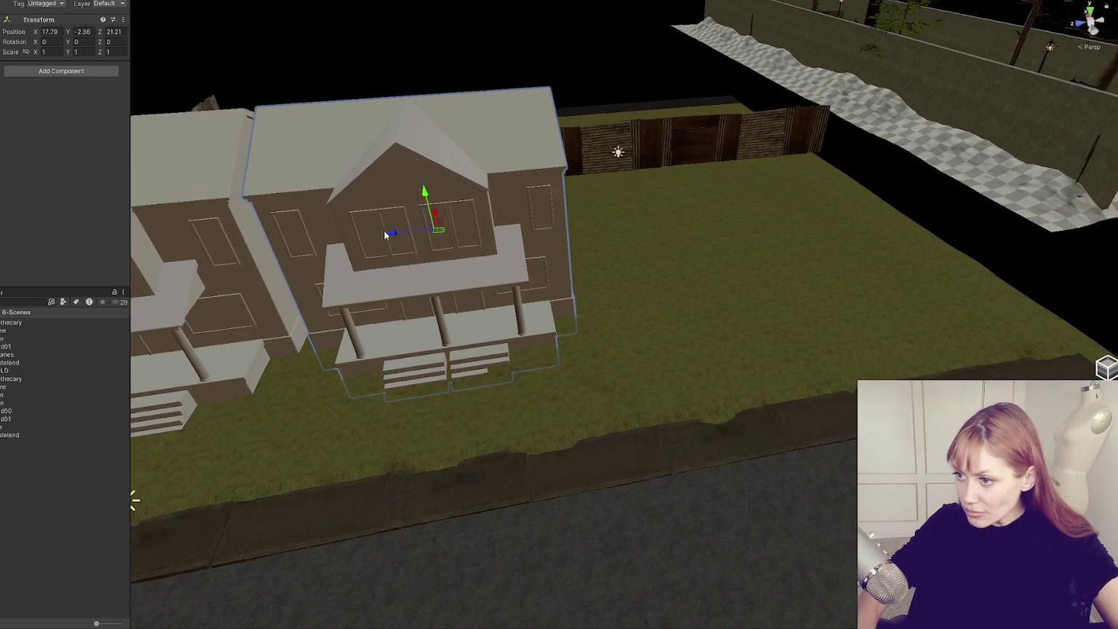
key(ctrl+d)
mouse_move(391, 238)
mouse_down()
mouse_move(583, 244)
mouse_move(881, 196)
mouse_move(877, 182)
mouse_up()
click(656, 223)
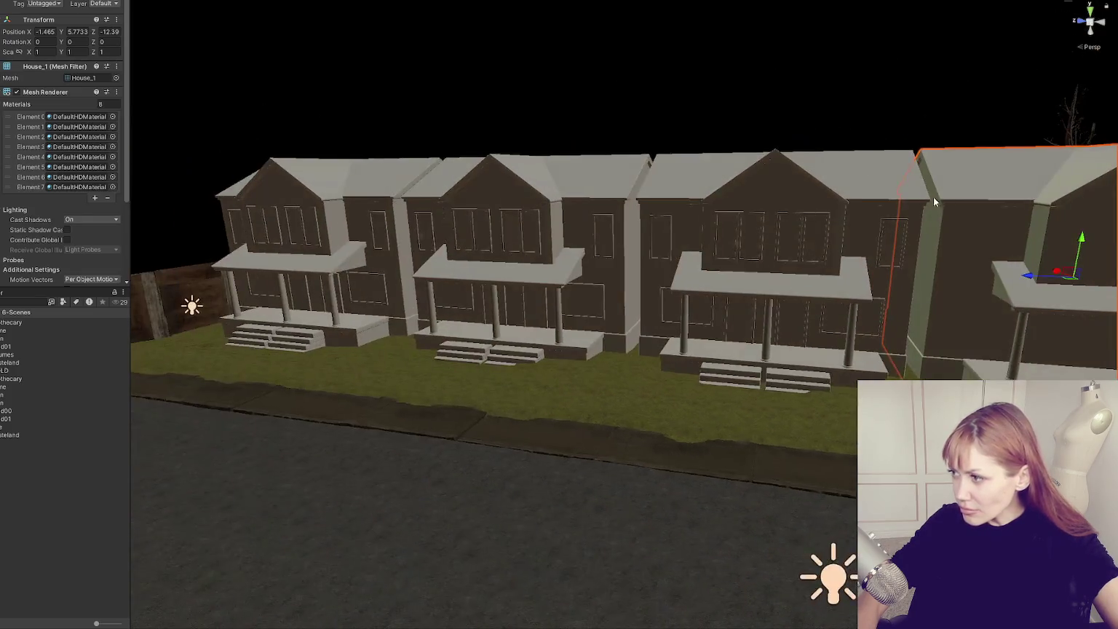
drag(936, 202, 652, 220)
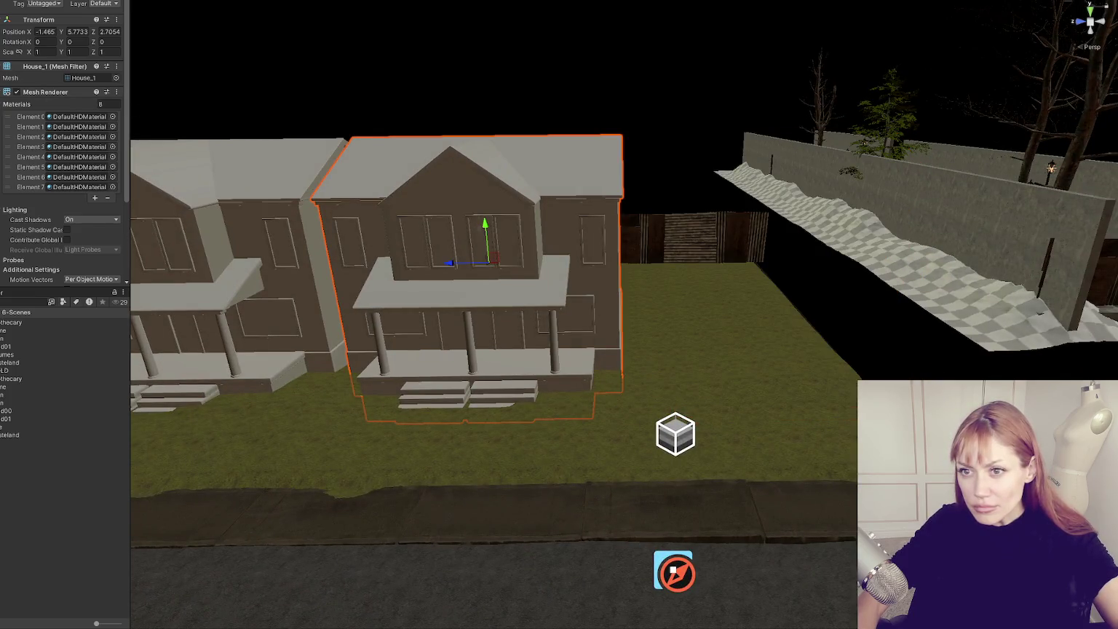
click(450, 249)
key(ctrl+d)
drag(450, 266, 721, 272)
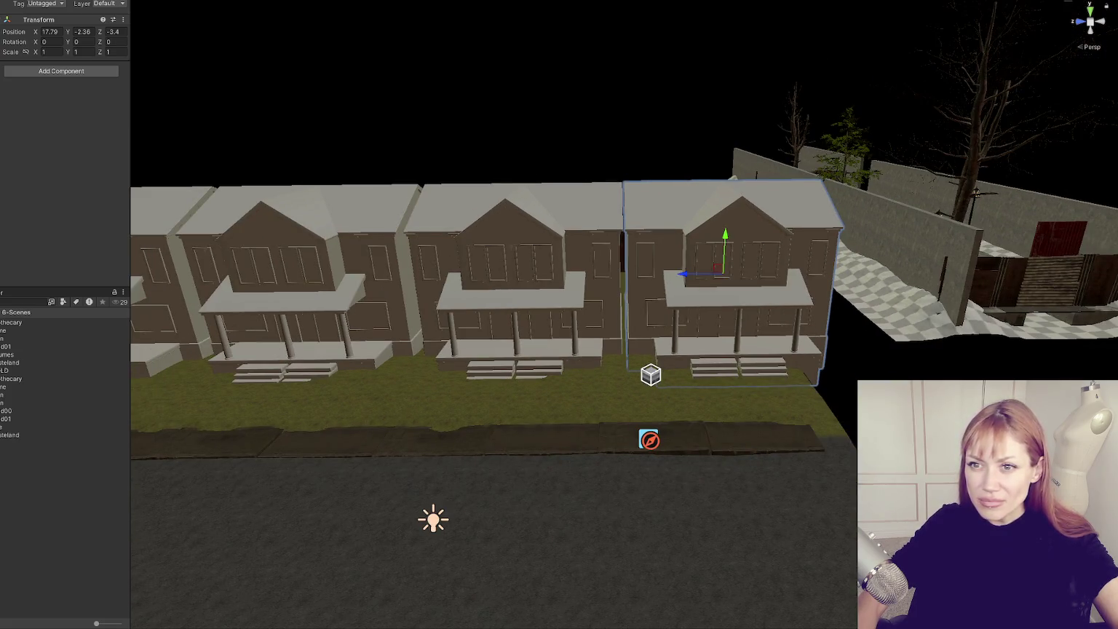
key(f)
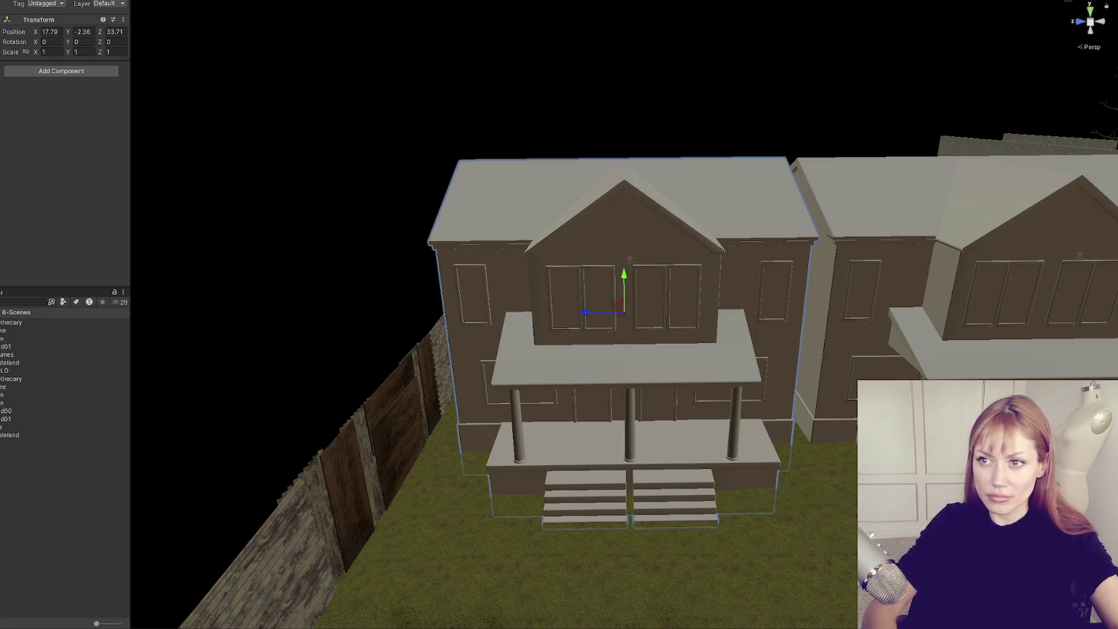
- Delete the neighbouring house copy, leaving a single house on the lot
click(911, 277)
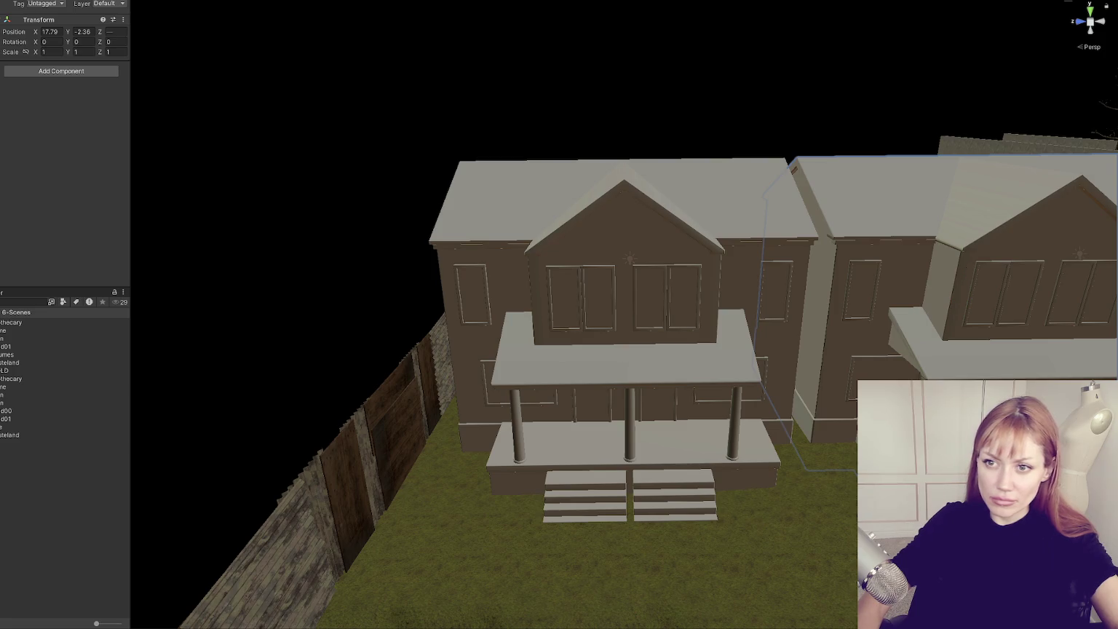
key(Delete)
click(626, 327)
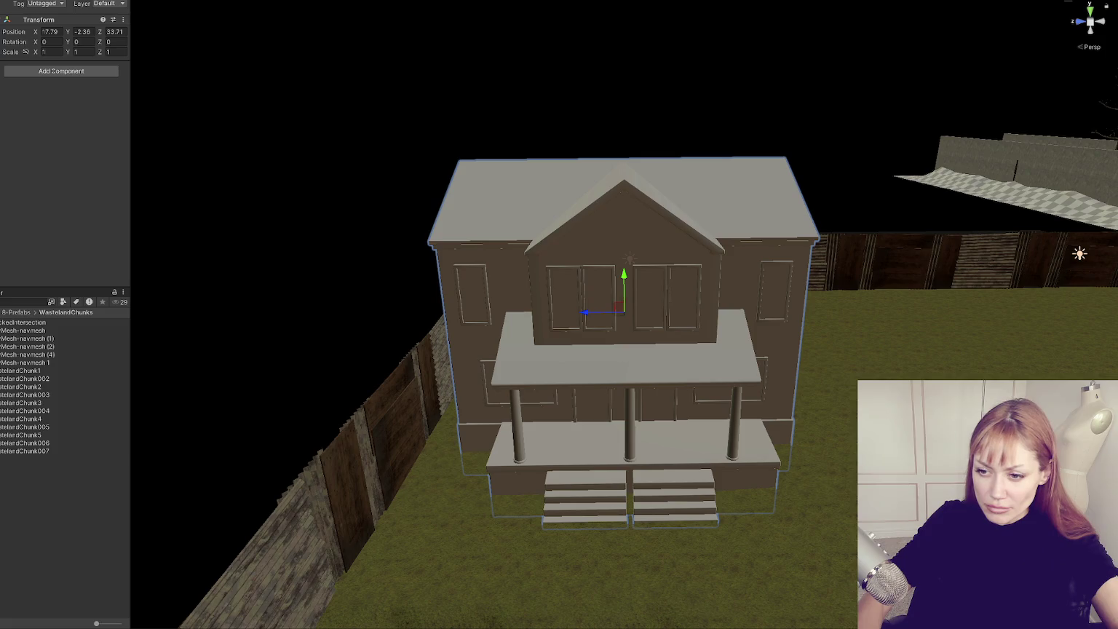
right_click(41, 543)
- Create a new folder named Elements inside WastelandChunks
mouse_move(131, 248)
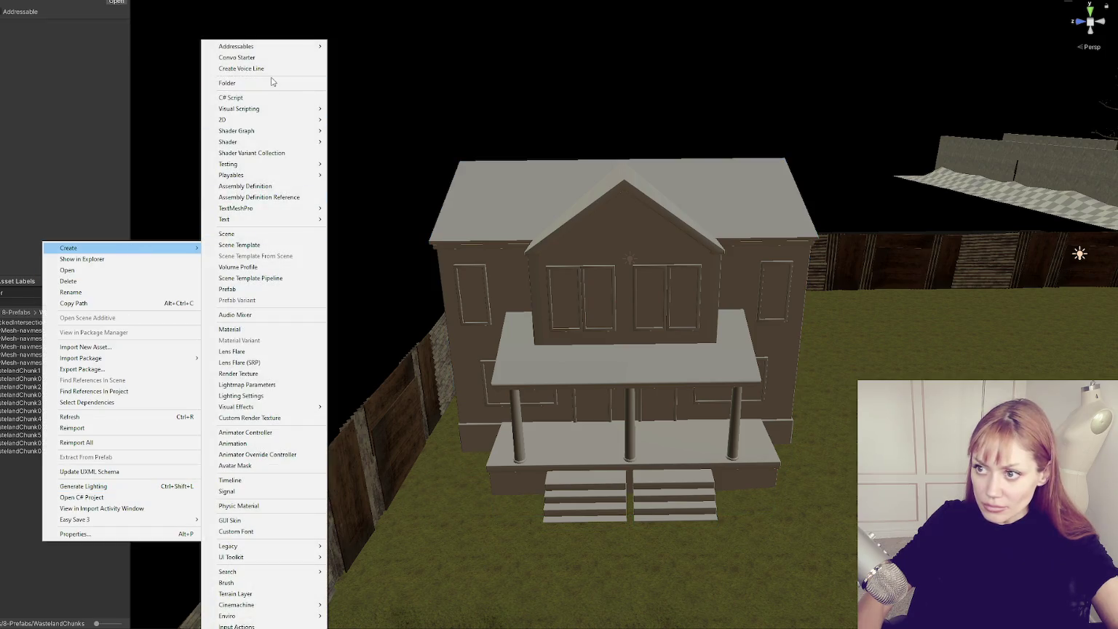
click(272, 82)
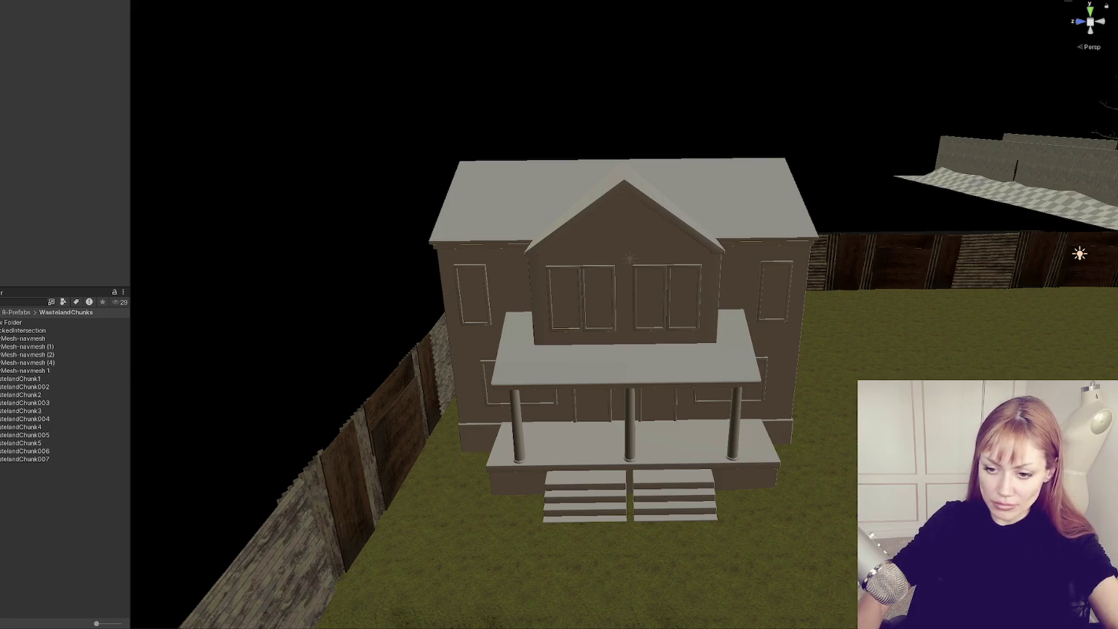
double_click(6, 324)
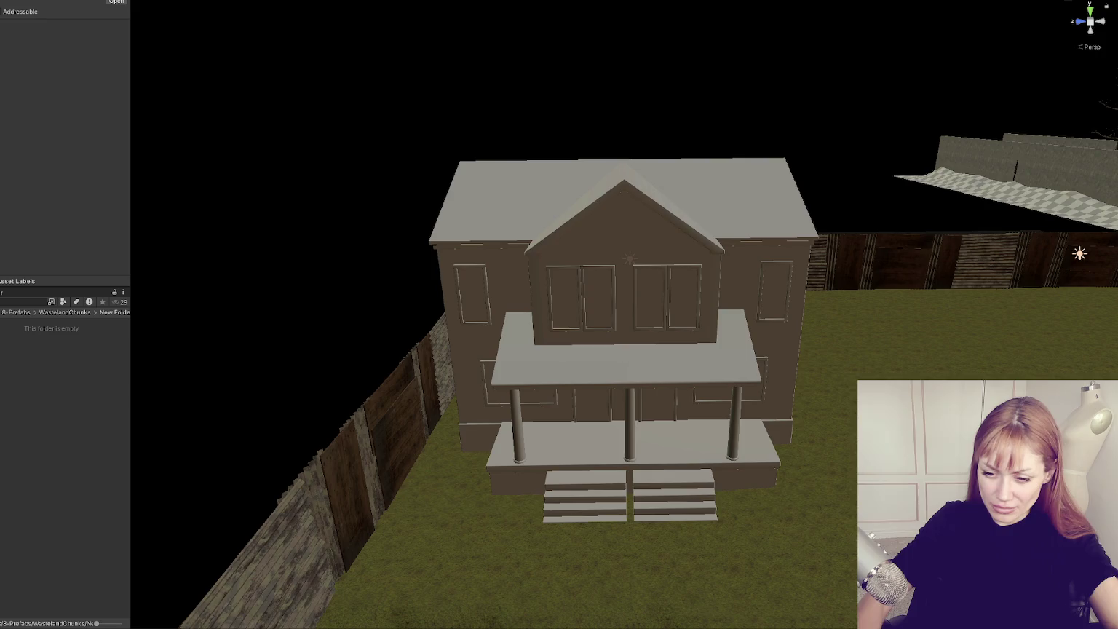
text(Elements)
key(Return)
- Move a copy of the House - Semi prefab instance out to the right
click(625, 313)
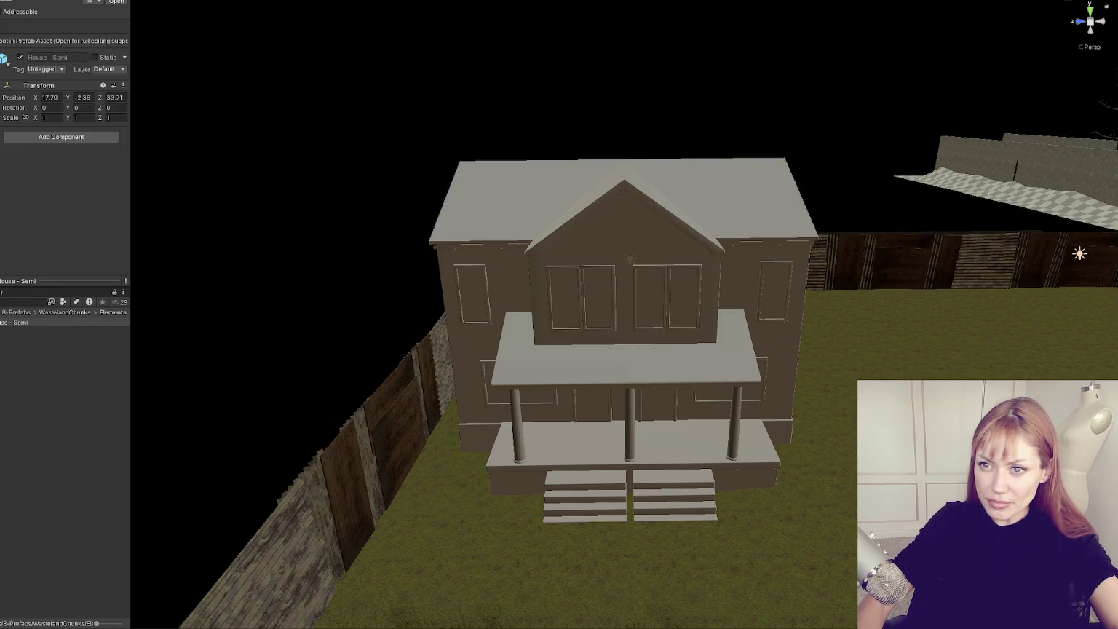
click(624, 313)
key(w)
mouse_move(584, 321)
mouse_down()
mouse_move(916, 325)
mouse_move(416, 325)
mouse_move(694, 317)
mouse_move(710, 329)
mouse_move(1047, 311)
mouse_up()
click(914, 325)
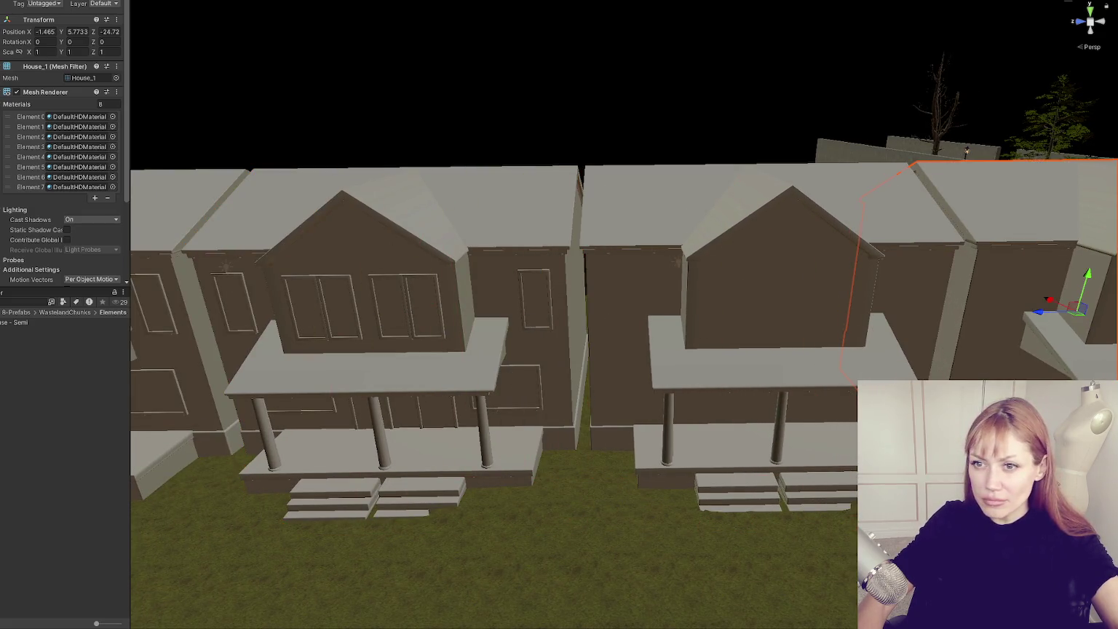
- Delete the stray house copies and build a row of four House - Semi houses along the street
scroll(494, 313, down, 5)
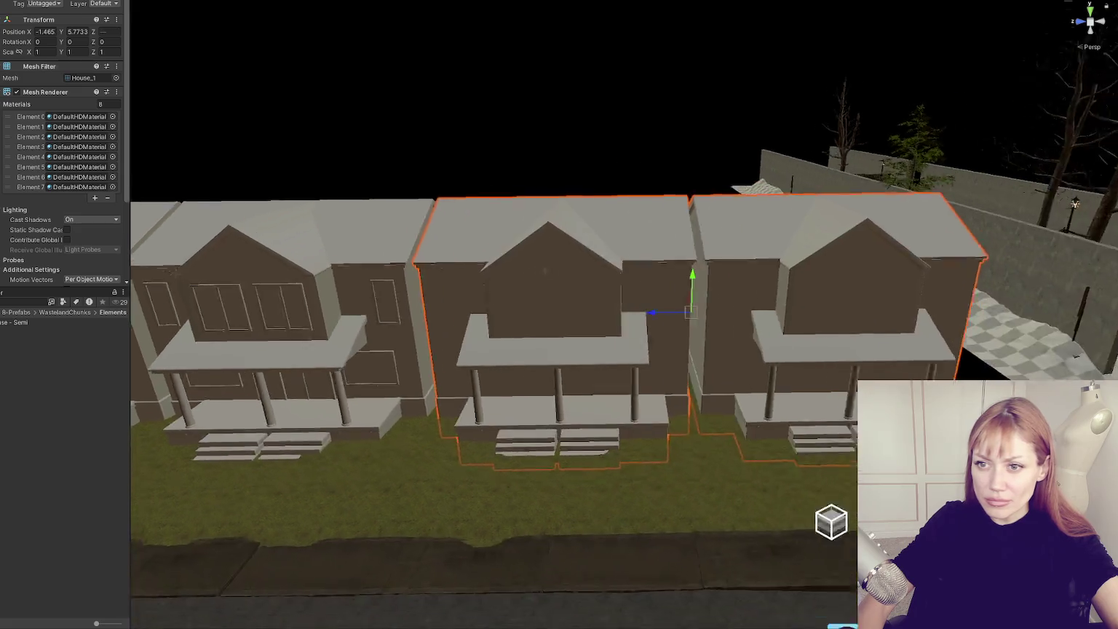
key(Delete)
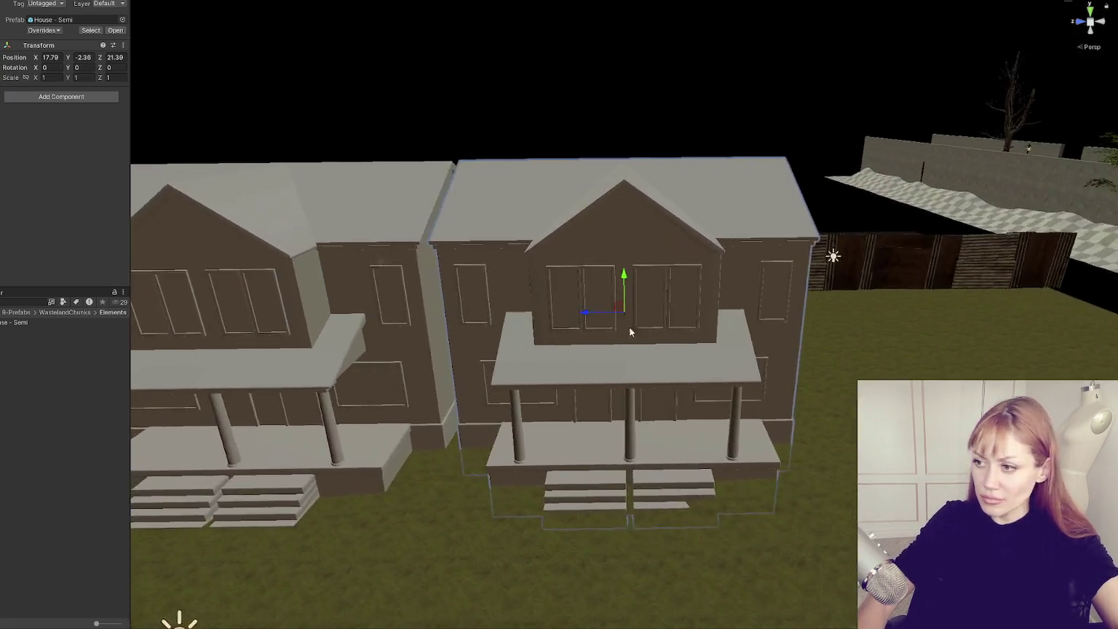
scroll(629, 326, down, 3)
key(ctrl+d)
mouse_move(604, 301)
mouse_down()
mouse_move(647, 318)
mouse_move(901, 309)
mouse_up()
key(ctrl+d)
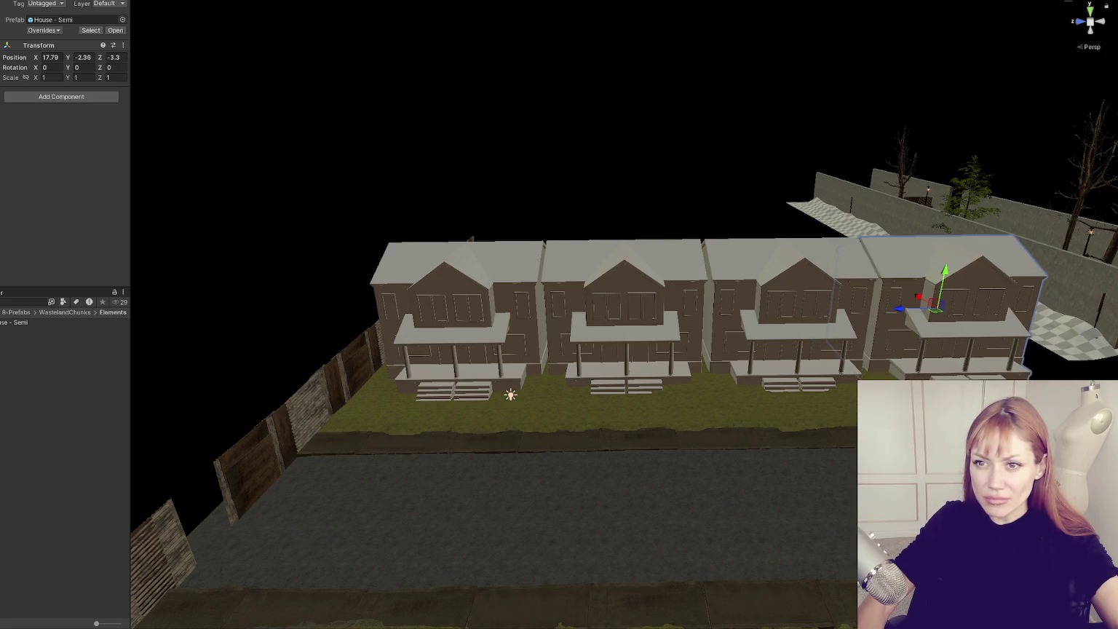
key(f)
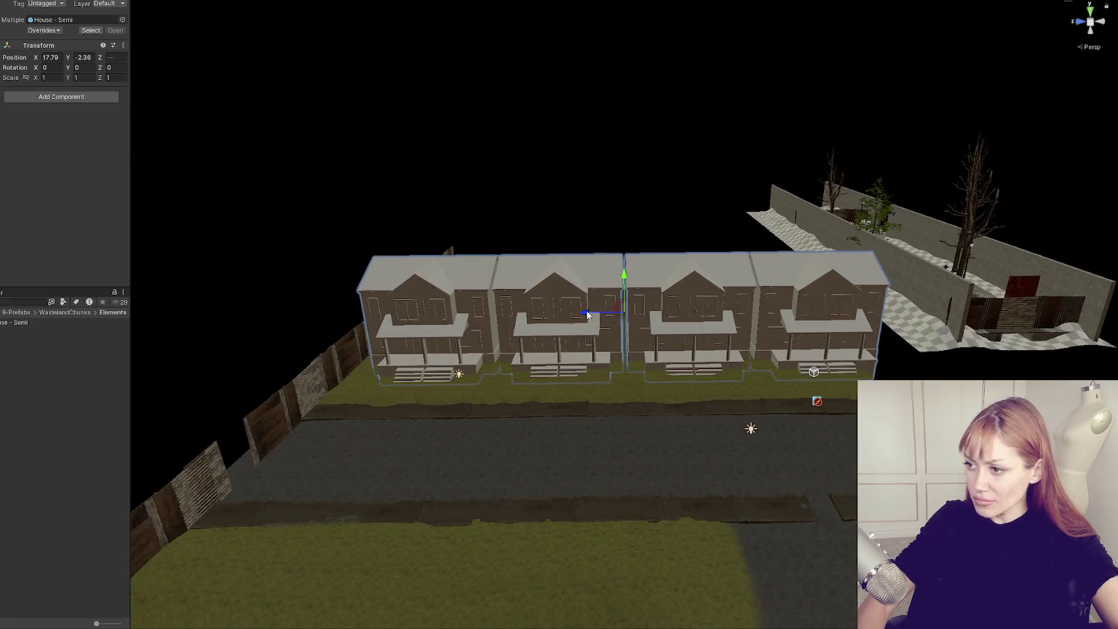
drag(569, 315, 715, 319)
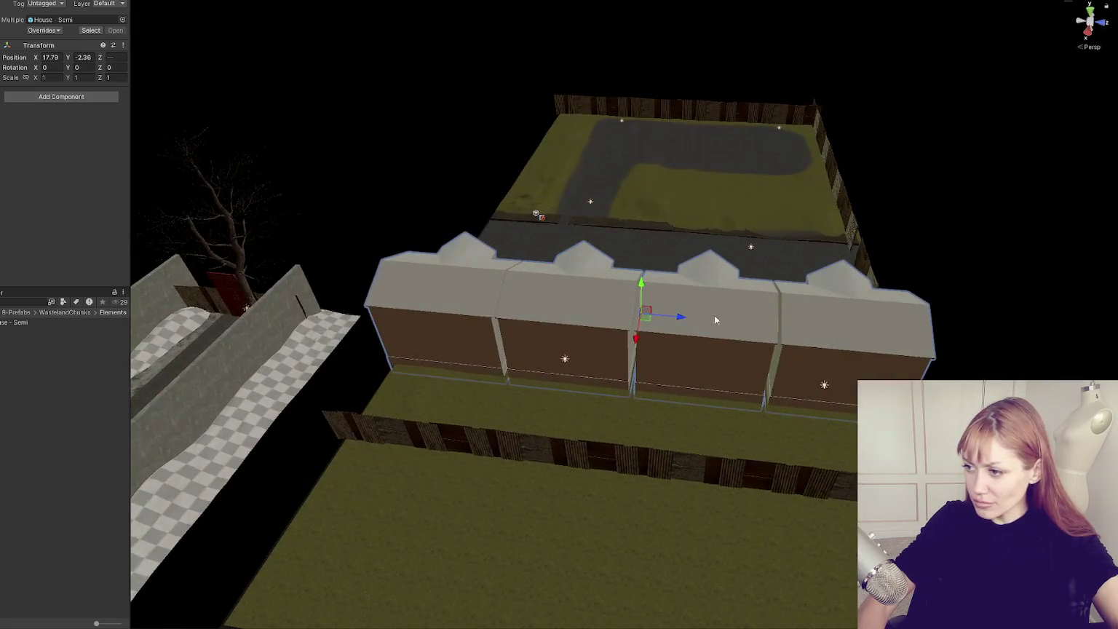
- Copy the house row across the road and delete its second house to leave a gap
key(ctrl+d)
mouse_move(636, 342)
mouse_down()
mouse_move(684, 187)
mouse_move(712, 175)
mouse_move(471, 179)
mouse_up()
key(e)
click(613, 117)
key(Delete)
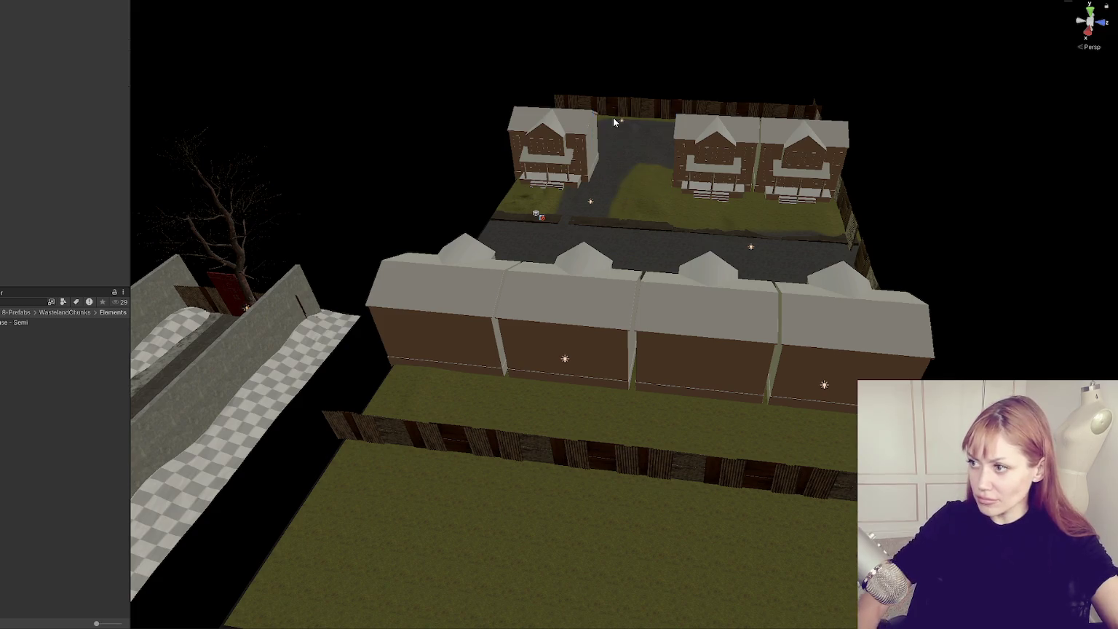
- Pan and orbit to view both house rows from street level down the road
click(597, 173)
scroll(645, 160, up, 5)
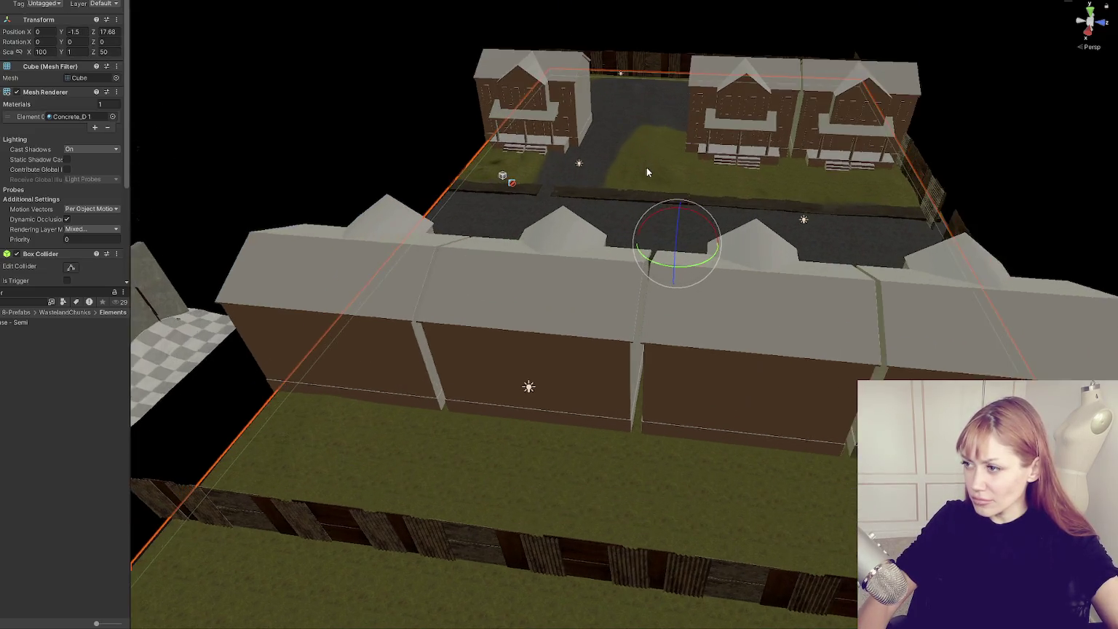
scroll(647, 168, up, 6)
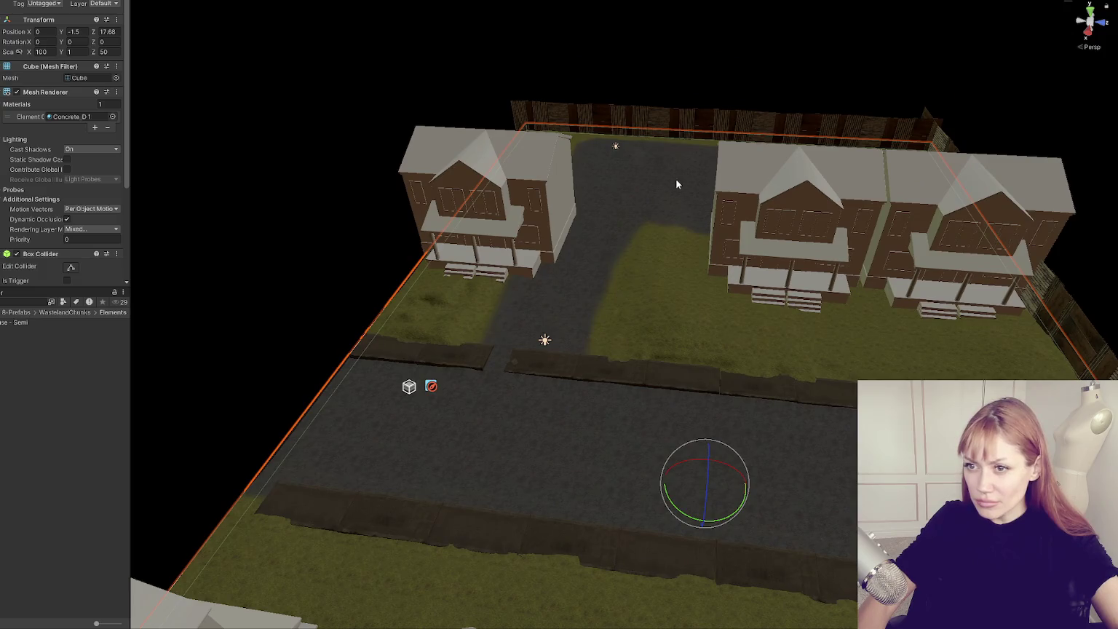
drag(676, 184, 555, 456)
drag(658, 357, 611, 342)
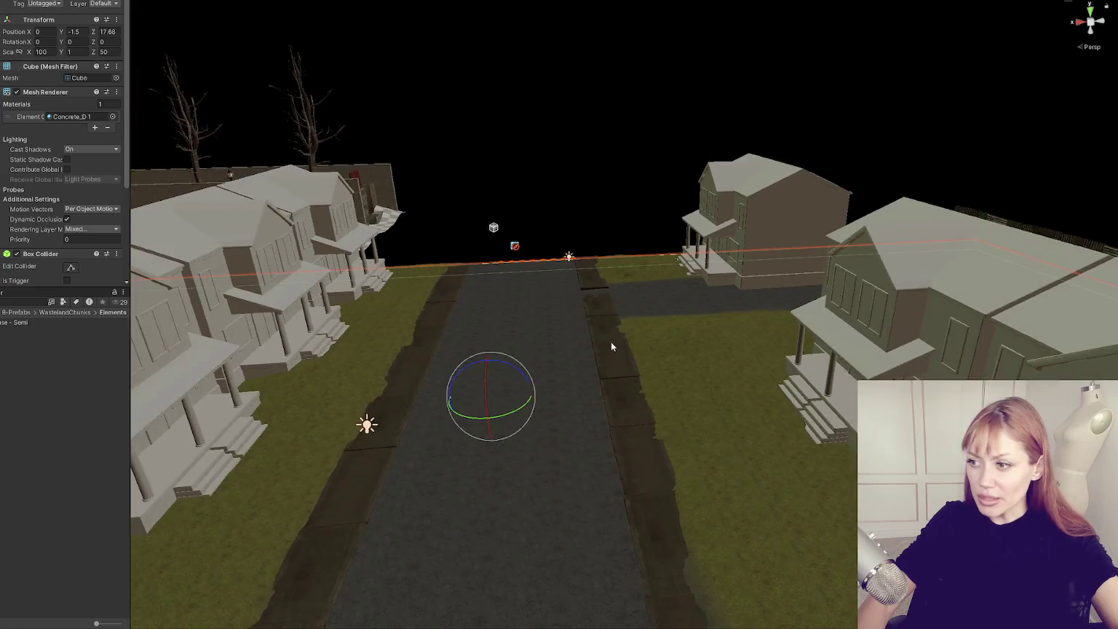
scroll(486, 289, down, 3)
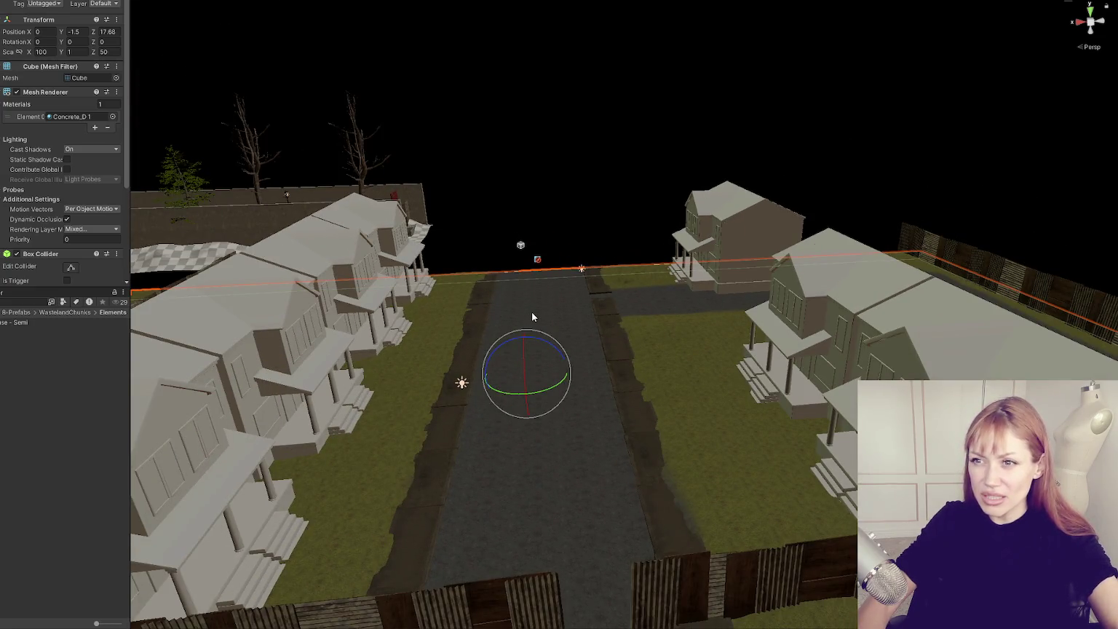
click(619, 326)
click(622, 327)
drag(622, 326, 764, 317)
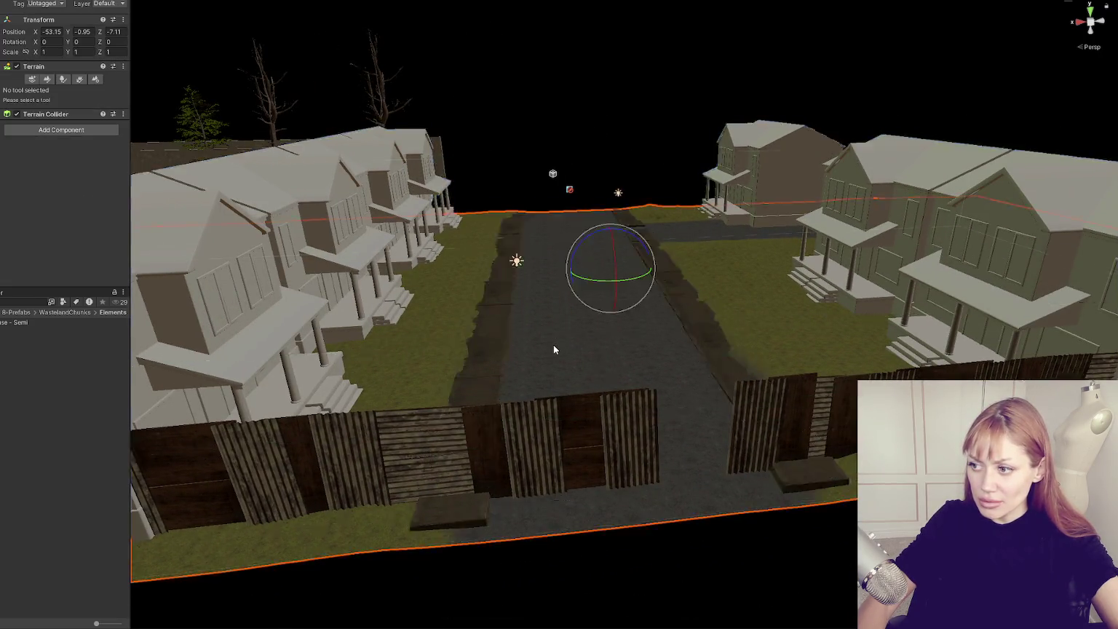
- Select the Terrain and set its Transform Position Y to -1, then check the lowered ground
click(554, 346)
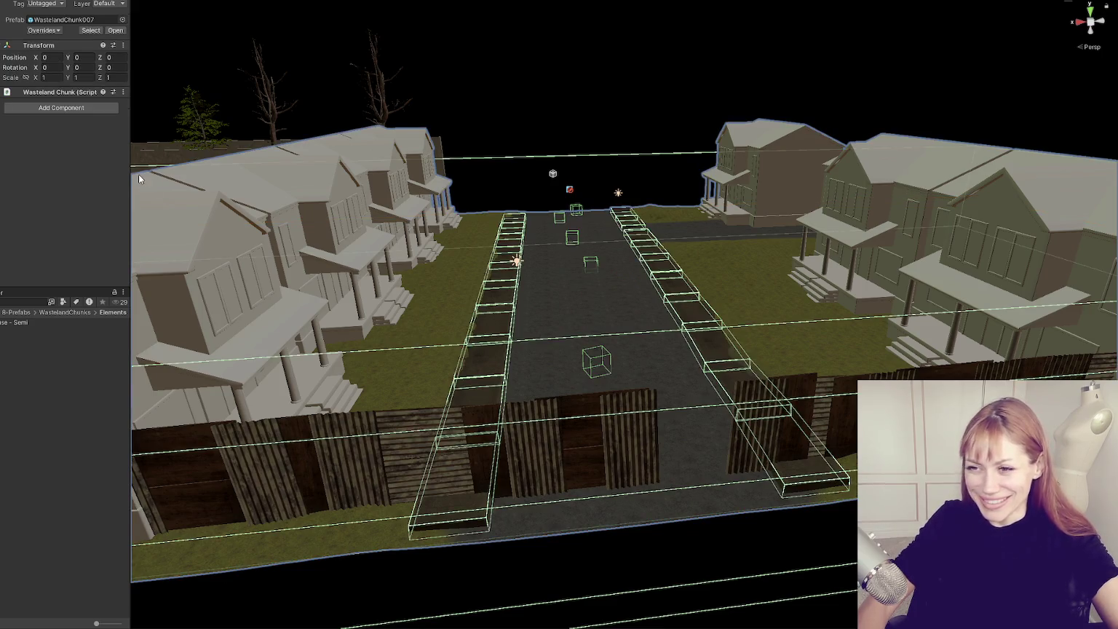
click(657, 372)
click(42, 115)
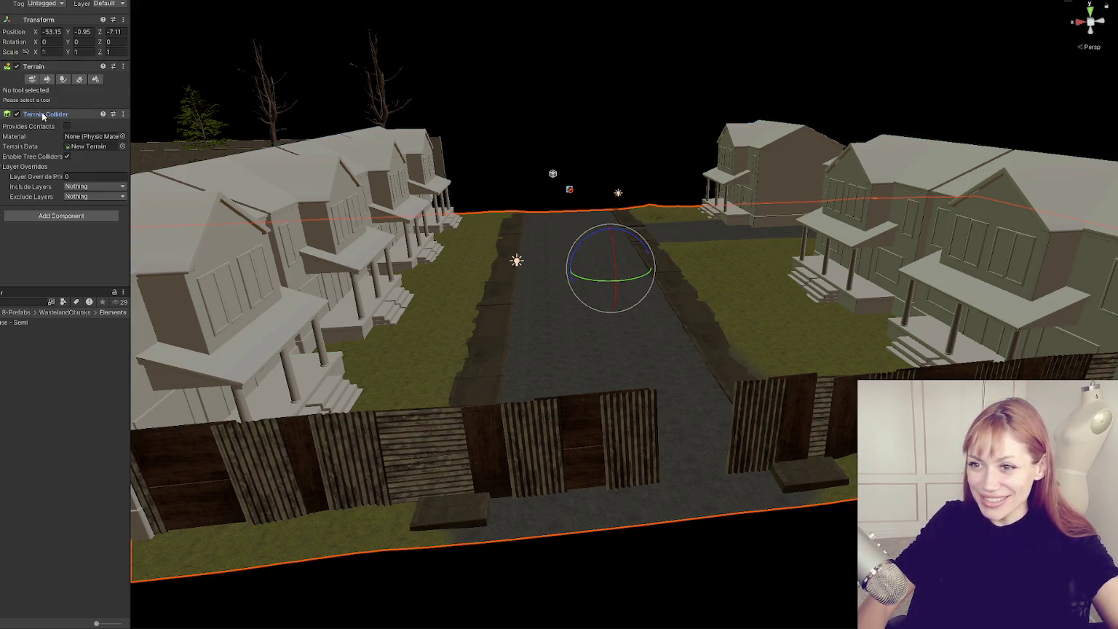
mouse_move(522, 261)
mouse_down()
mouse_move(584, 220)
mouse_move(538, 233)
mouse_up()
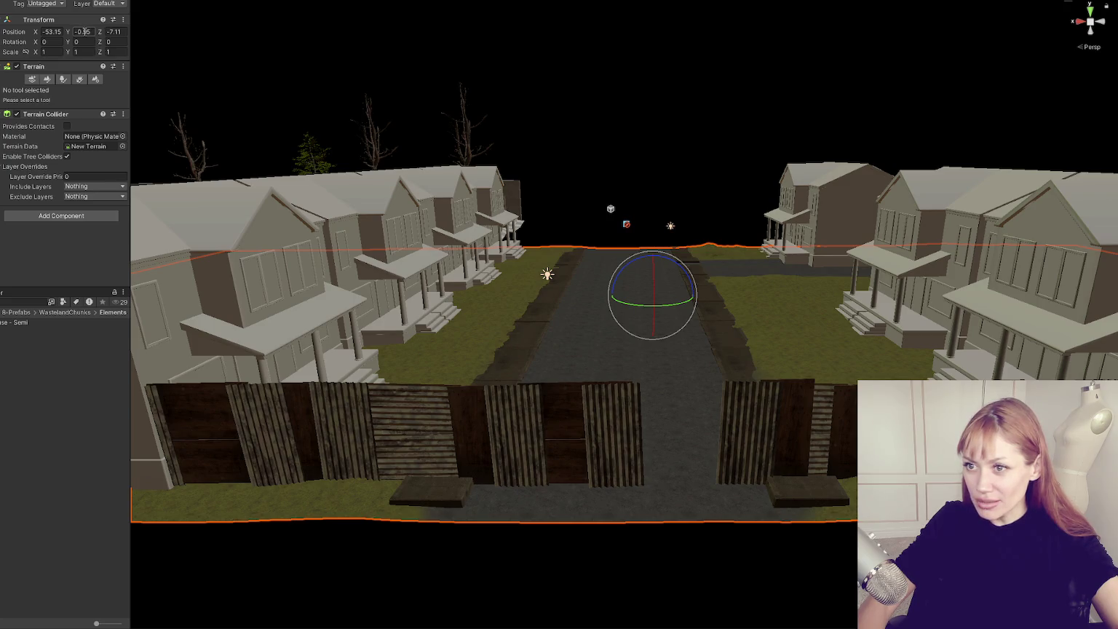
click(122, 32)
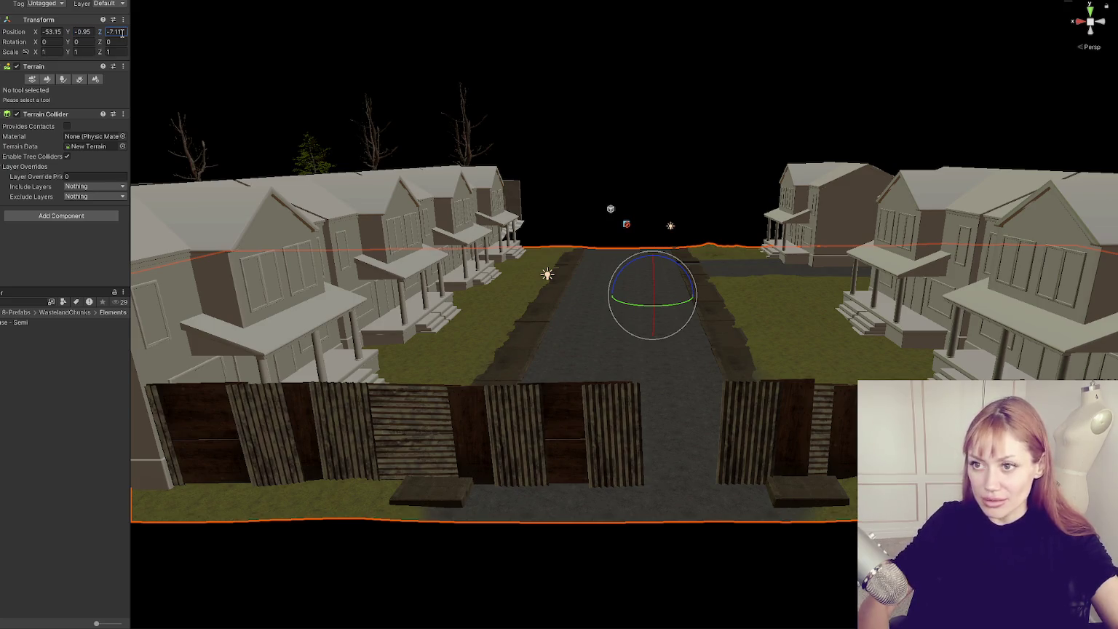
click(108, 31)
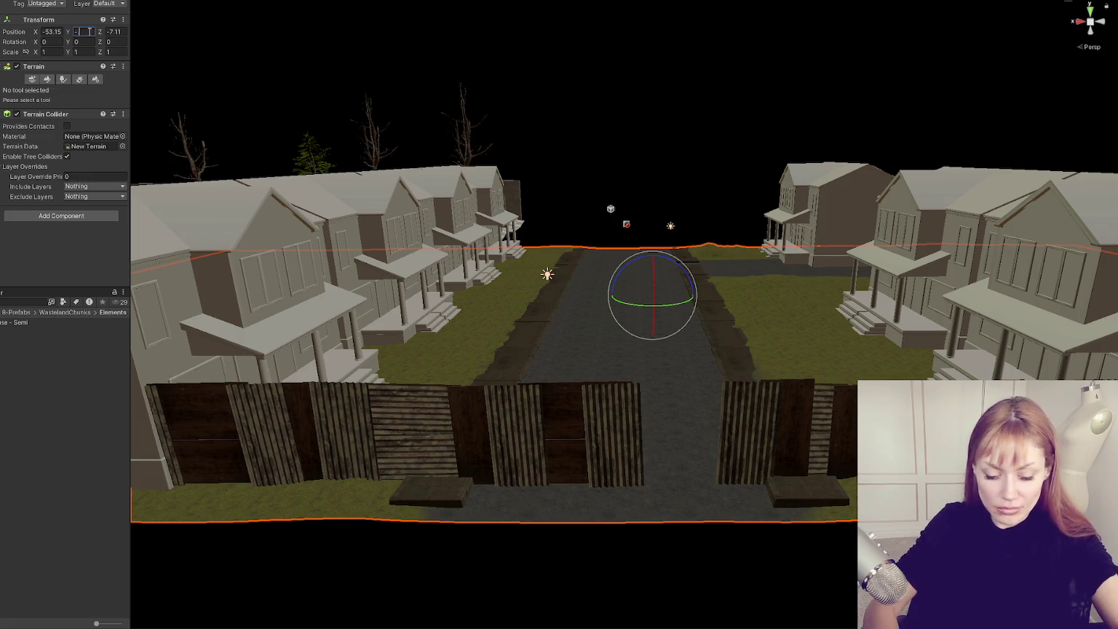
text(1)
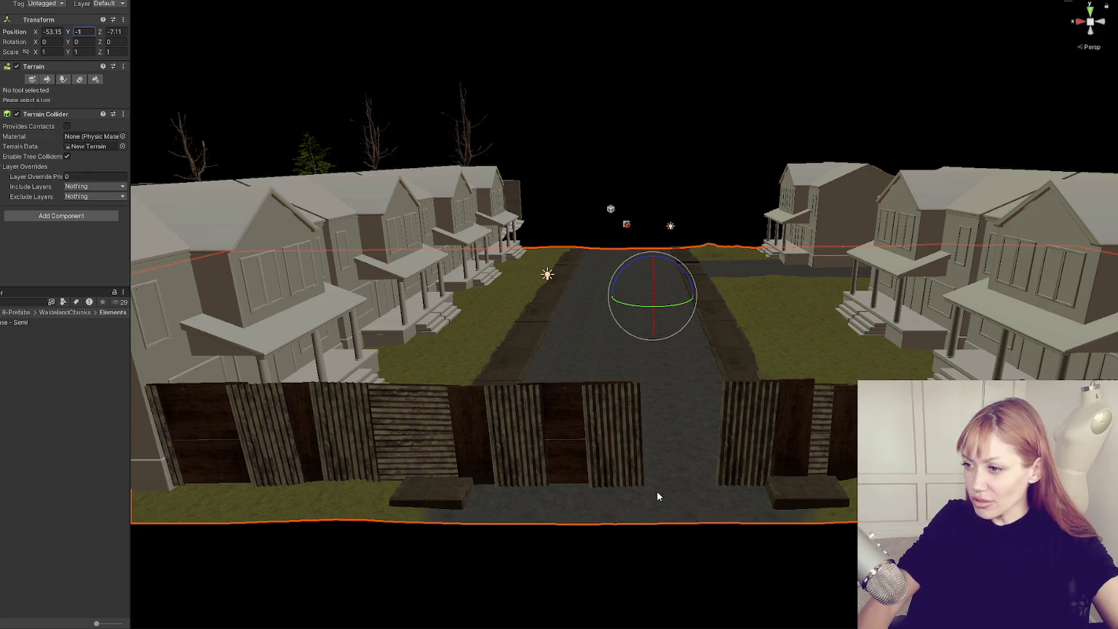
mouse_move(769, 272)
mouse_down()
mouse_move(734, 325)
mouse_move(776, 299)
mouse_move(764, 278)
mouse_up()
scroll(805, 258, down, 2)
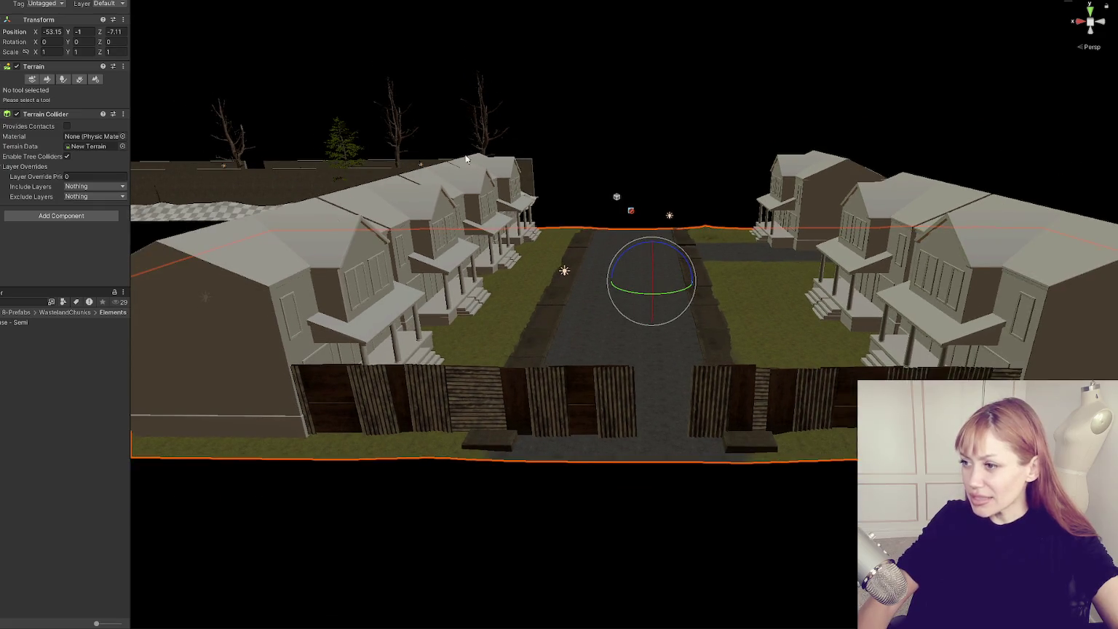
drag(698, 351, 645, 379)
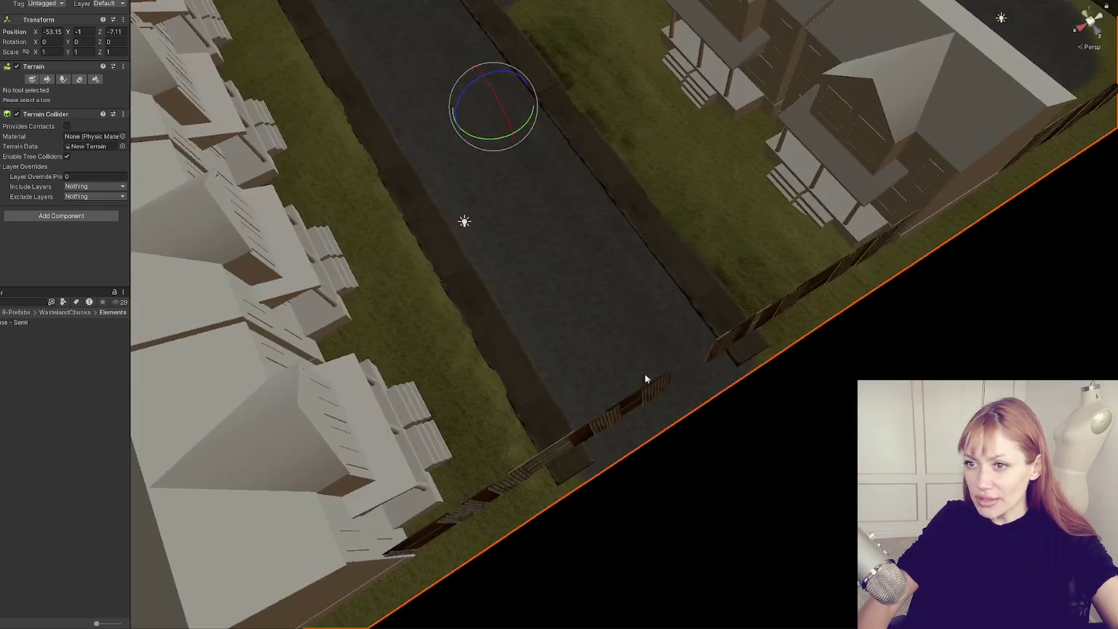
- Switch the Terrain sculpting tool to Set Height
click(46, 80)
click(47, 90)
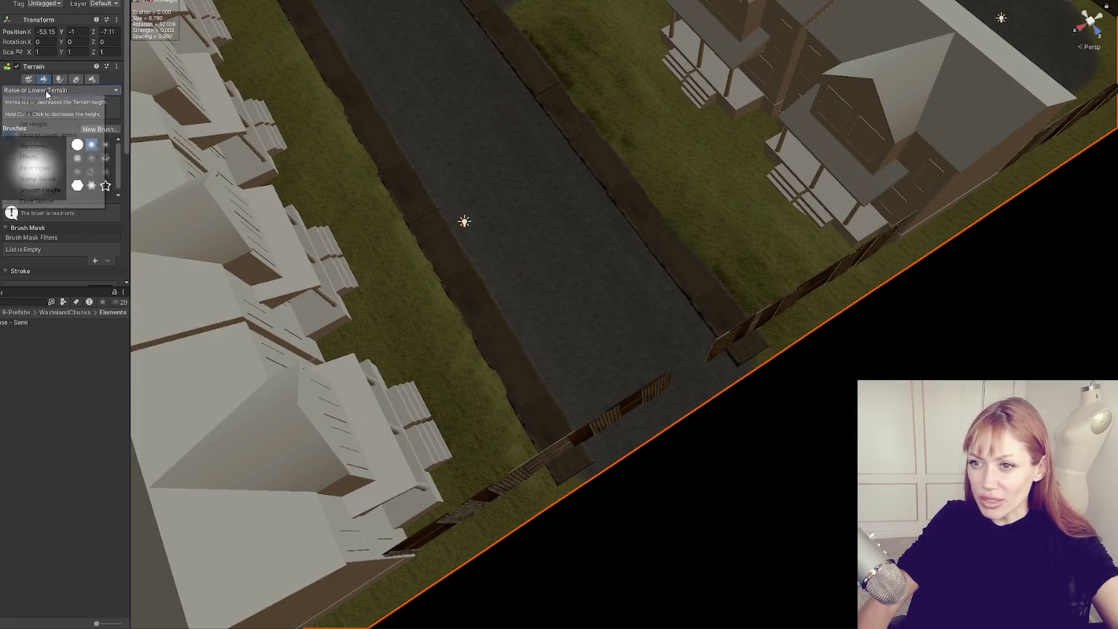
click(49, 207)
scroll(524, 29, down, 3)
drag(525, 30, 637, 302)
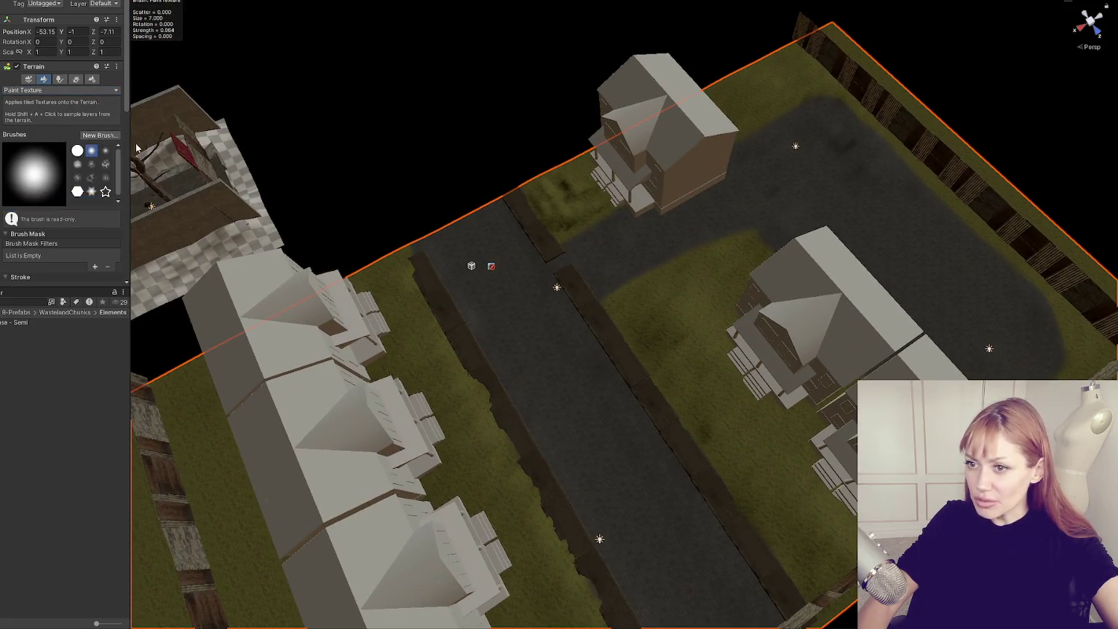
drag(710, 481, 634, 399)
scroll(634, 400, up, 3)
click(29, 91)
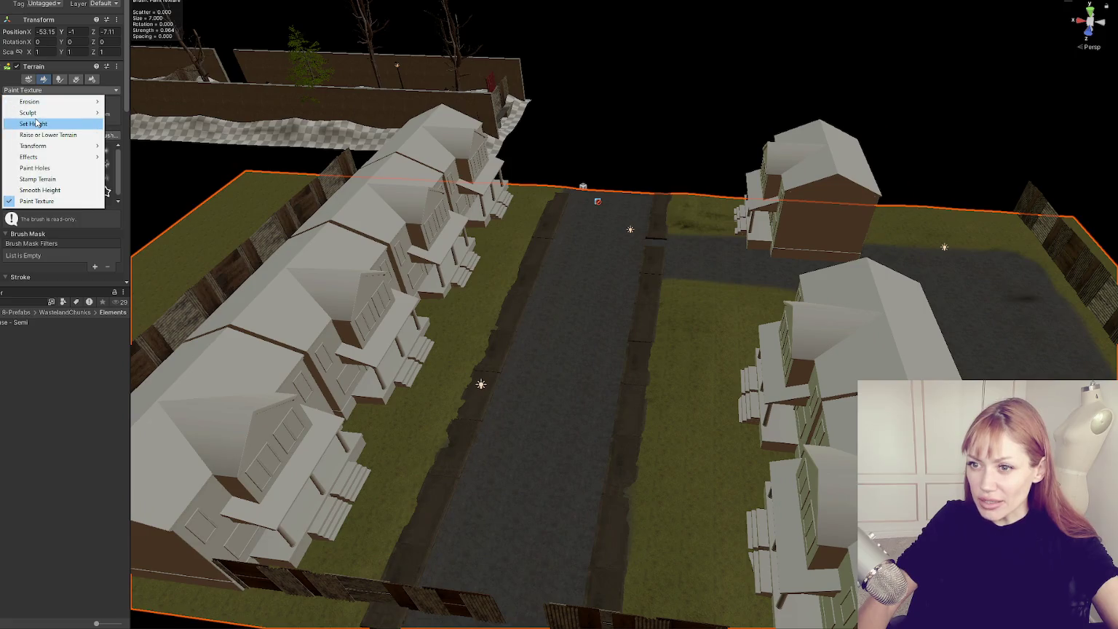
click(95, 113)
scroll(62, 126, down, 3)
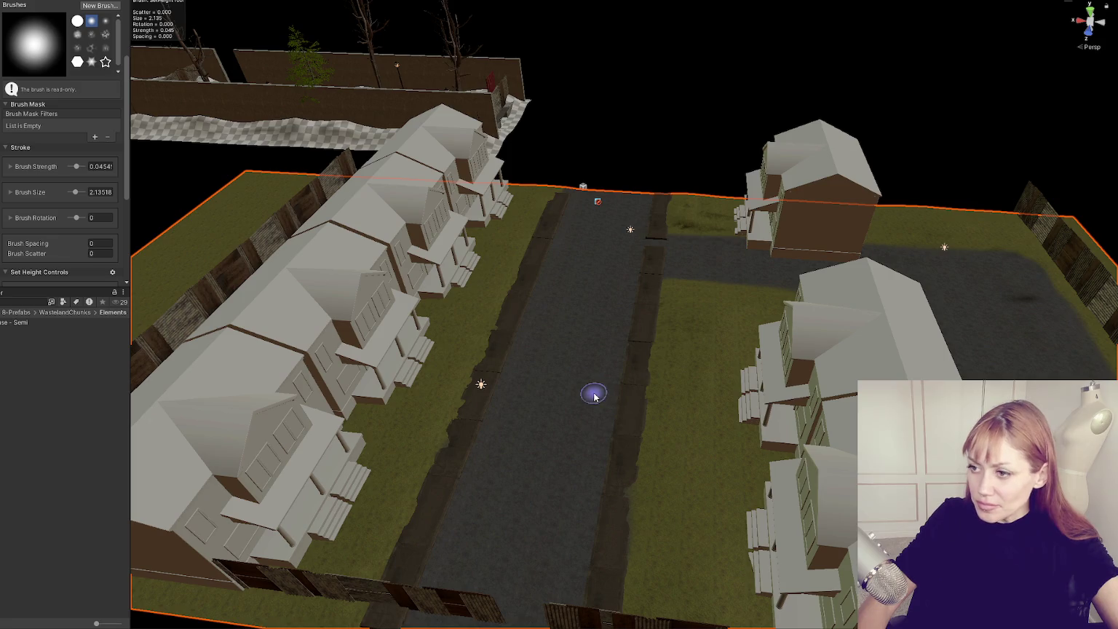
scroll(598, 422, up, 3)
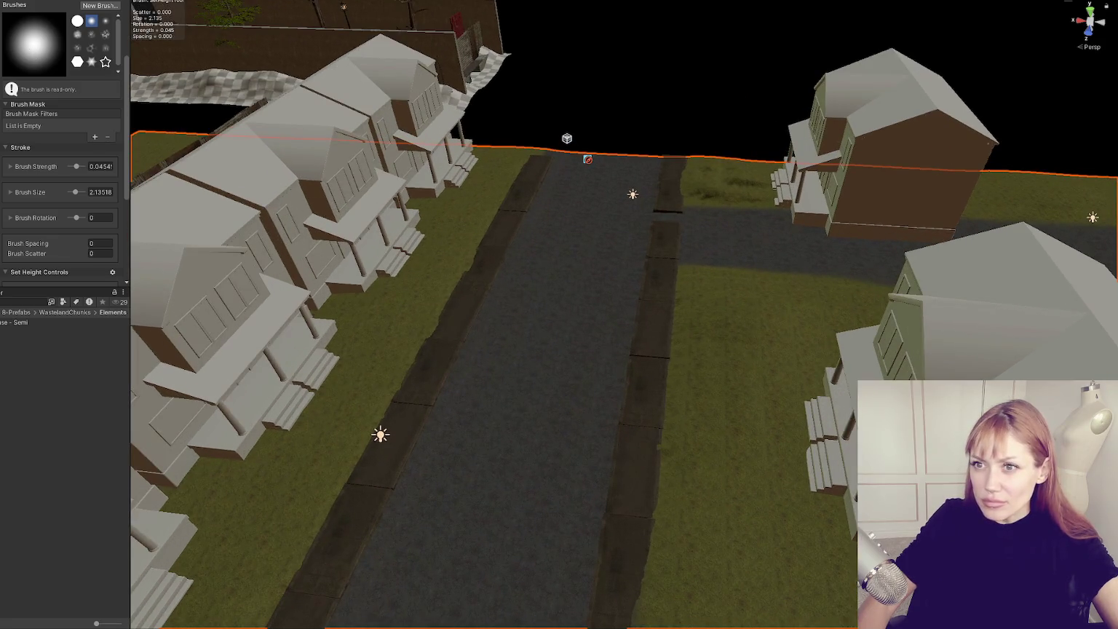
- Create a new cube via GameObject > 3D Object > Cube
key(alt+g)
key(Right)
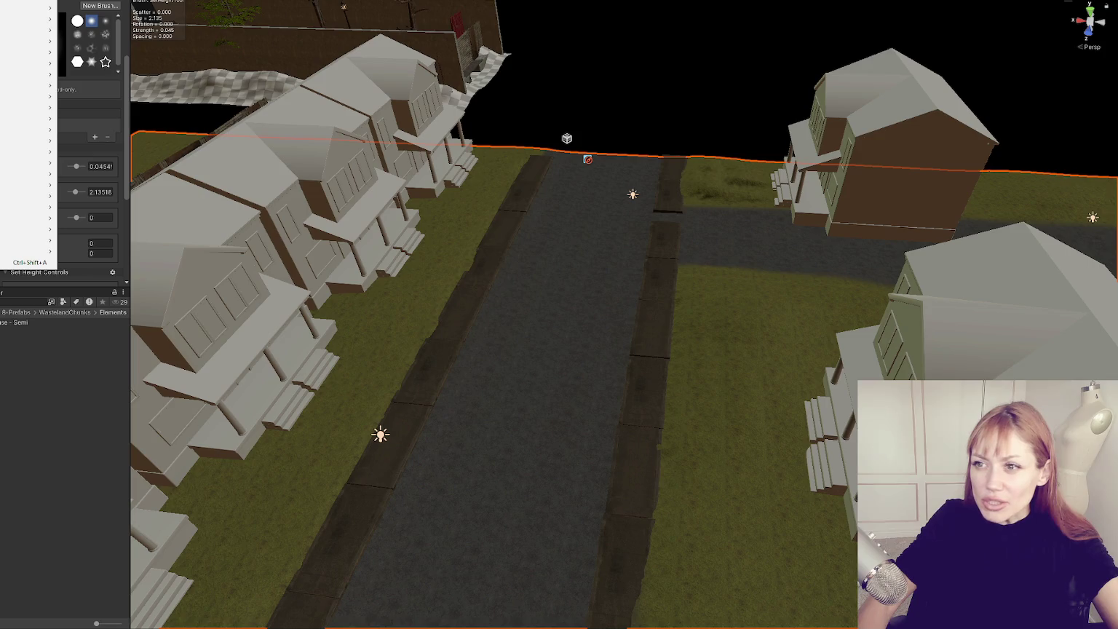
key(Left)
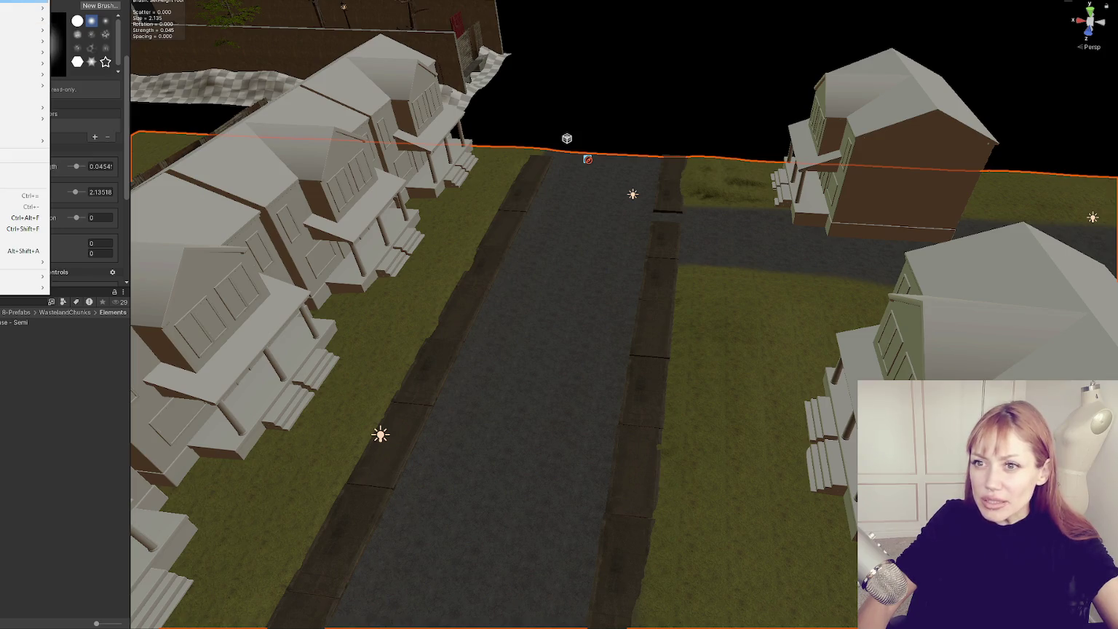
key(Right)
click(75, 2)
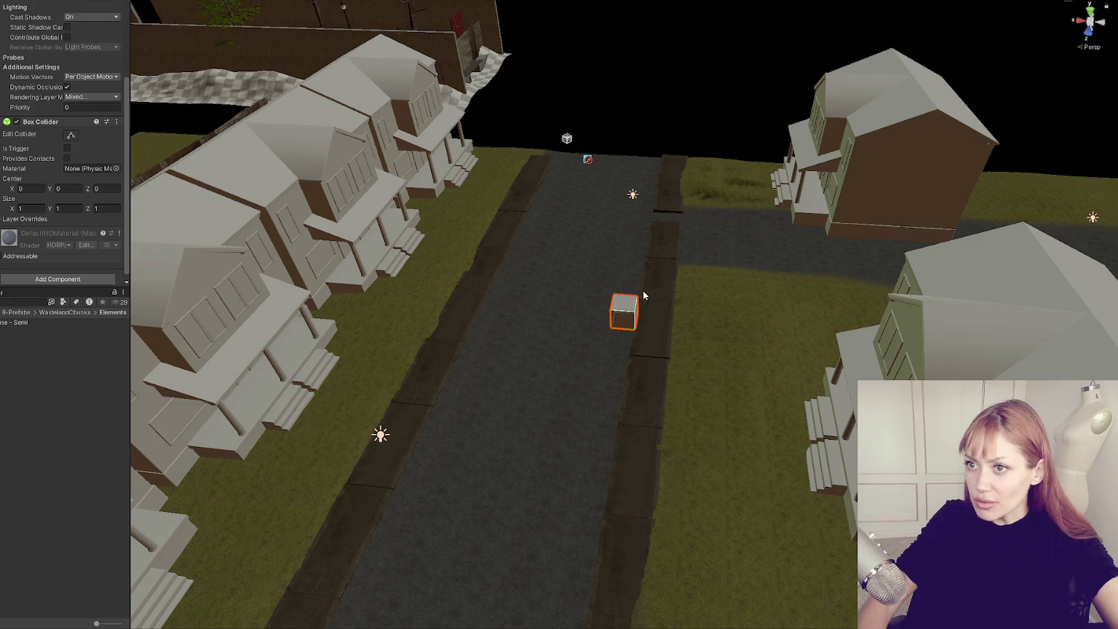
- Give the cube Y scale 0.1 and stretch it wide across the road
scroll(65, 26, up, 5)
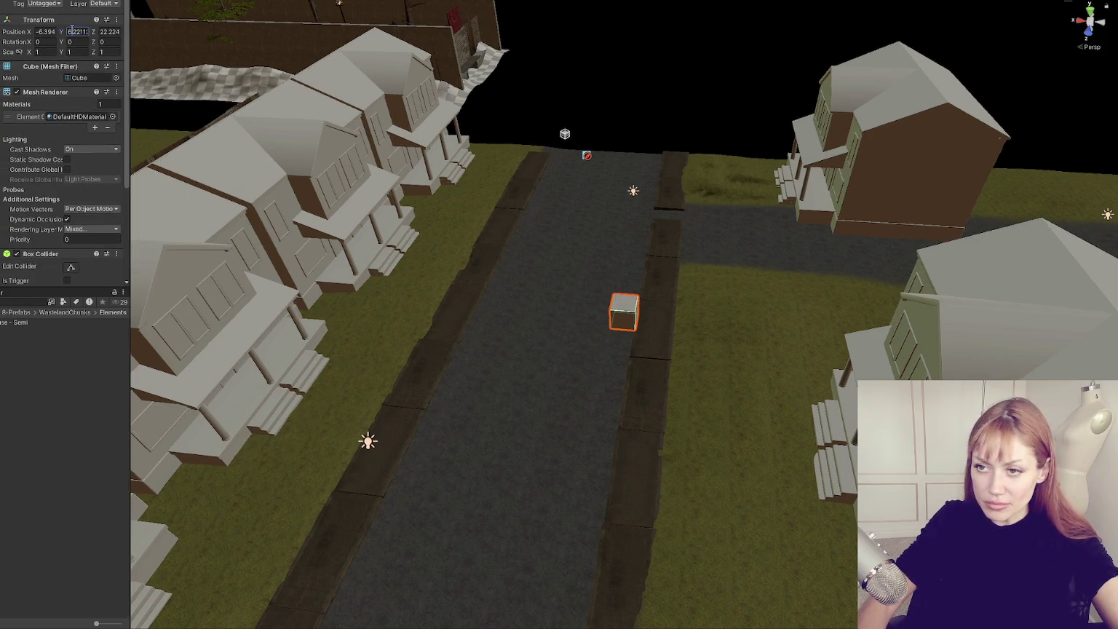
text(1)
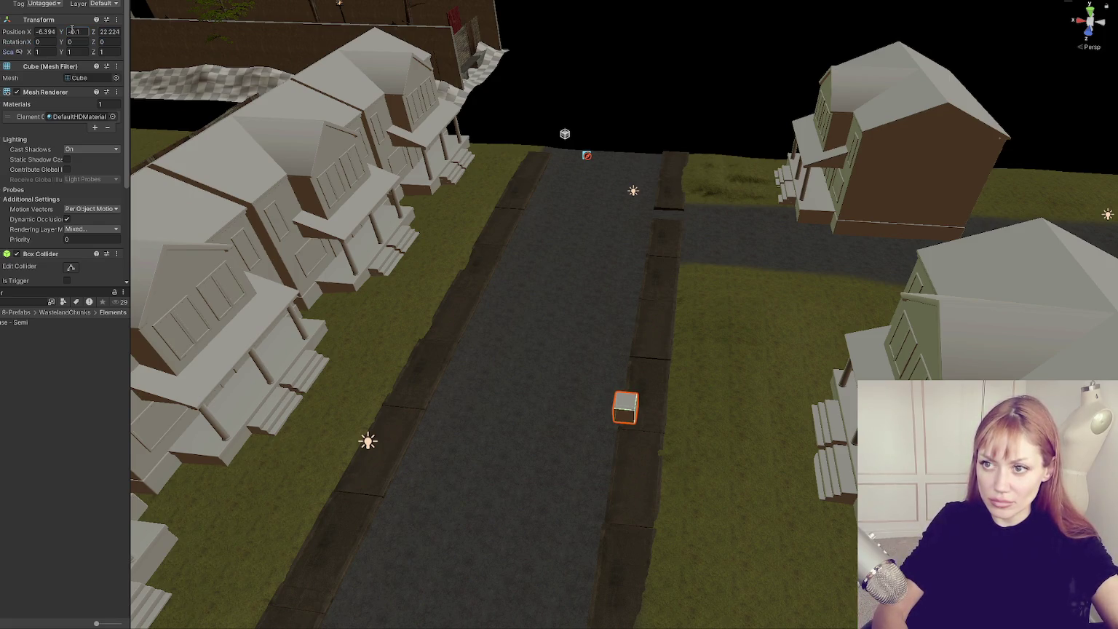
text(0.1)
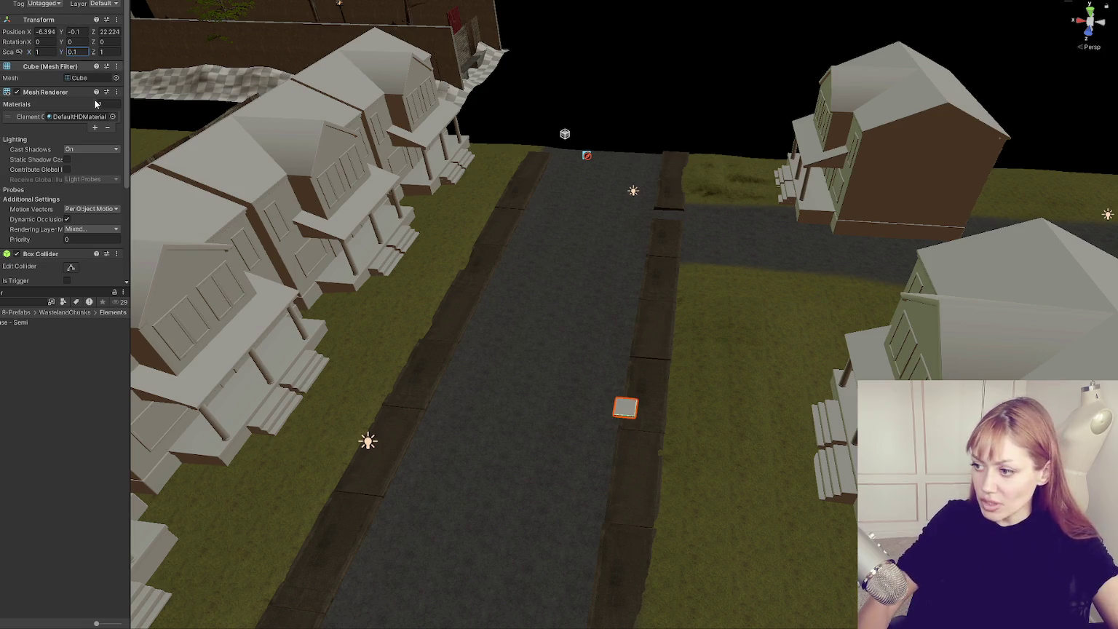
text(f)
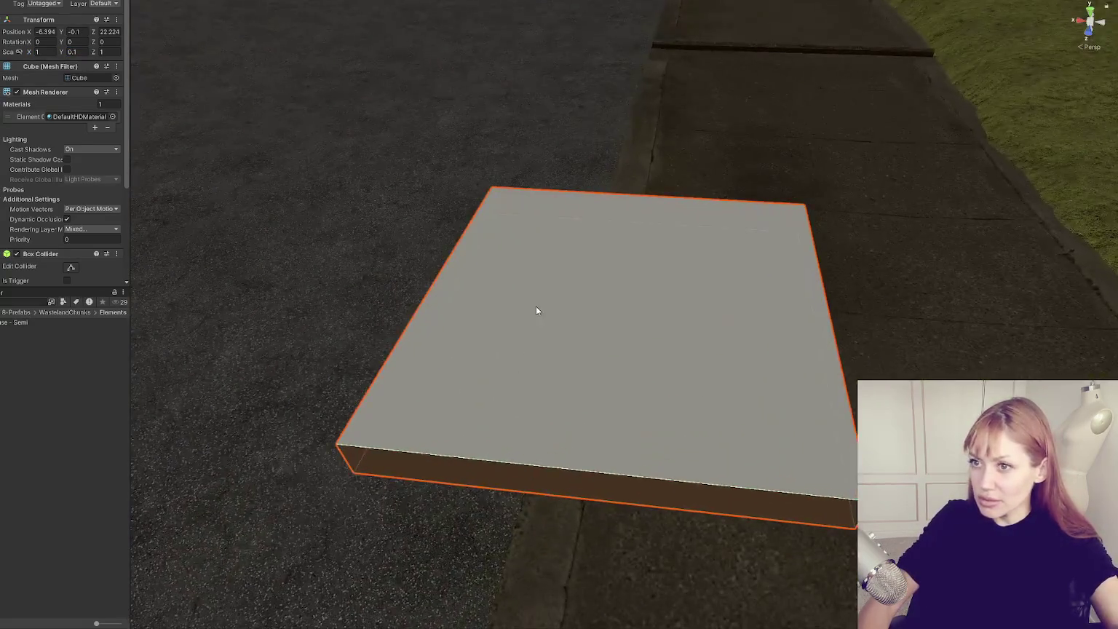
drag(584, 313, 270, 315)
scroll(475, 260, down, 5)
click(476, 260)
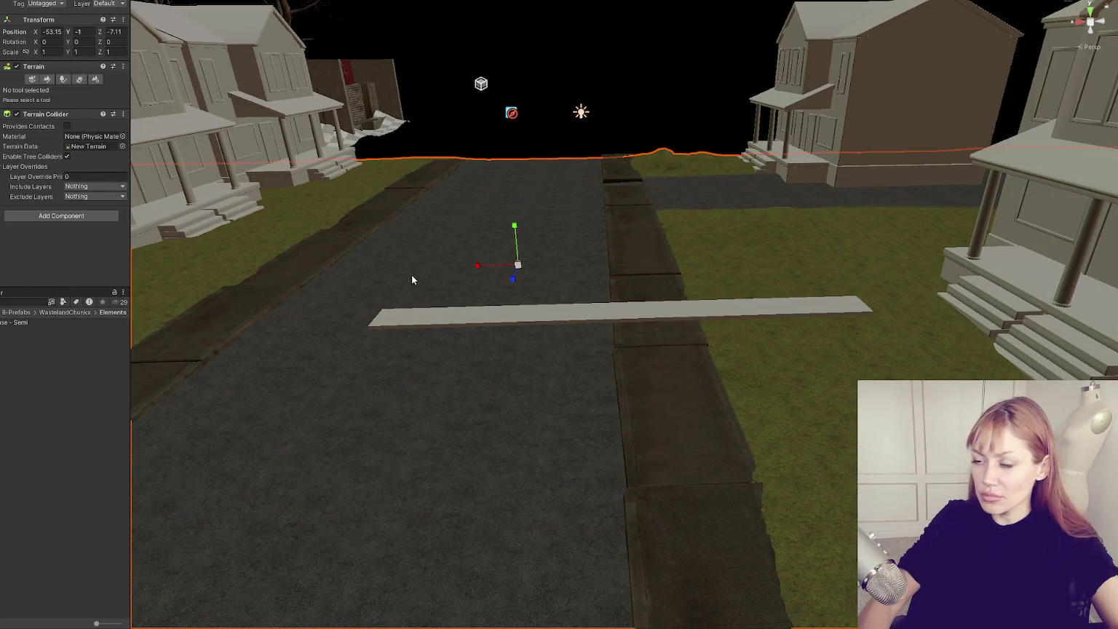
- Try raising the road terrain over the plank with Raise or Lower Terrain, then undo it
click(413, 424)
click(47, 78)
click(61, 89)
click(46, 135)
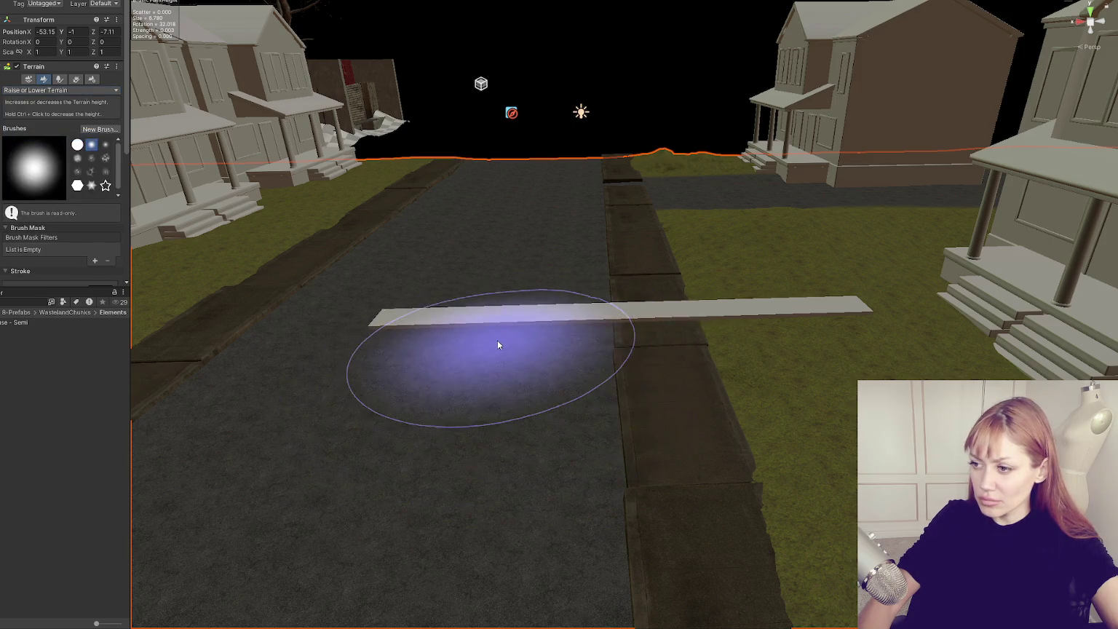
drag(541, 332, 490, 316)
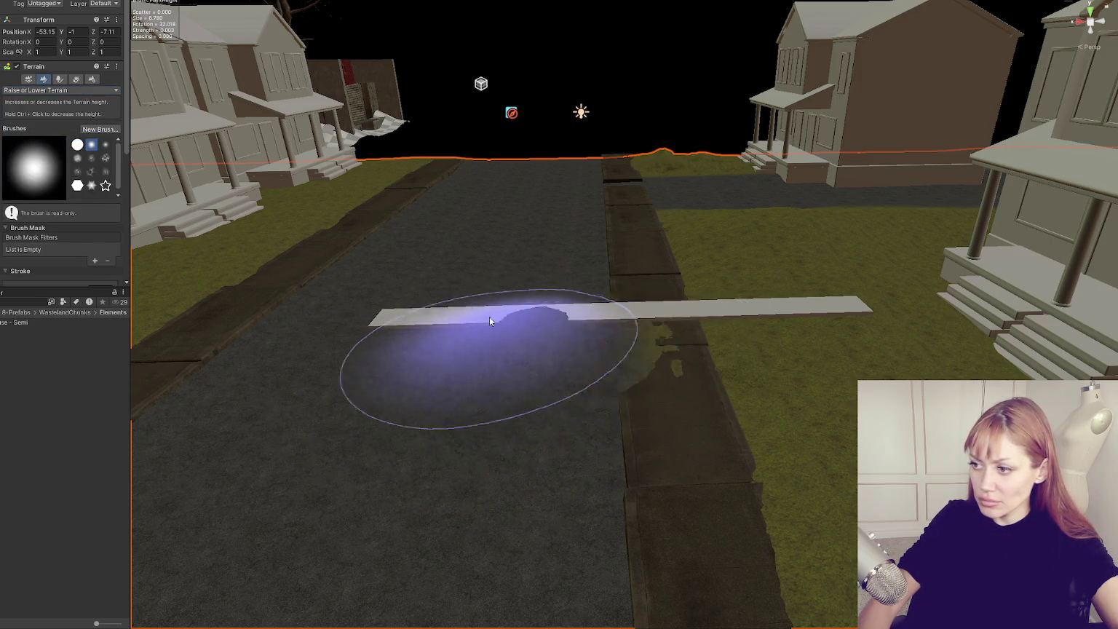
scroll(504, 316, up, 3)
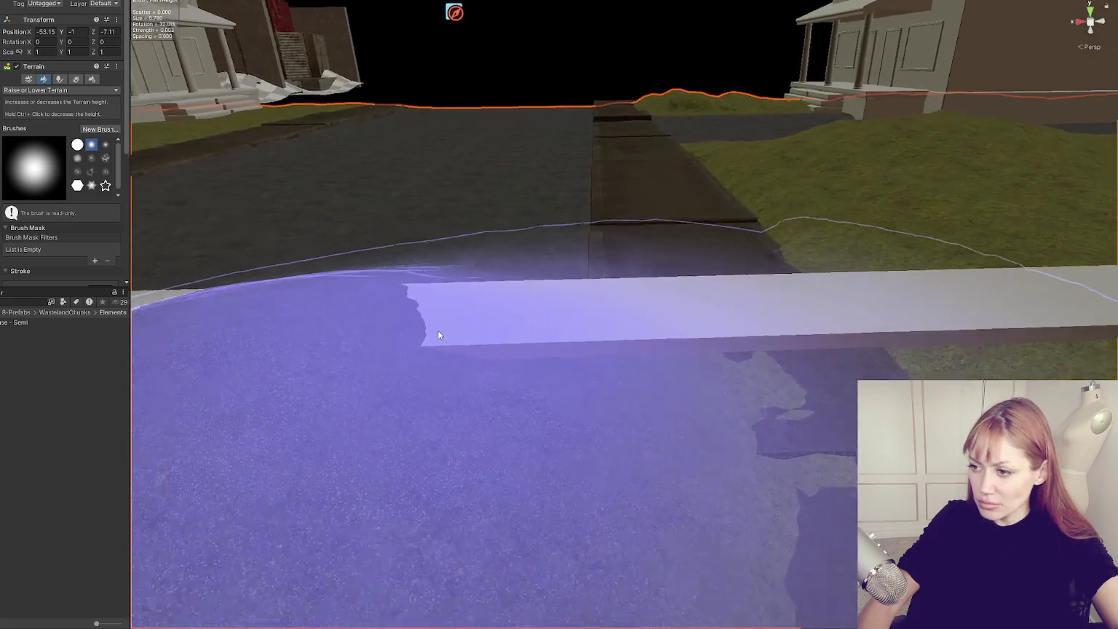
key(ctrl+z)
- Switch to Set Height and level the road terrain across the plank
click(62, 90)
click(52, 123)
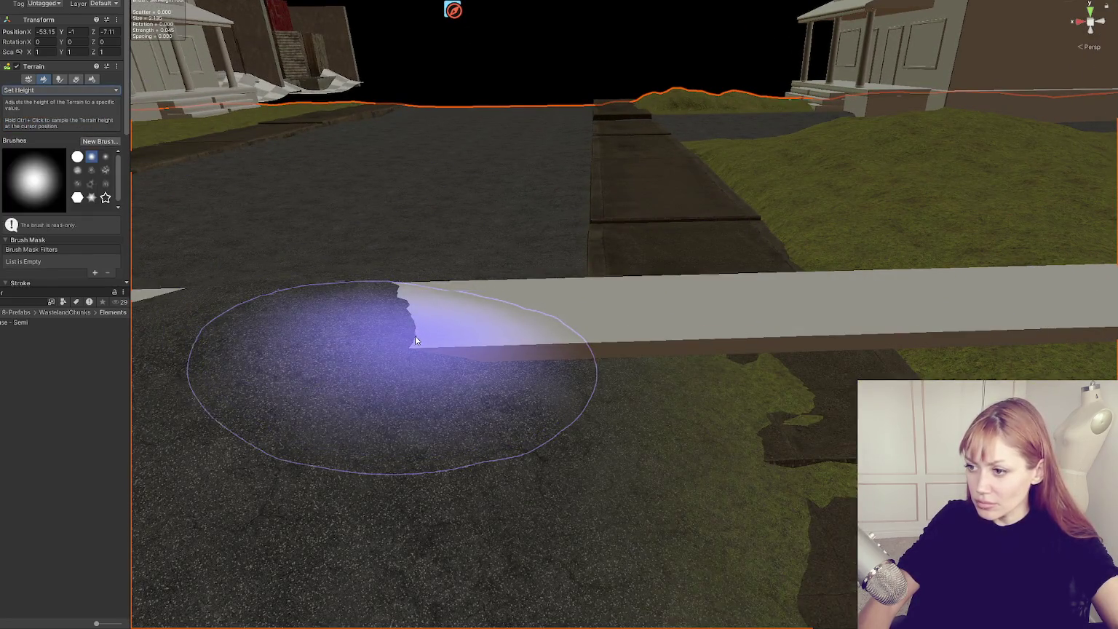
scroll(470, 321, down, 1)
mouse_move(471, 321)
mouse_down()
mouse_move(324, 324)
mouse_move(540, 324)
mouse_move(712, 295)
mouse_move(604, 311)
mouse_move(742, 307)
mouse_move(320, 267)
mouse_up()
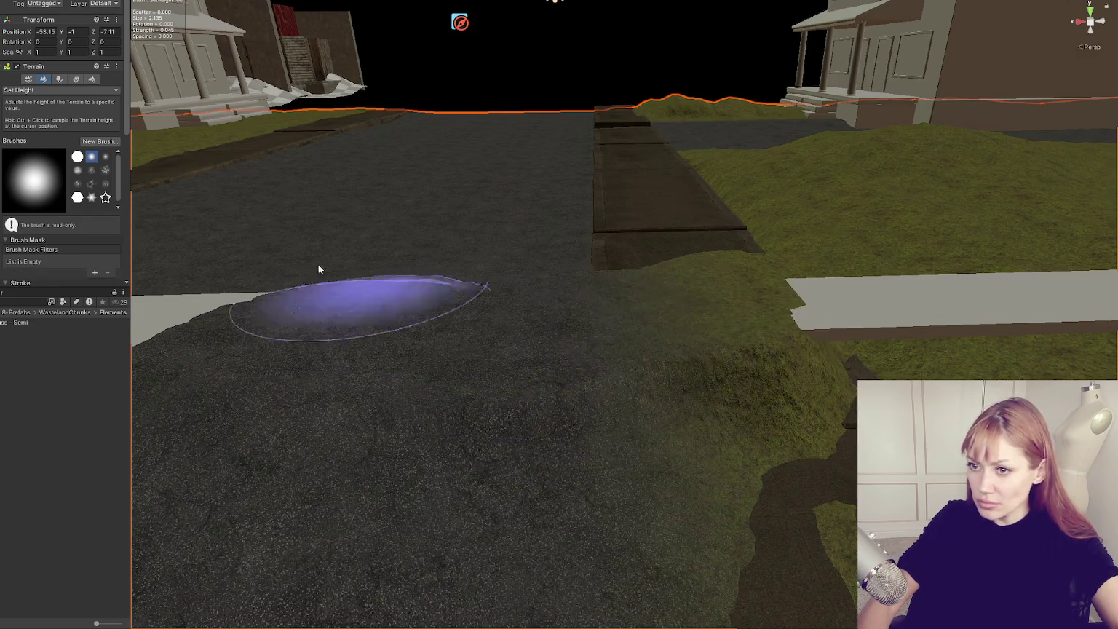
scroll(486, 237, down, 8)
scroll(84, 191, down, 5)
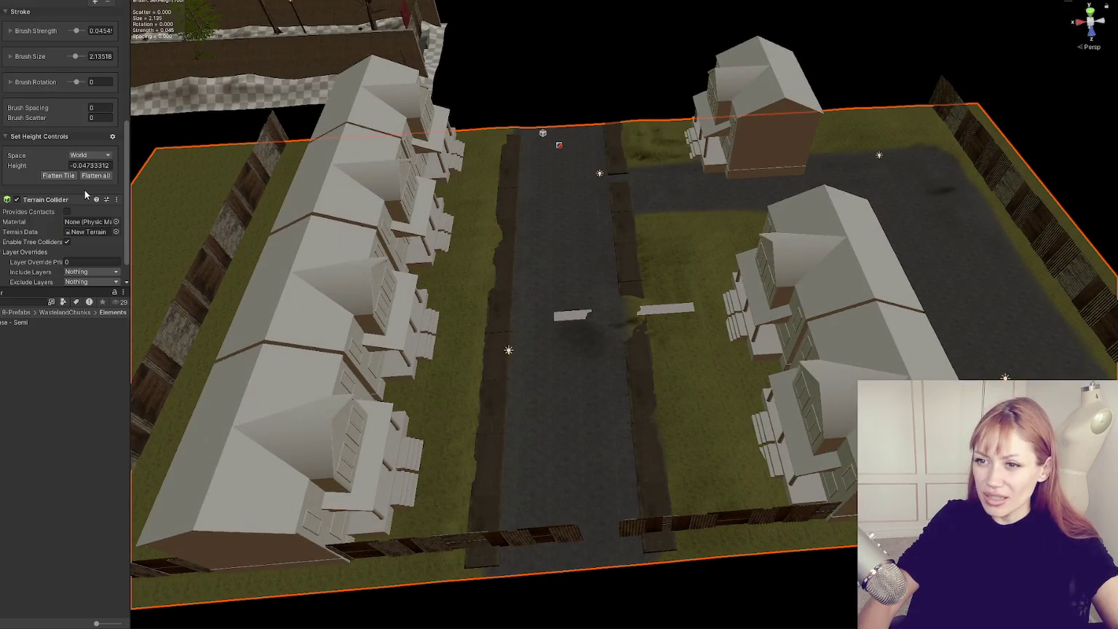
- Set the brush size maximum to 30 and flatten the whole street and top road
click(34, 57)
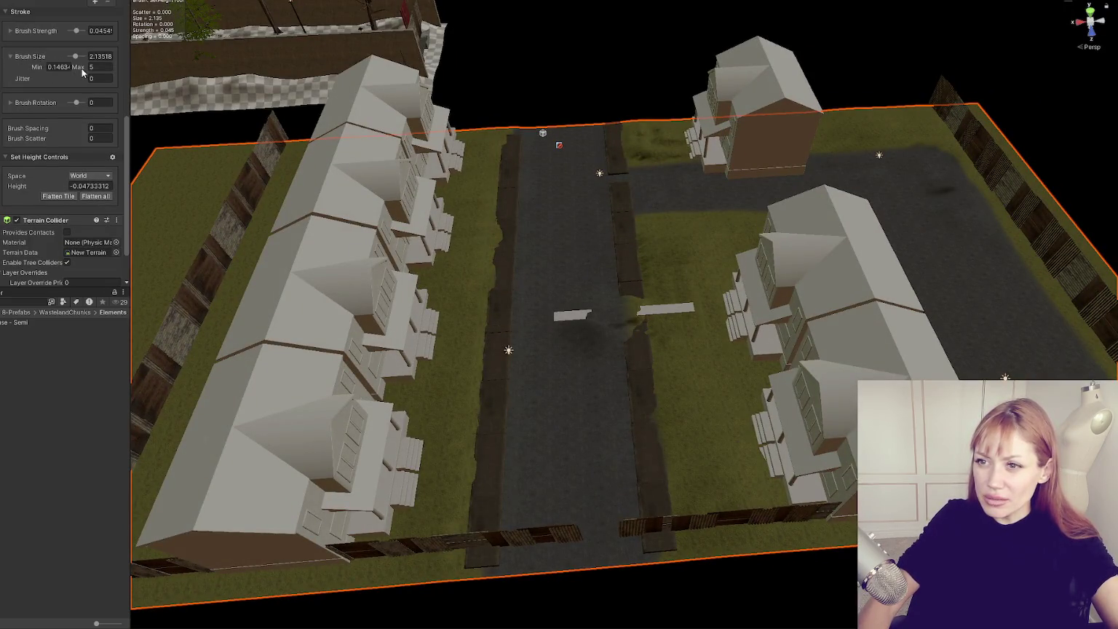
text(30)
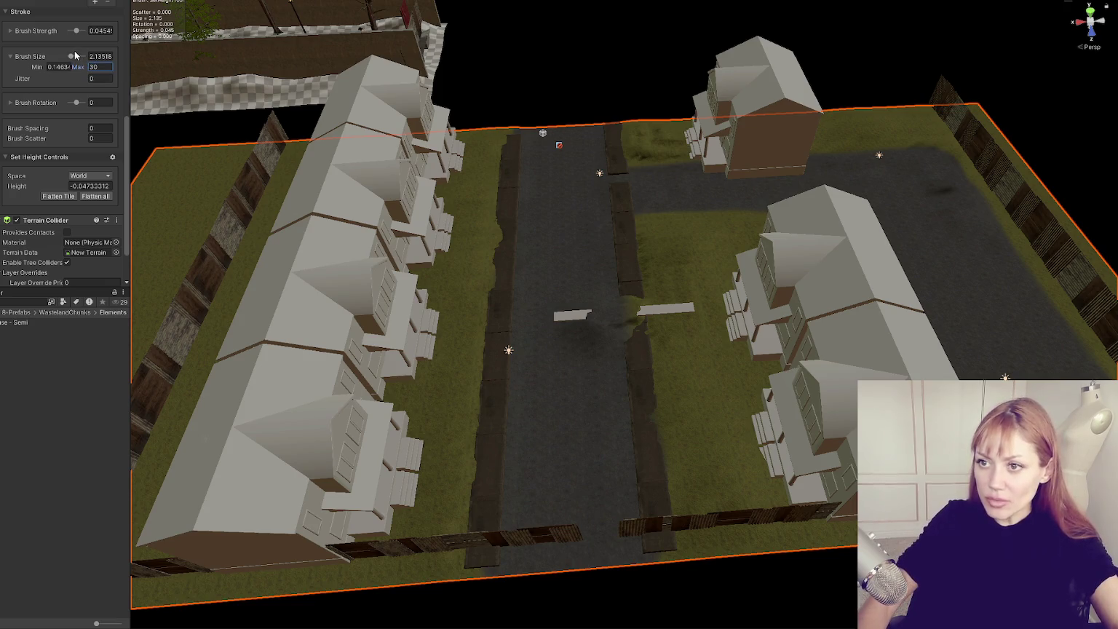
drag(75, 58, 87, 58)
drag(579, 312, 590, 297)
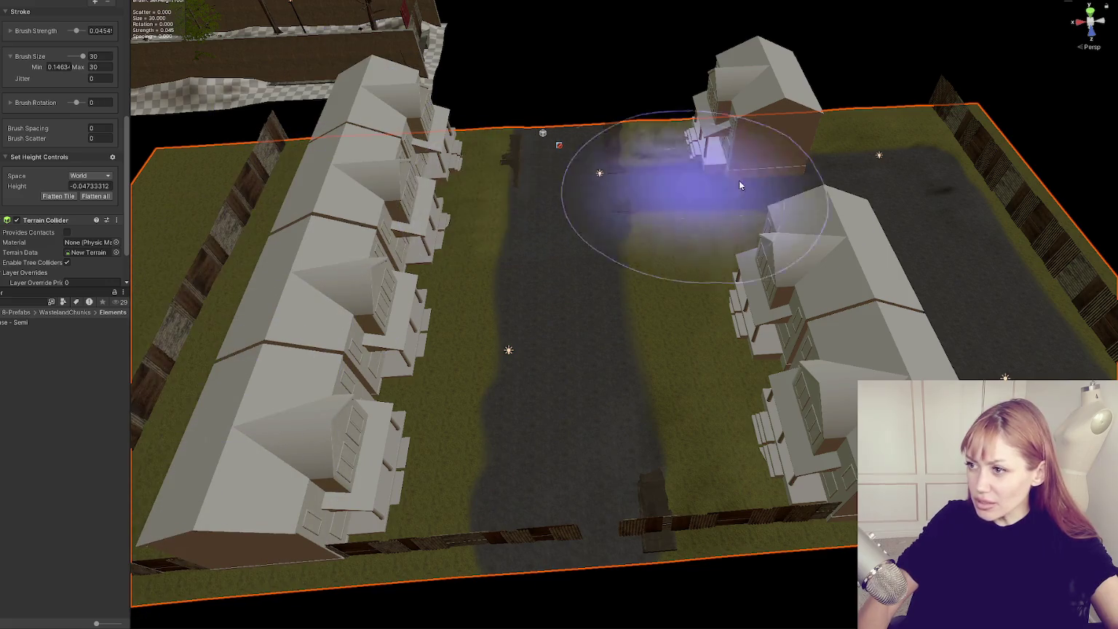
drag(659, 190, 527, 180)
mouse_move(675, 244)
mouse_down()
mouse_move(749, 536)
mouse_move(919, 219)
mouse_up()
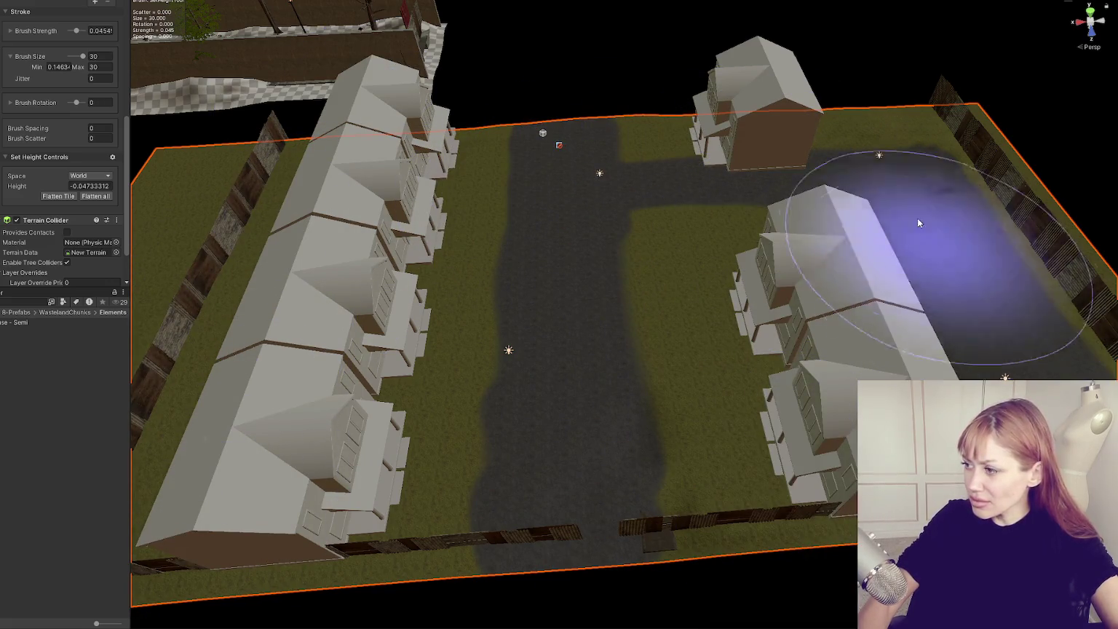
mouse_move(728, 131)
mouse_down()
mouse_move(950, 134)
mouse_move(688, 142)
mouse_move(623, 167)
mouse_up()
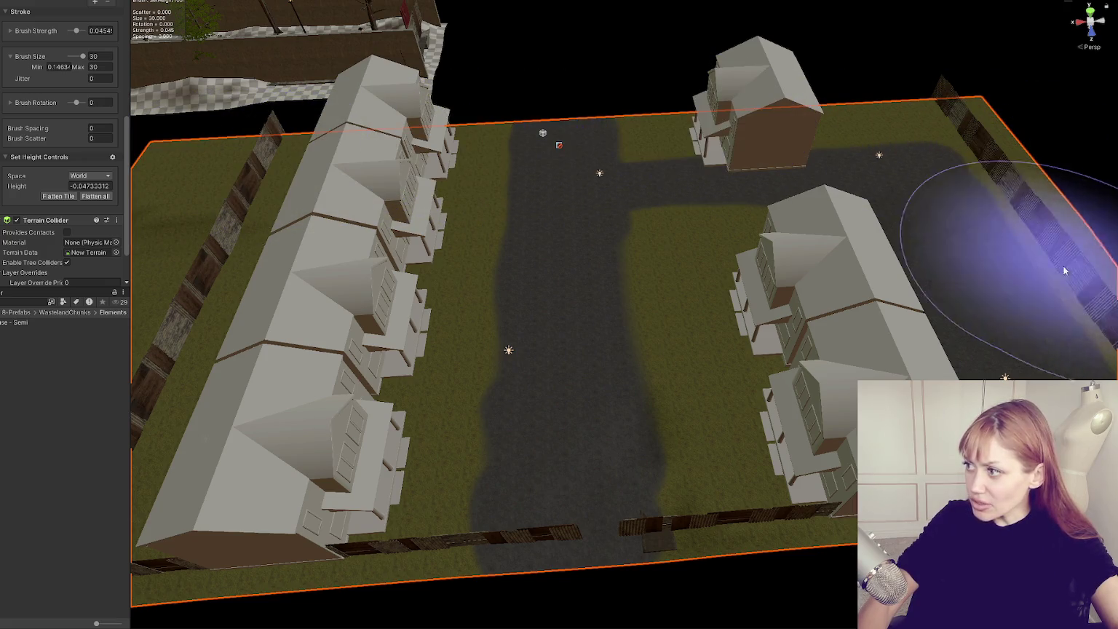
scroll(1056, 291, down, 3)
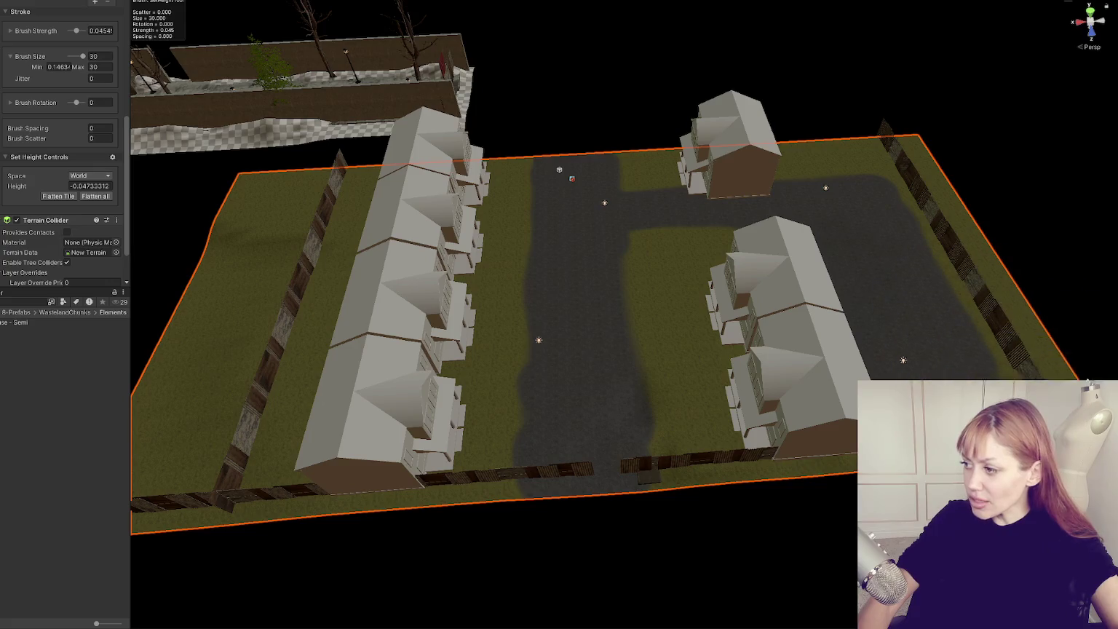
- Frame the House - Semi houses and raise them above the flattened ground
scroll(1012, 357, down, 2)
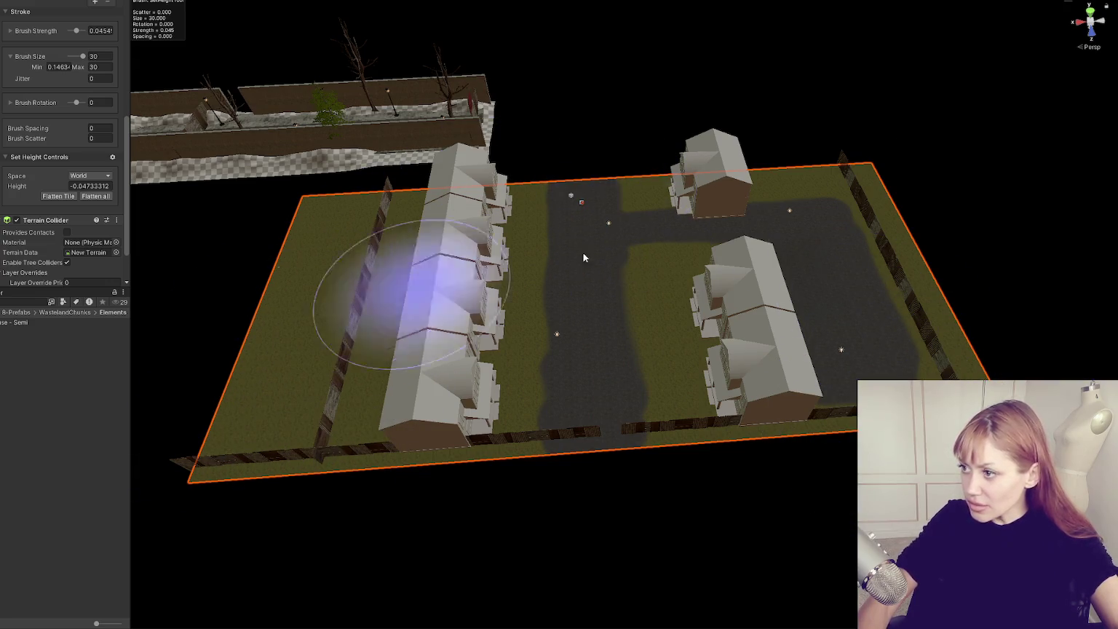
scroll(656, 295, up, 5)
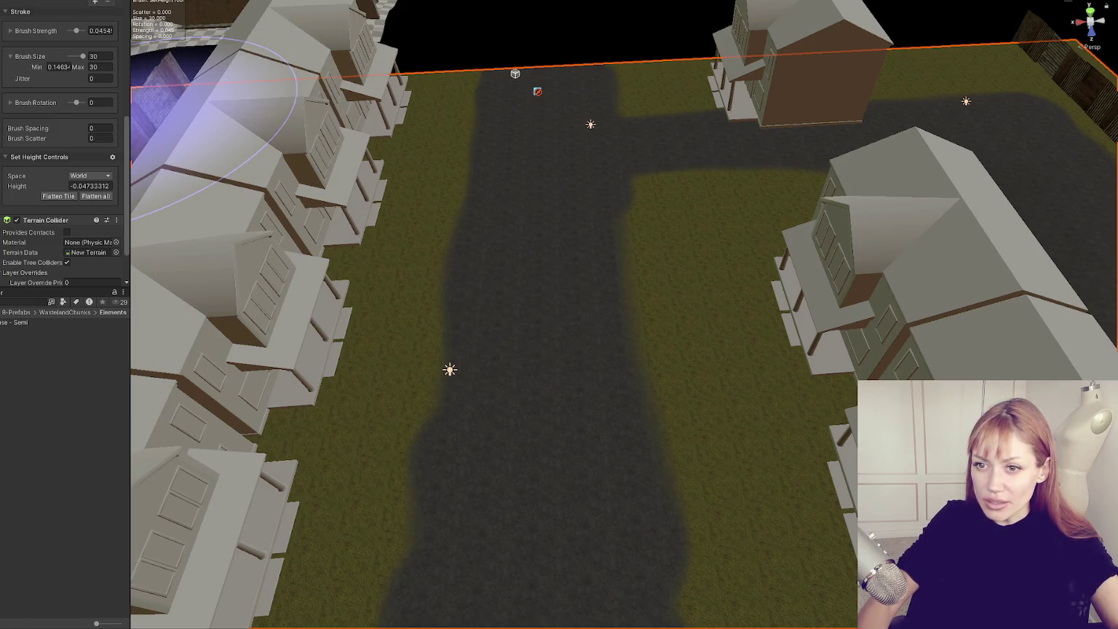
key(f)
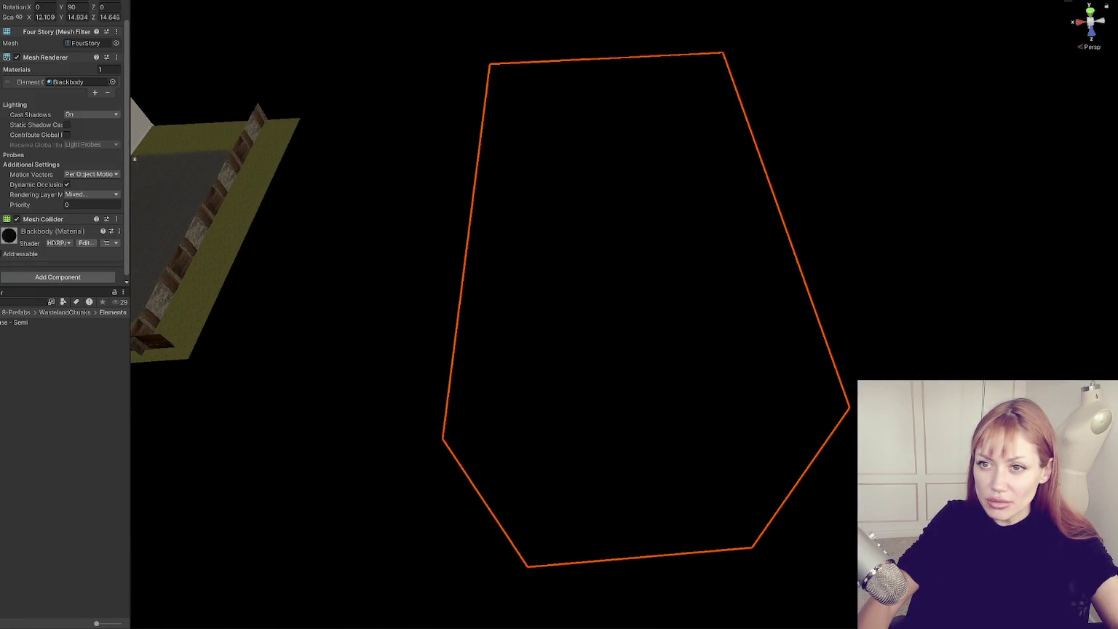
key(f)
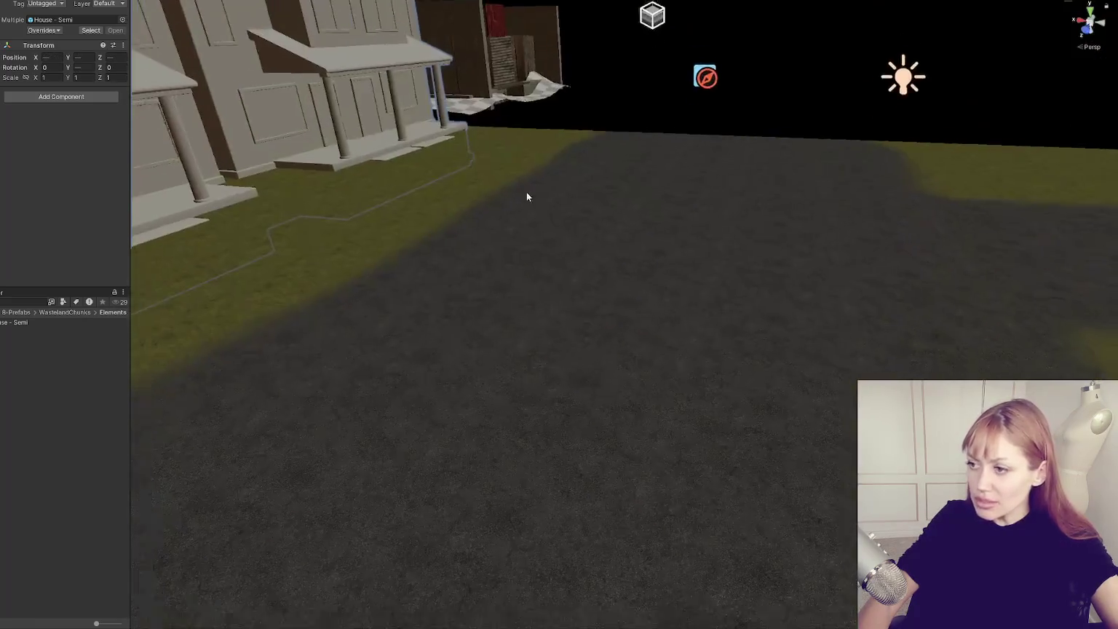
scroll(527, 196, down, 5)
drag(635, 269, 640, 257)
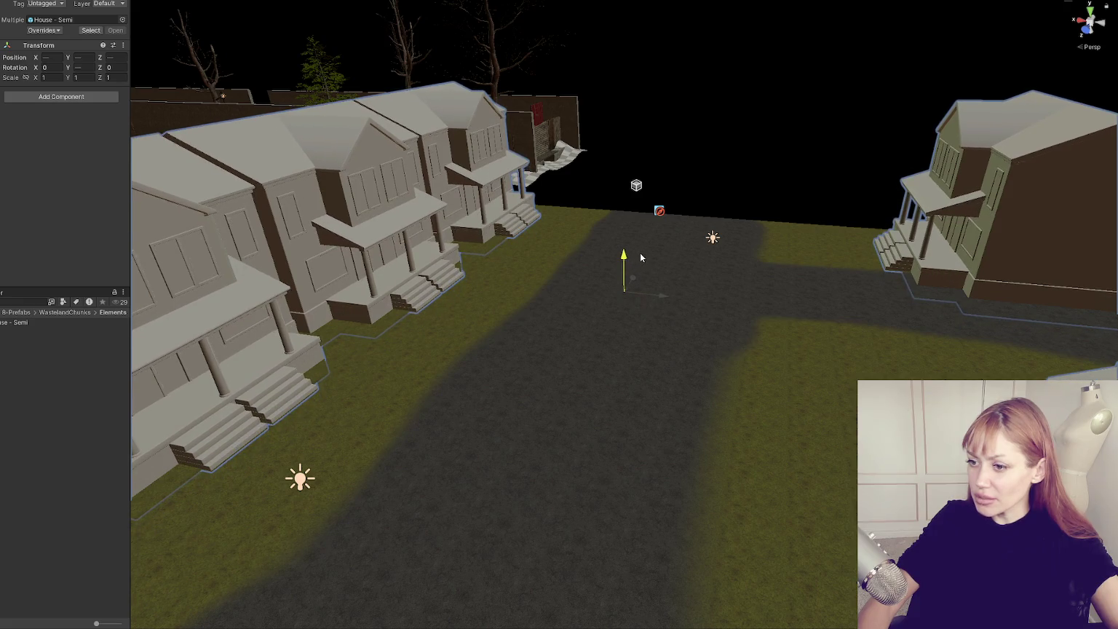
drag(757, 423, 752, 313)
- Select the WastelandChunk007 prefab, then the sidewalk piece beside the driveway
click(374, 345)
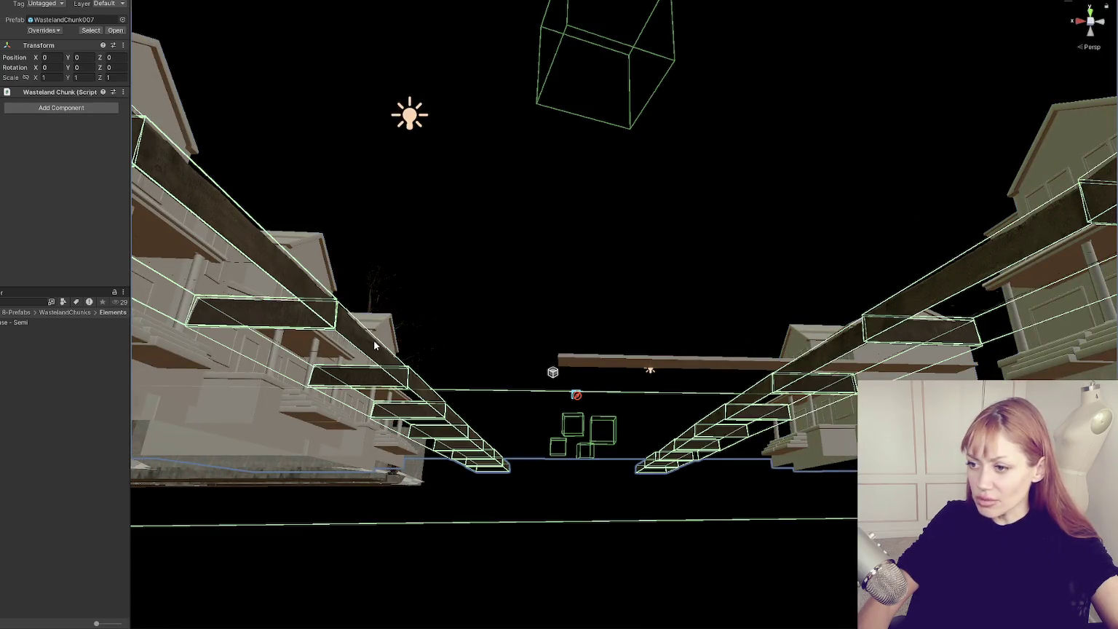
click(306, 300)
mouse_move(639, 145)
mouse_down()
mouse_move(644, 287)
mouse_move(584, 285)
mouse_move(636, 262)
mouse_move(645, 233)
mouse_move(653, 236)
mouse_move(637, 269)
mouse_move(679, 314)
mouse_move(662, 367)
mouse_move(837, 346)
mouse_move(573, 347)
mouse_move(416, 422)
mouse_up()
click(653, 237)
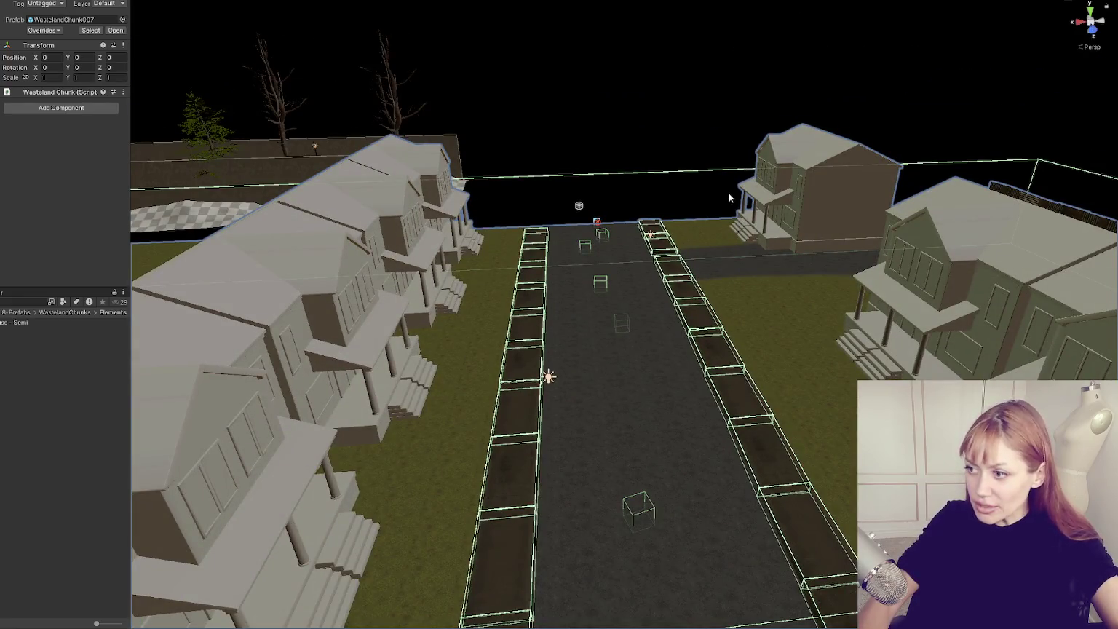
drag(729, 197, 461, 319)
click(436, 339)
scroll(427, 355, up, 2)
- Slide the sidewalk piece along the curb and frame it
drag(427, 355, 392, 368)
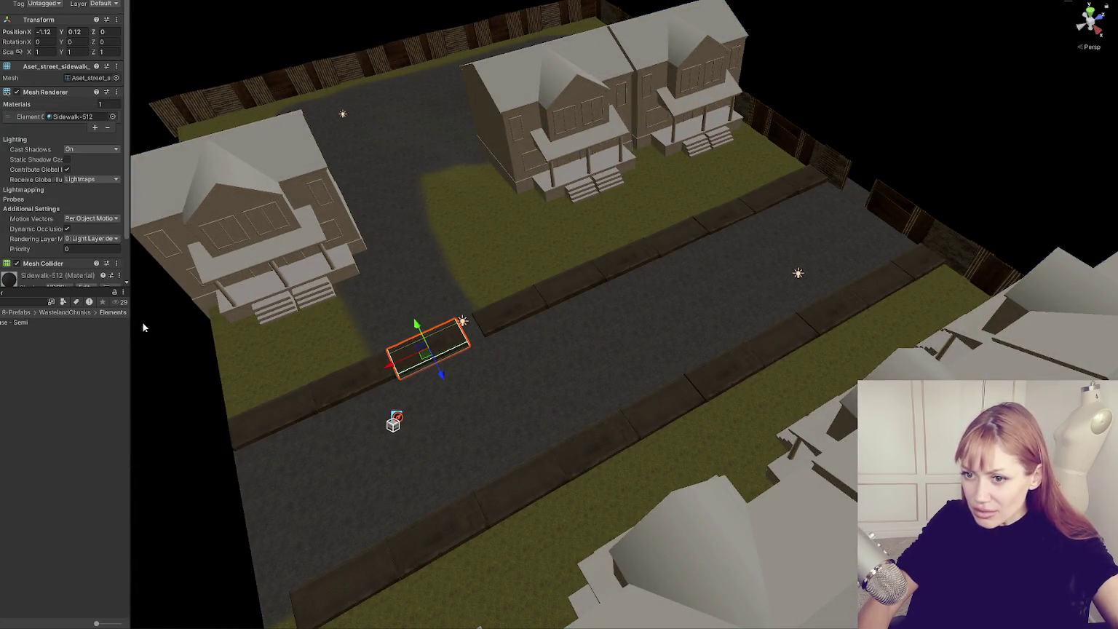
click(393, 364)
key(f)
scroll(595, 337, down, 3)
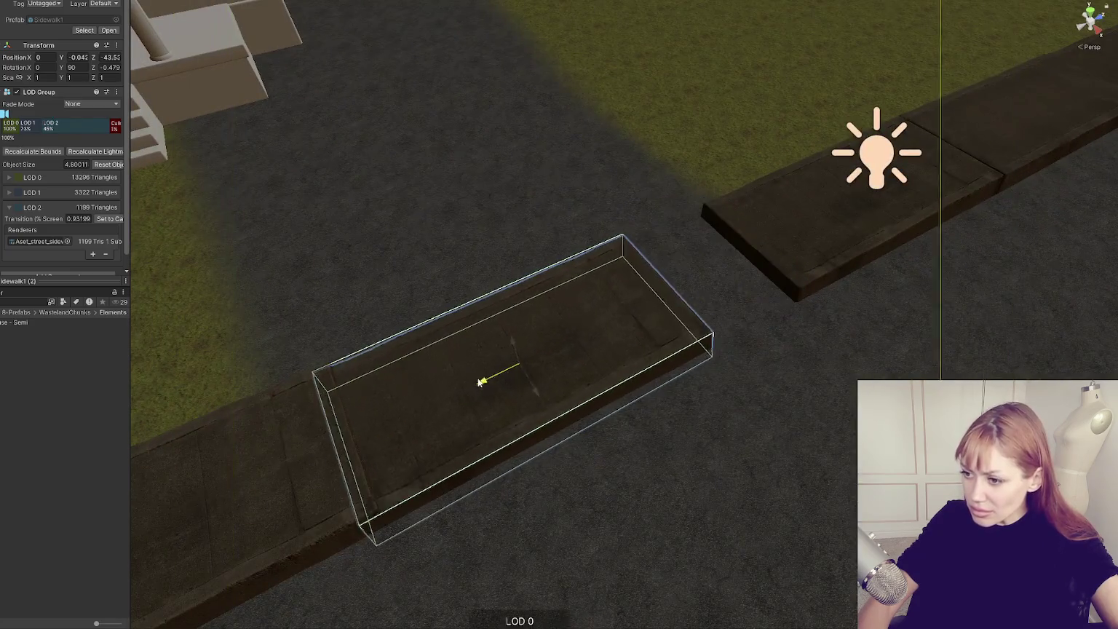
- Delete the sidewalk segment at the driveway to open a gap
click(680, 307)
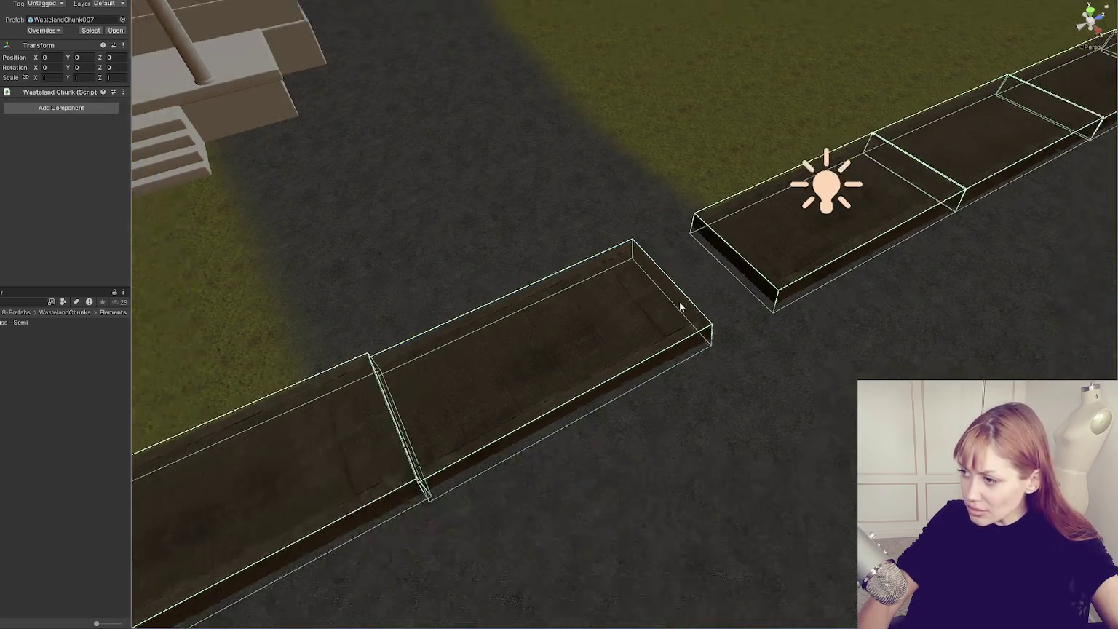
scroll(681, 306, down, 5)
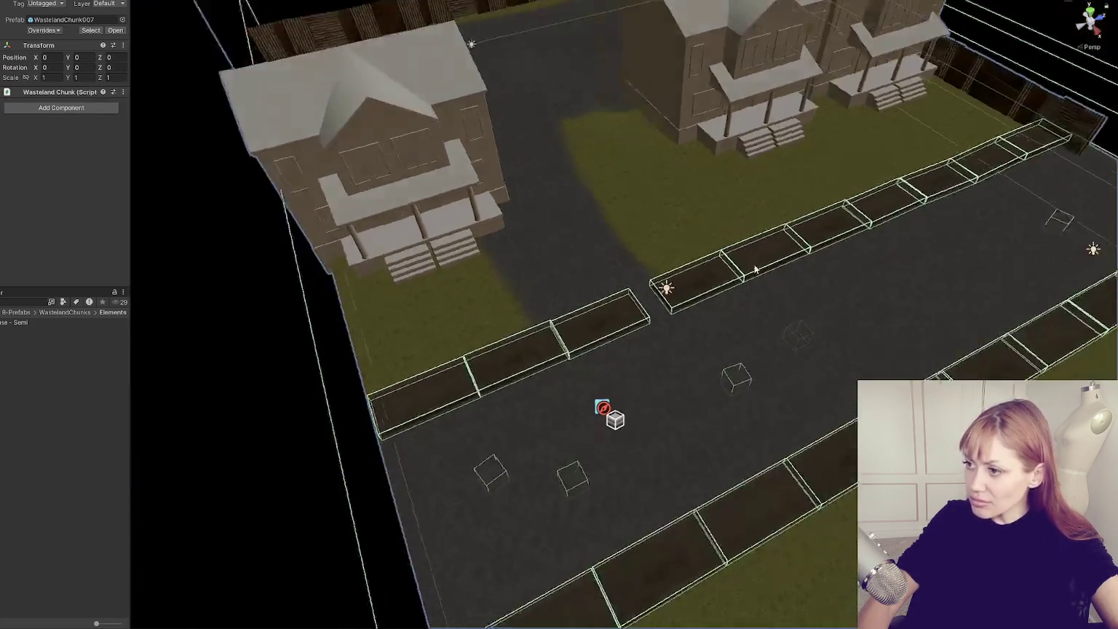
click(731, 306)
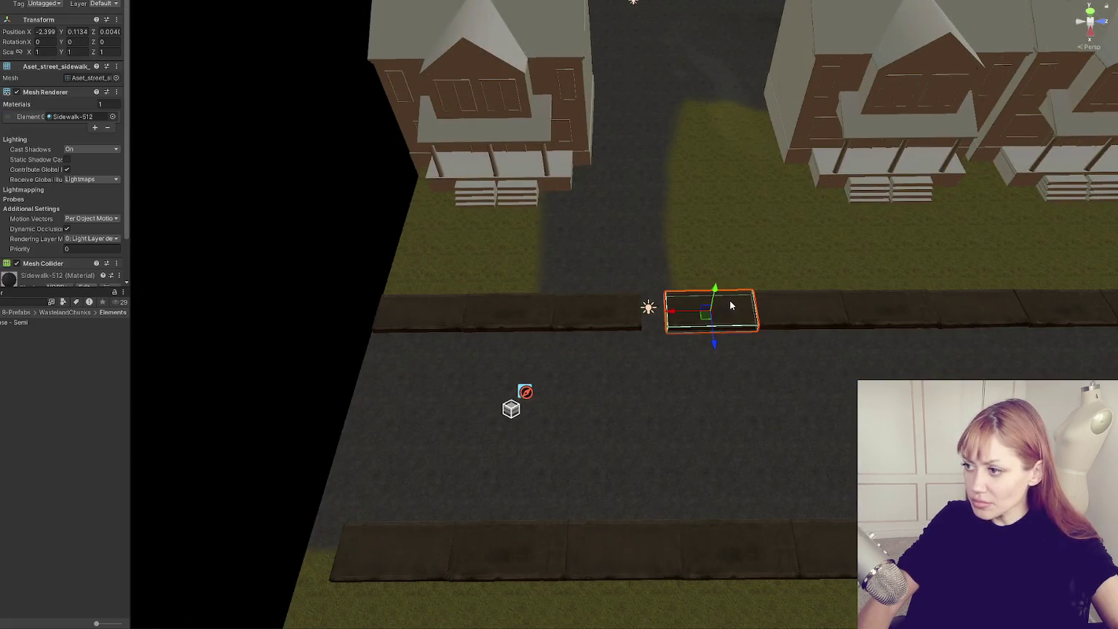
click(731, 306)
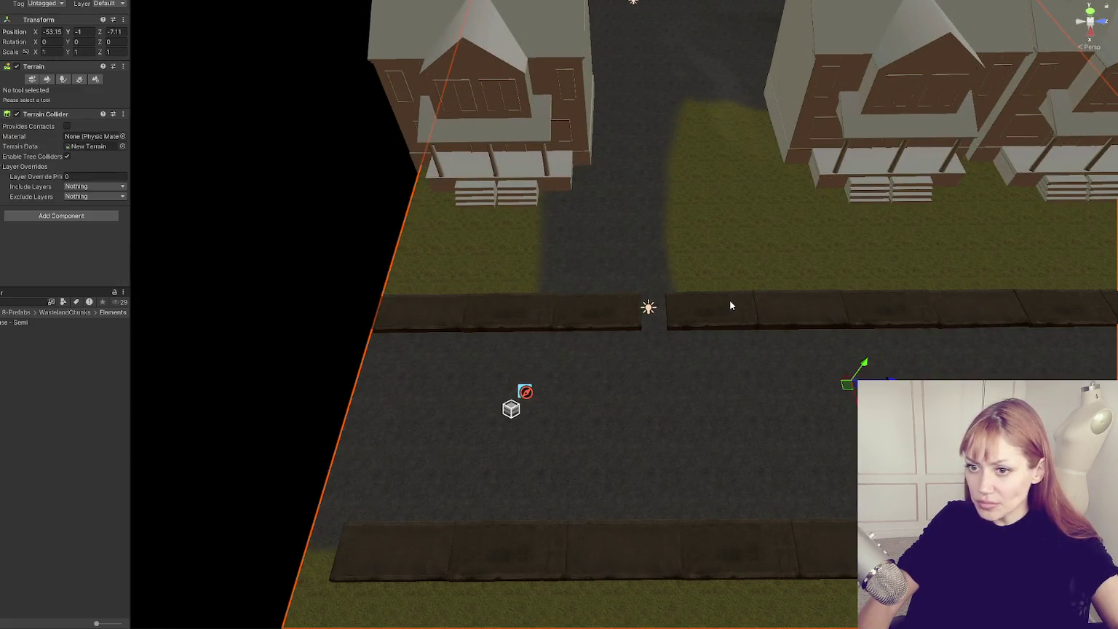
click(730, 306)
click(730, 305)
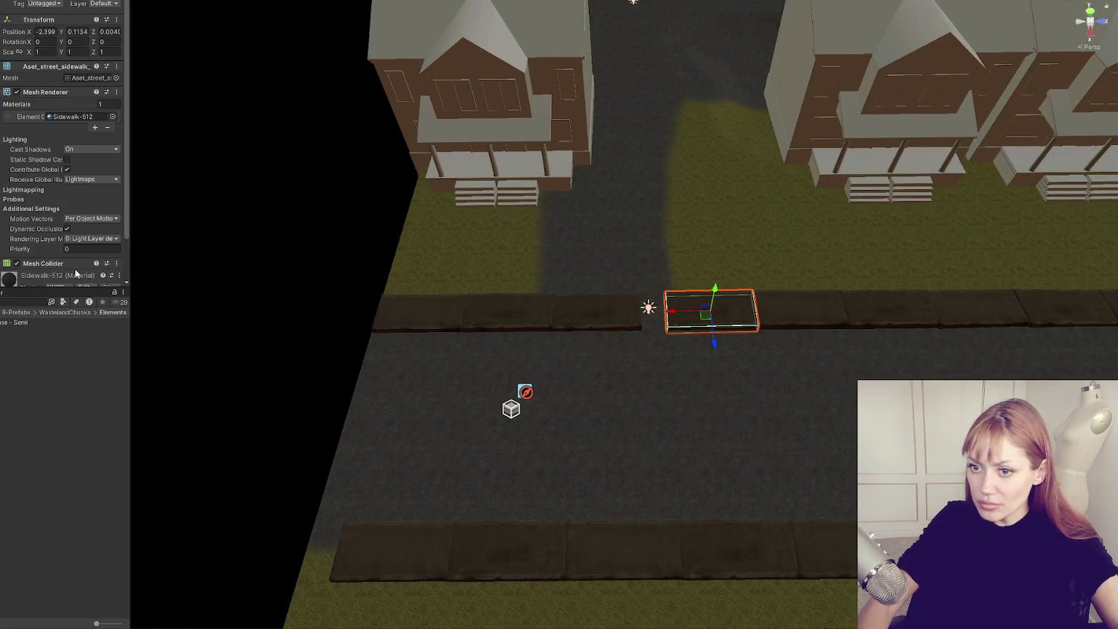
key(f)
key(Delete)
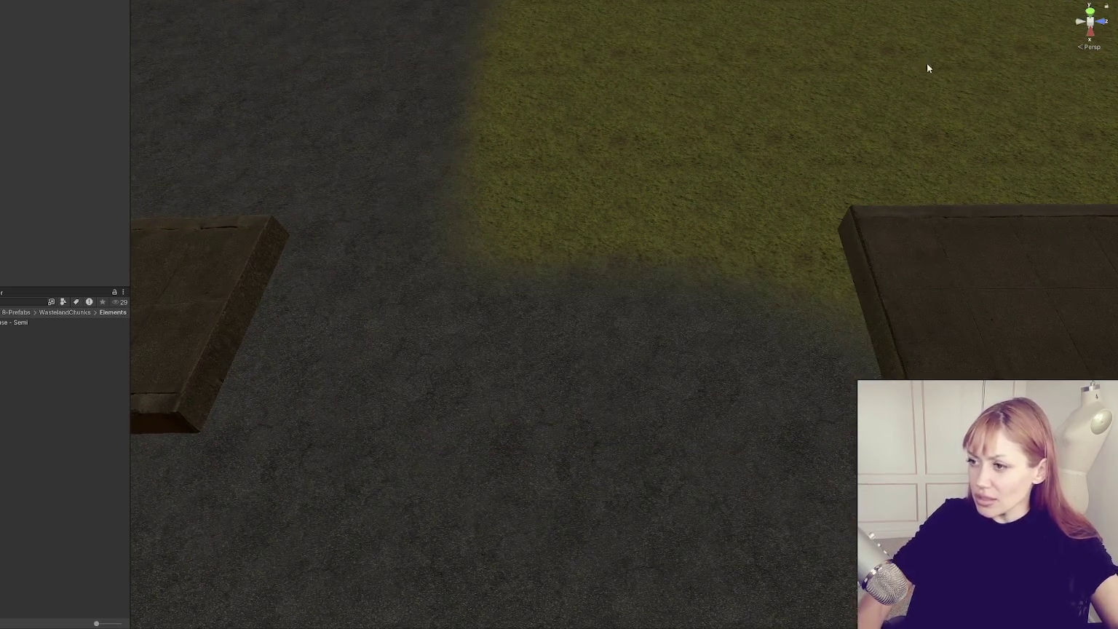
- Undo the deletion to restore the sidewalk segment and frame its mesh
scroll(632, 127, down, 3)
scroll(632, 126, down, 5)
drag(632, 127, 619, 235)
click(619, 234)
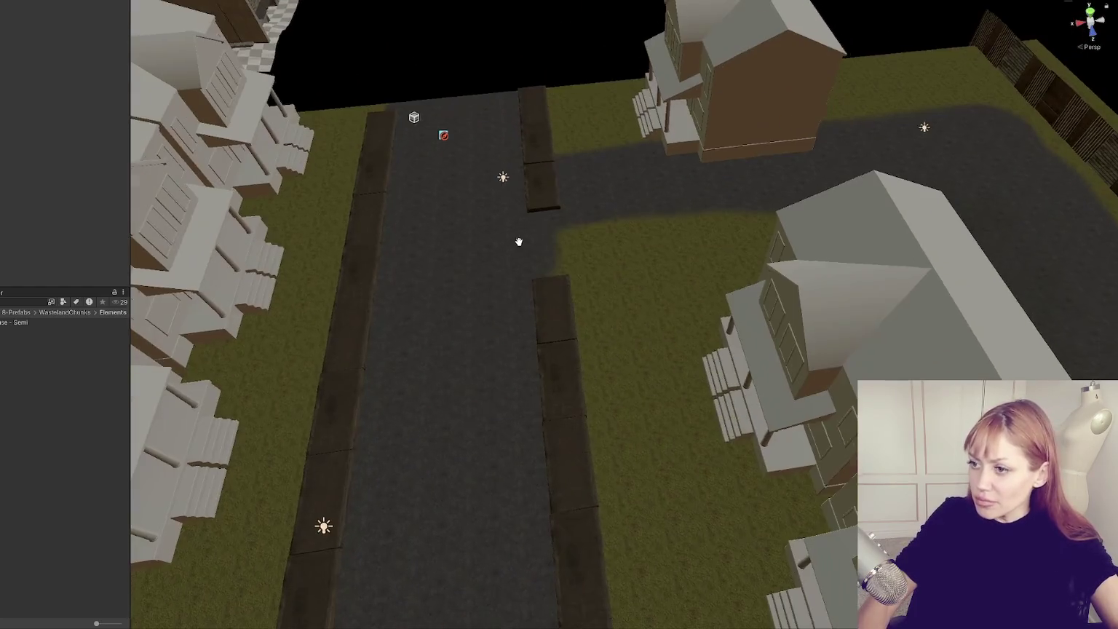
click(613, 235)
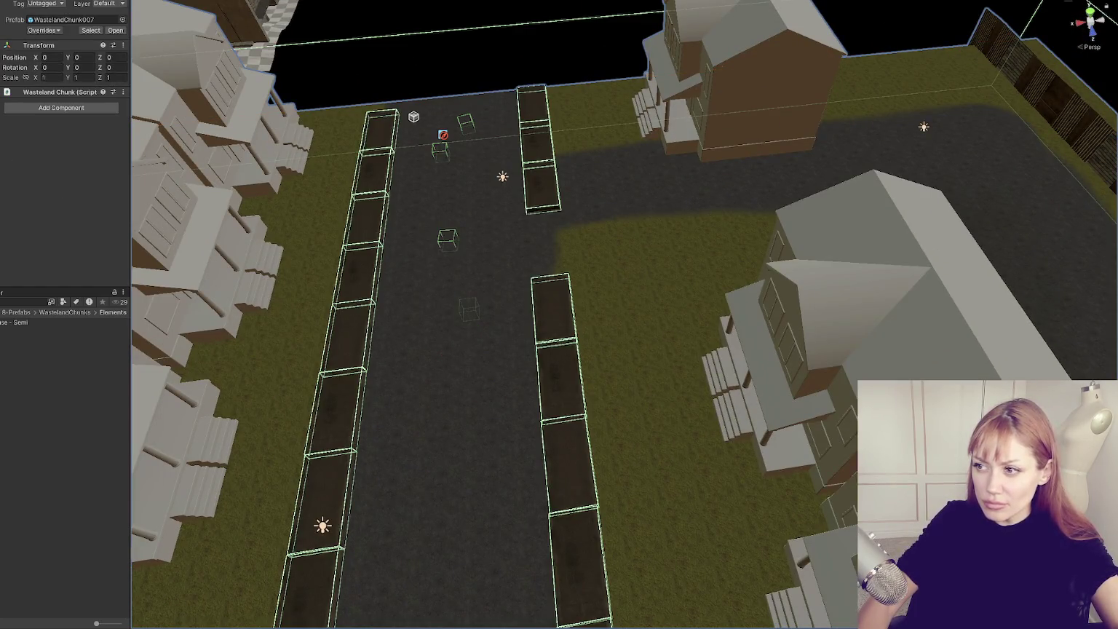
key(ctrl+z)
key(ctrl+z)
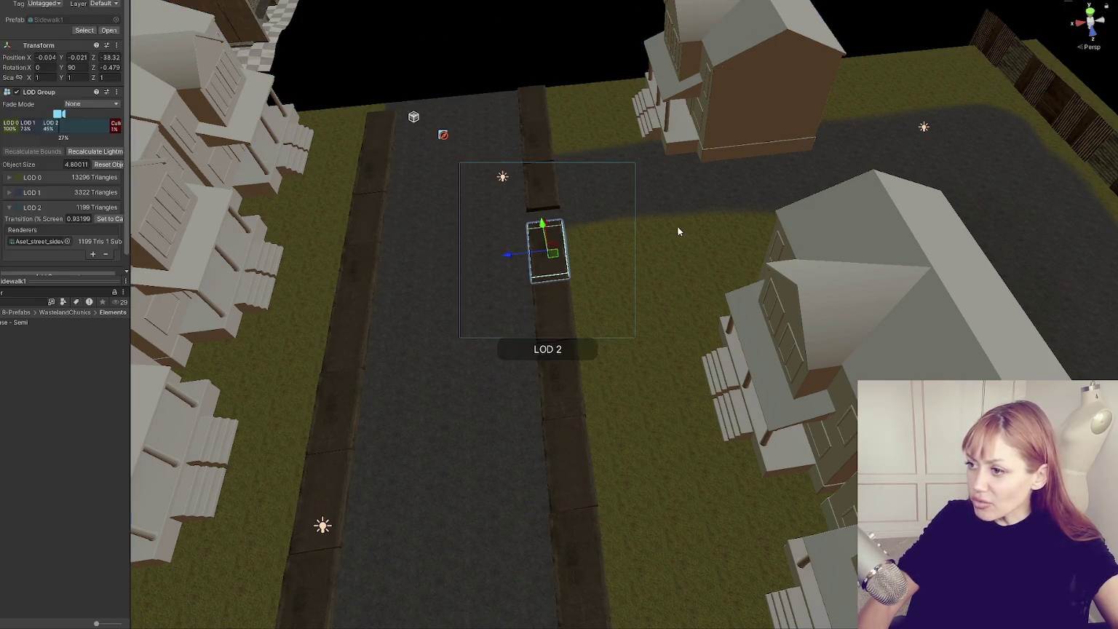
click(547, 251)
key(f)
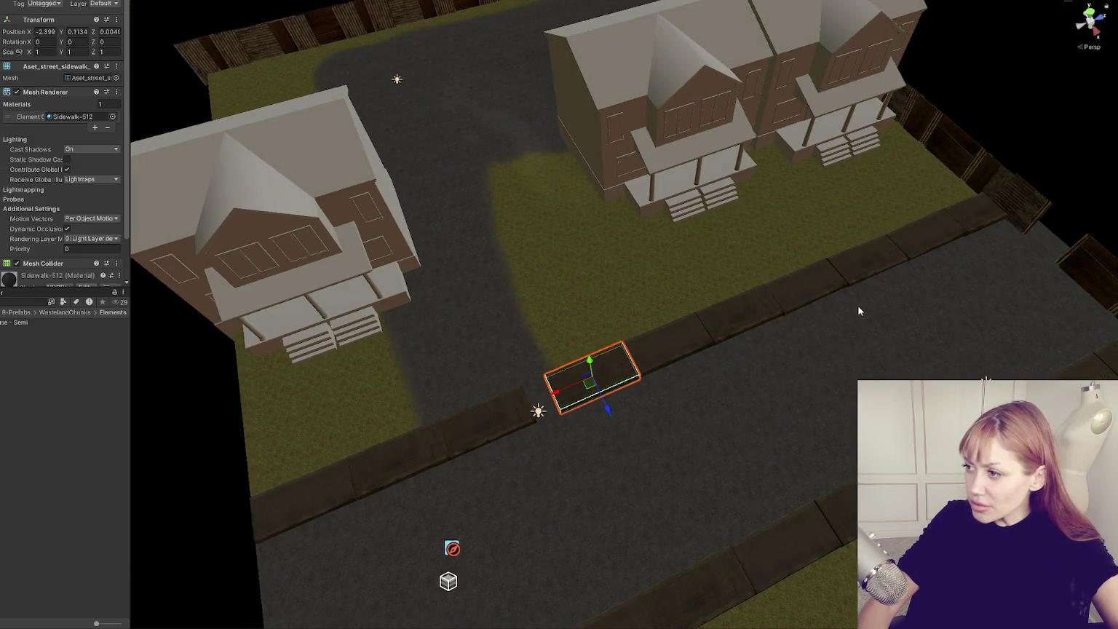
- Inspect the adjacent sidewalk segments and frame one curb piece's parent LOD object
click(494, 405)
click(590, 379)
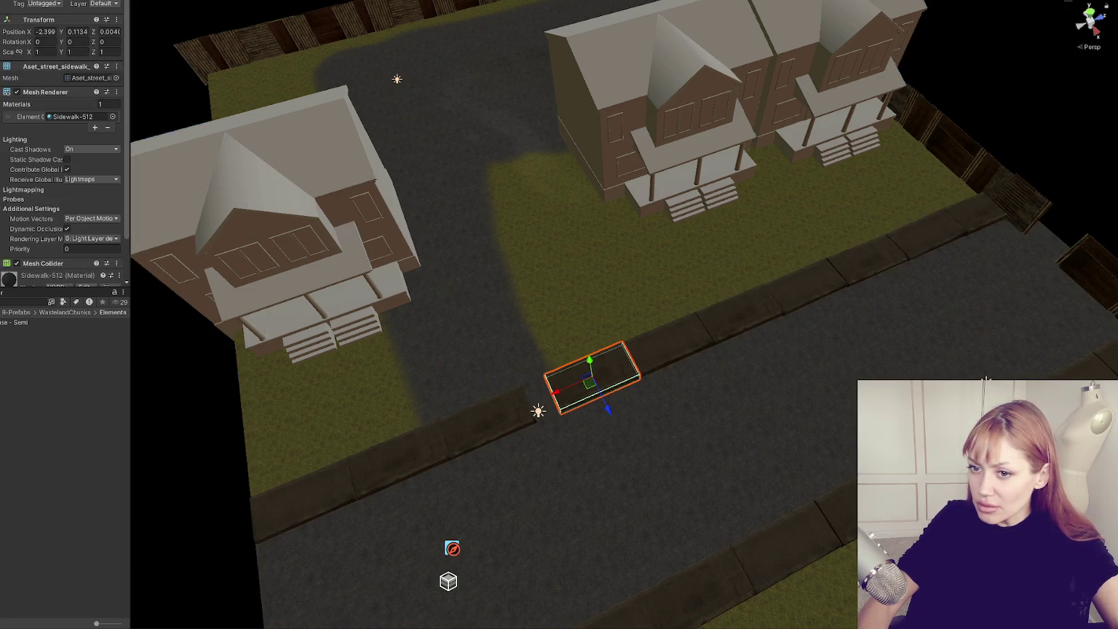
click(484, 426)
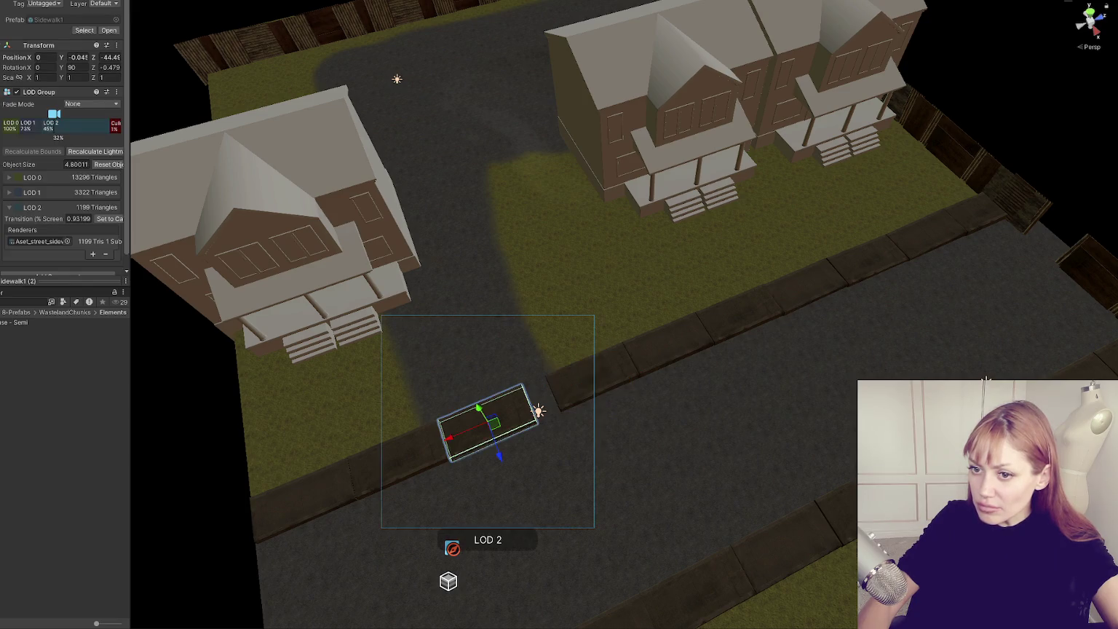
click(592, 377)
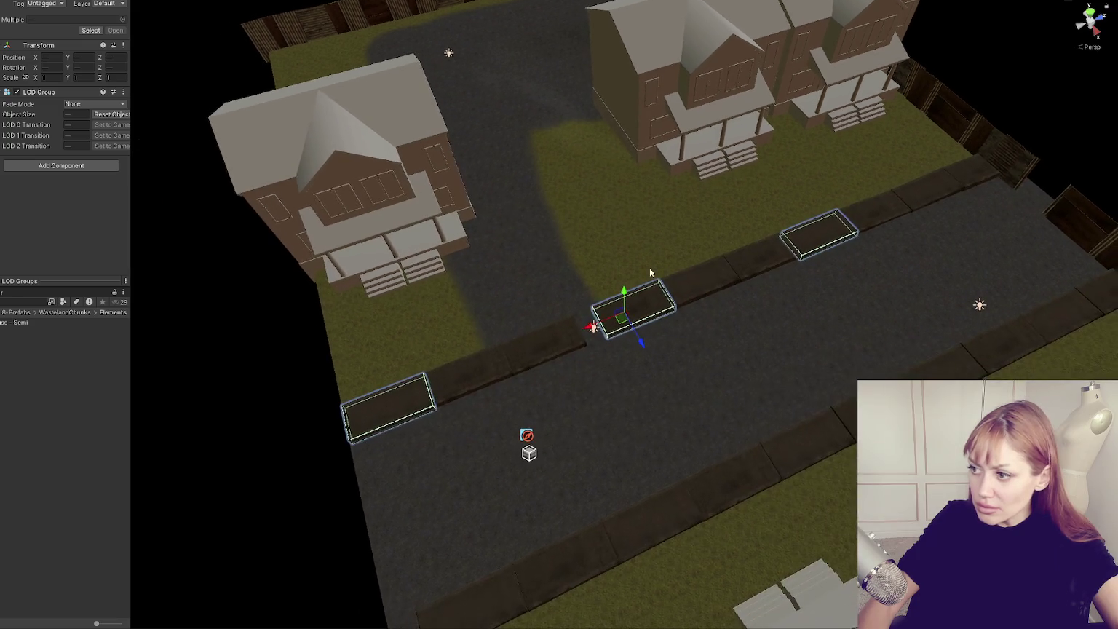
click(726, 278)
click(763, 267)
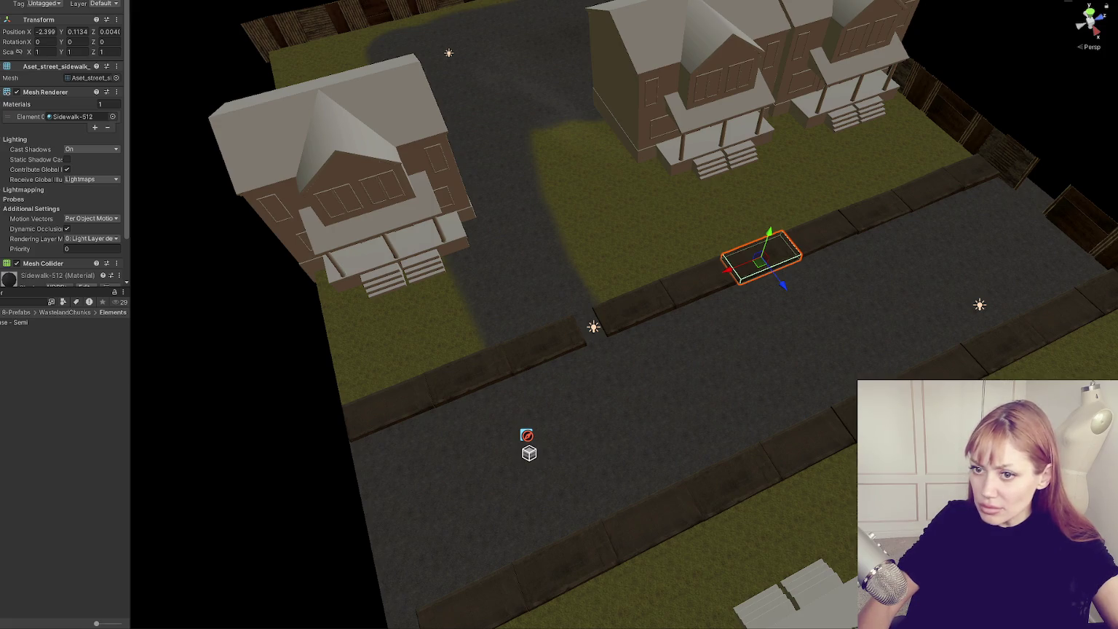
click(762, 263)
key(f)
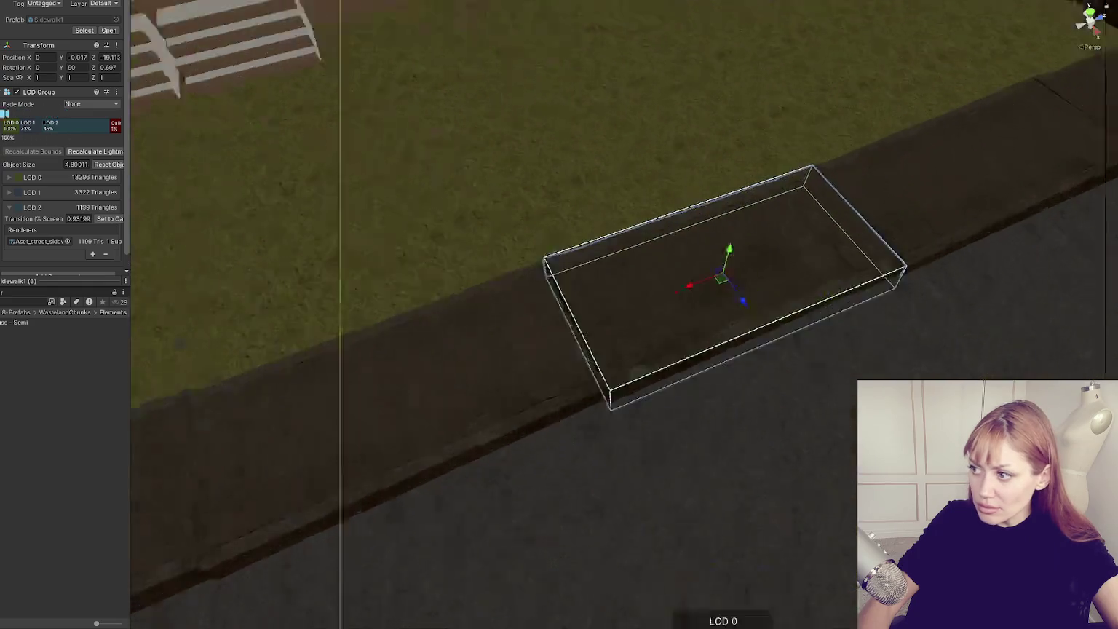
scroll(632, 284, down, 10)
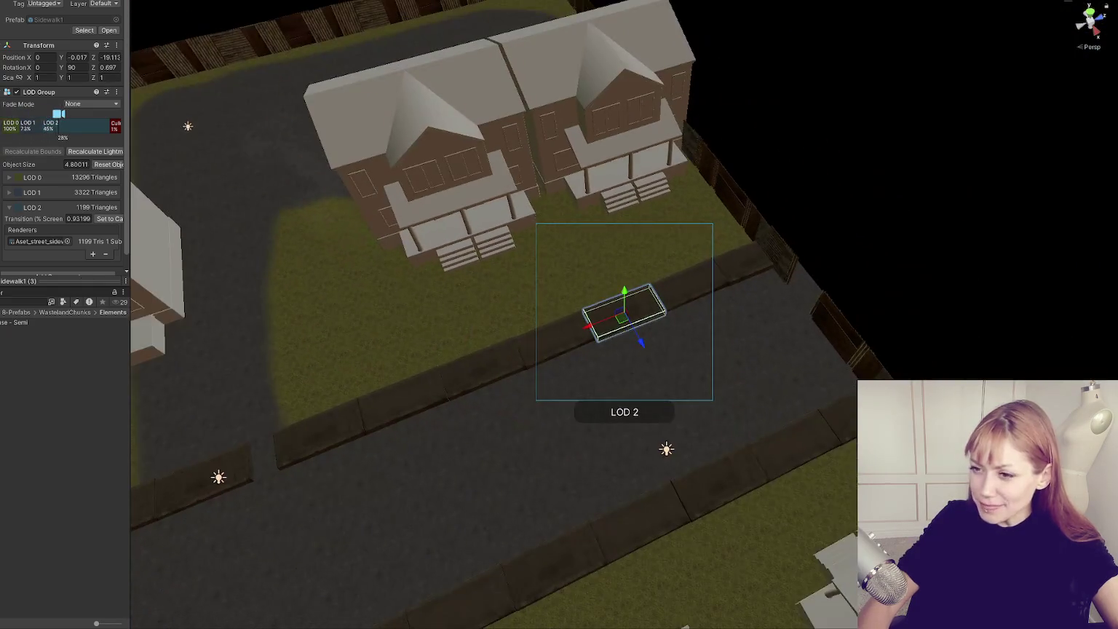
- Check each curb piece along the row and frame the bottom-left sidewalk piece
click(148, 504)
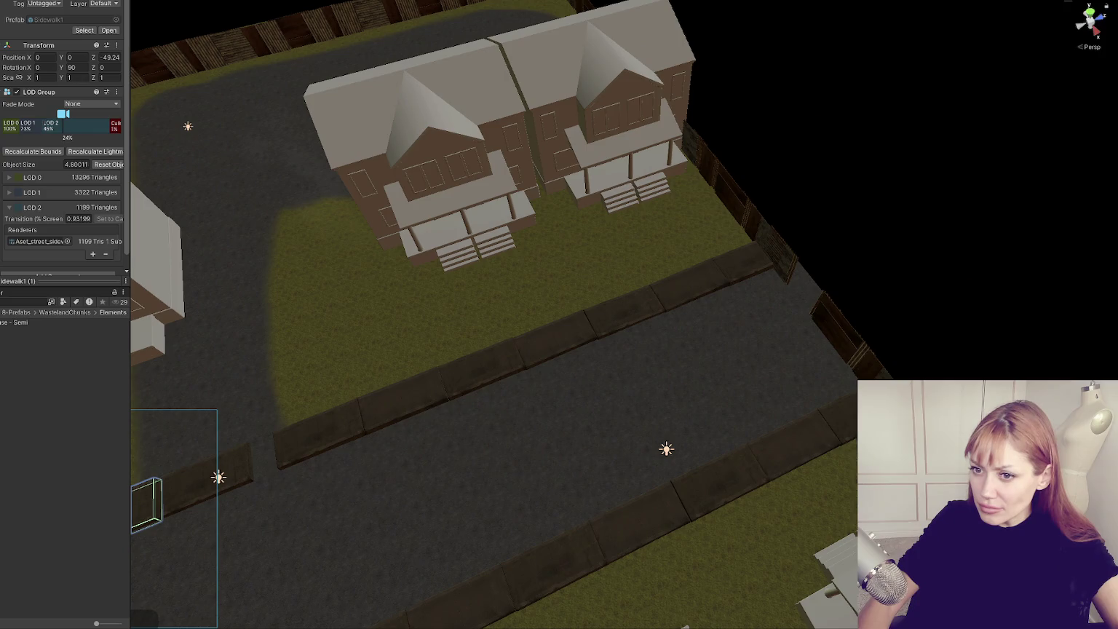
click(750, 260)
click(230, 473)
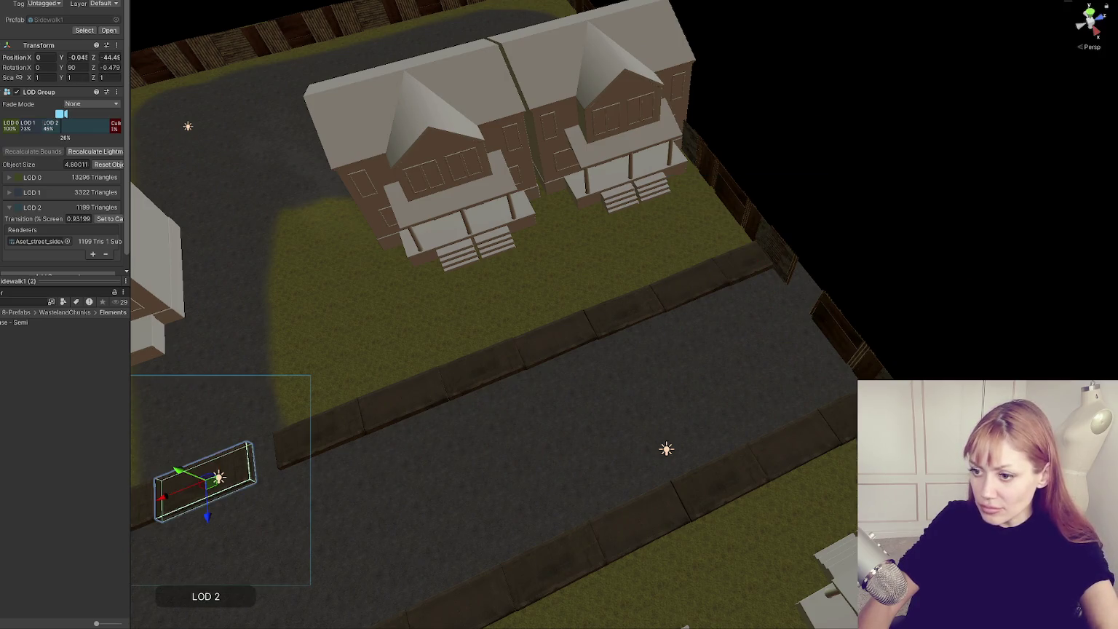
click(313, 448)
click(555, 341)
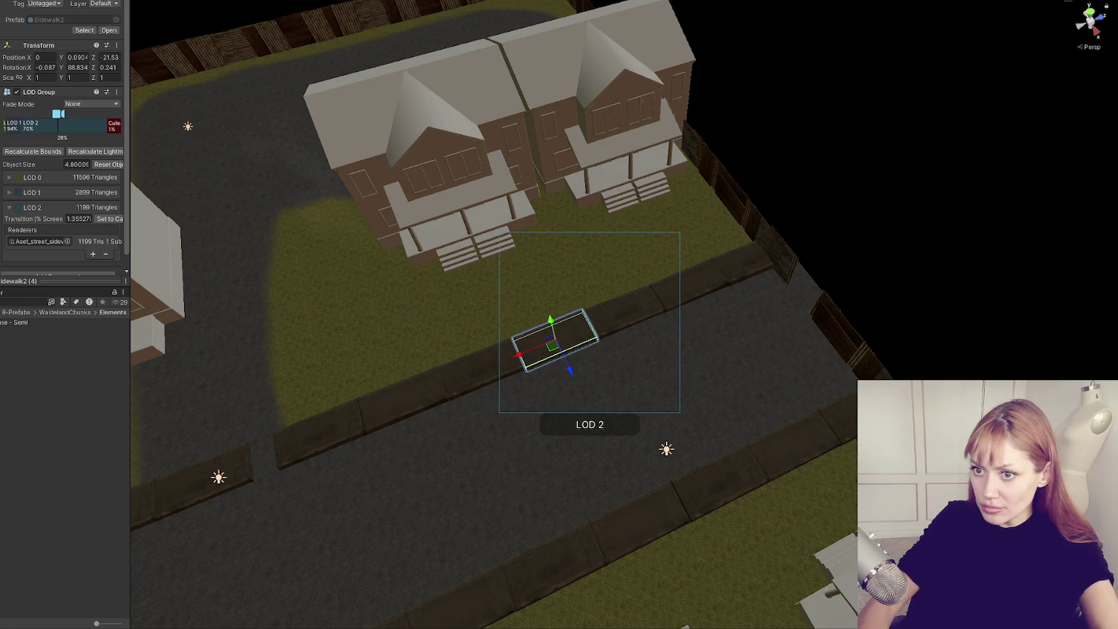
click(689, 287)
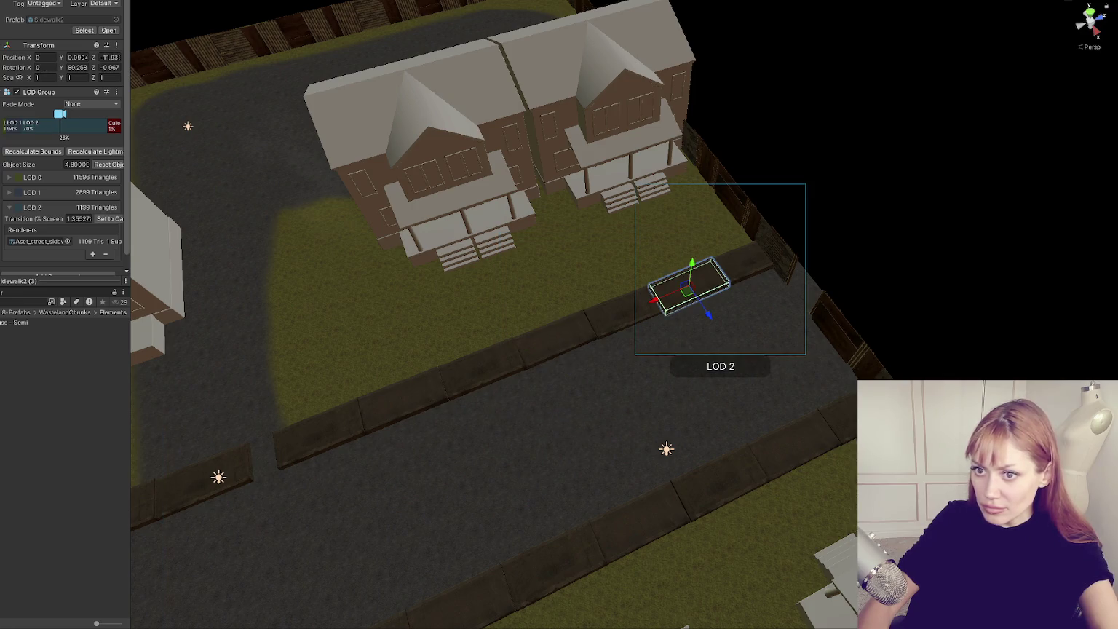
click(402, 400)
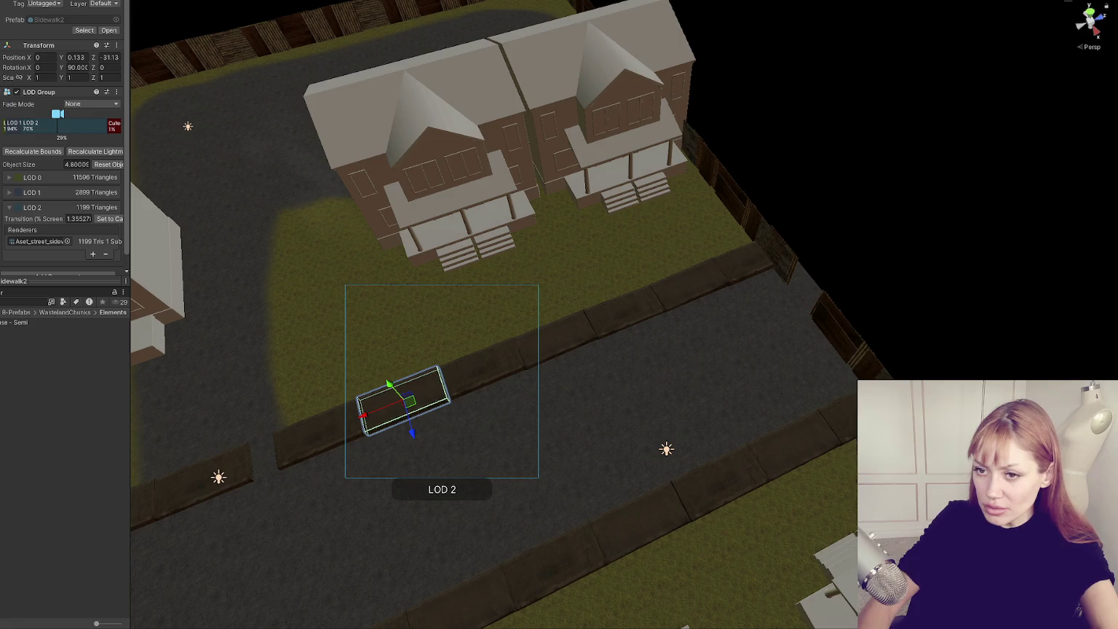
click(288, 455)
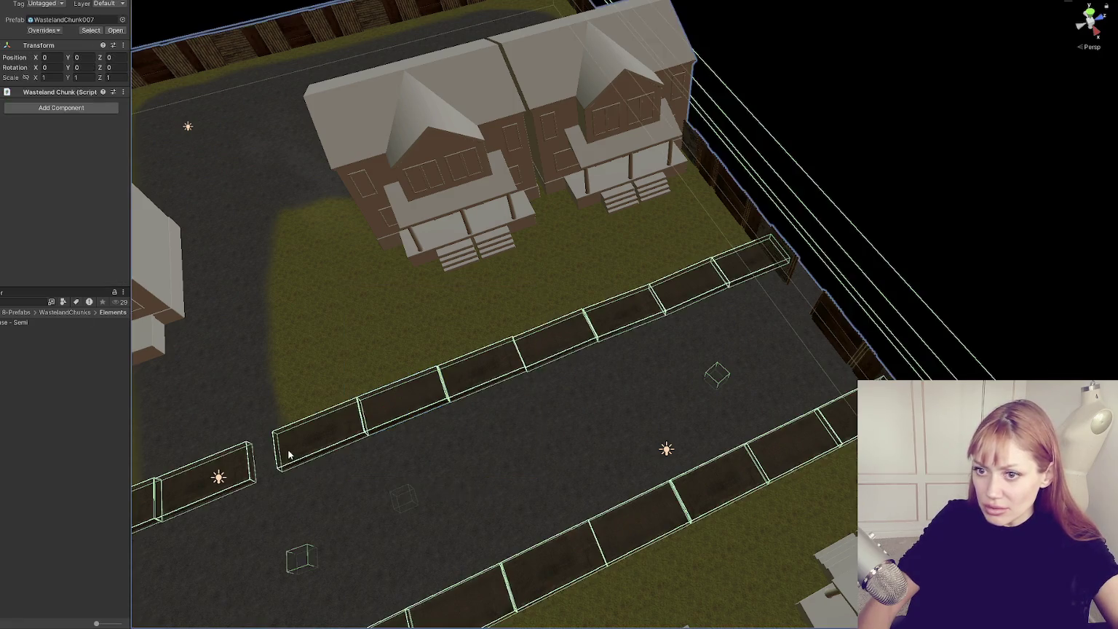
click(289, 455)
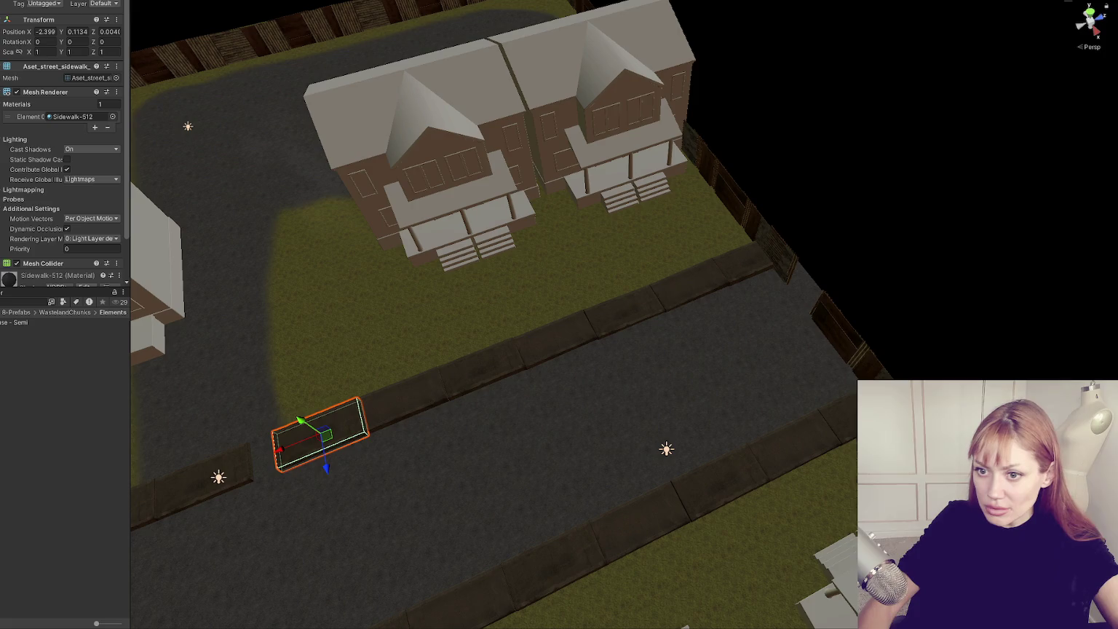
click(289, 455)
key(f)
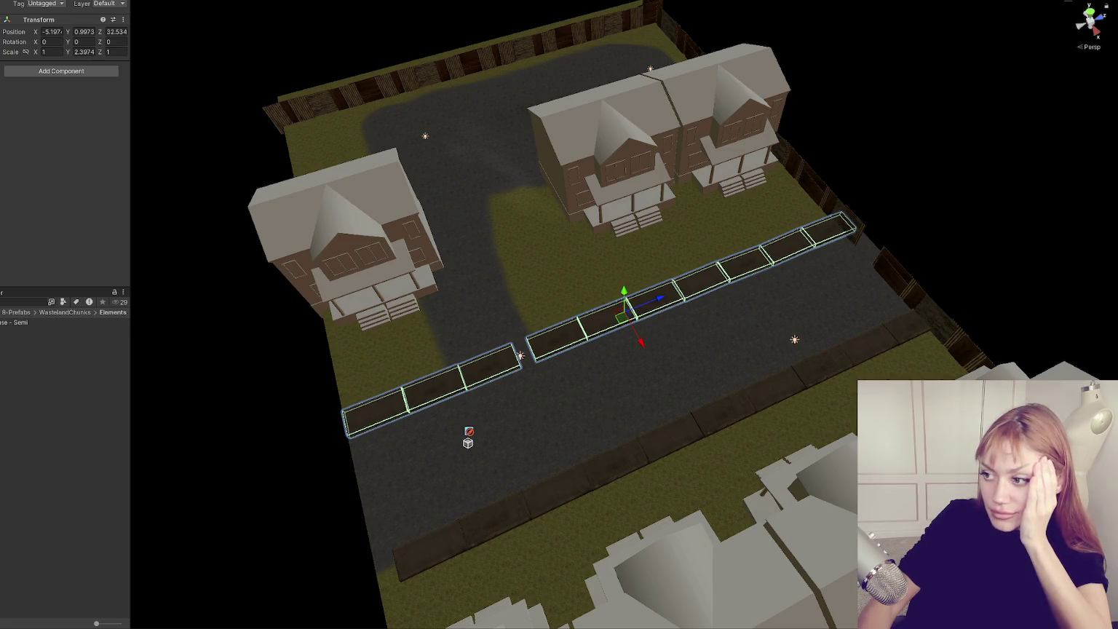
- Move the curb piece at the row's end into the gap beside the light
click(482, 361)
click(482, 361)
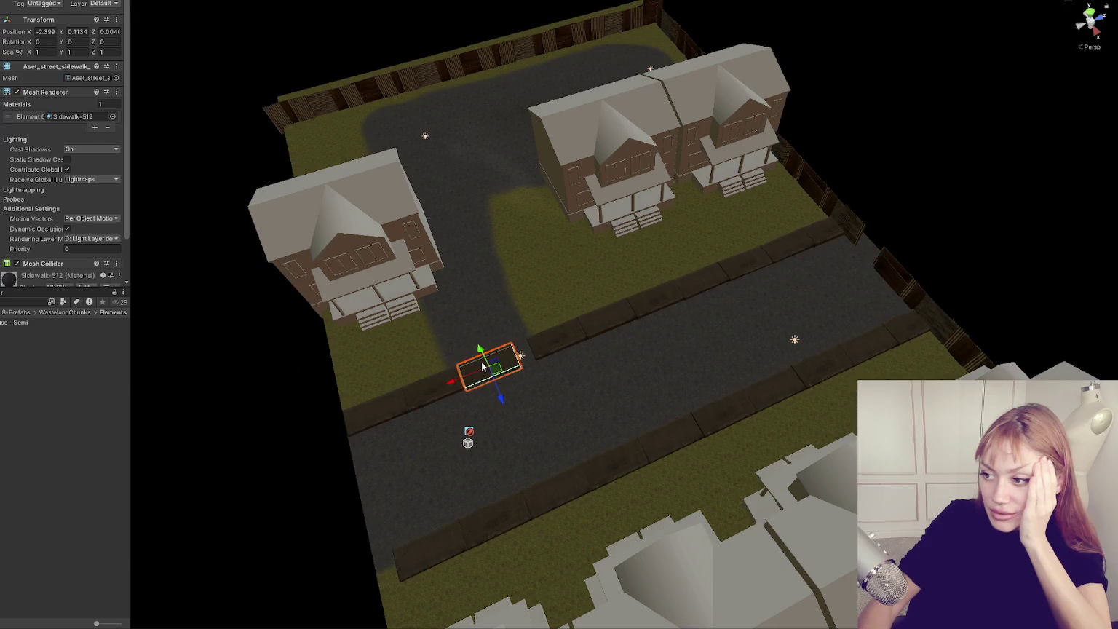
key(f)
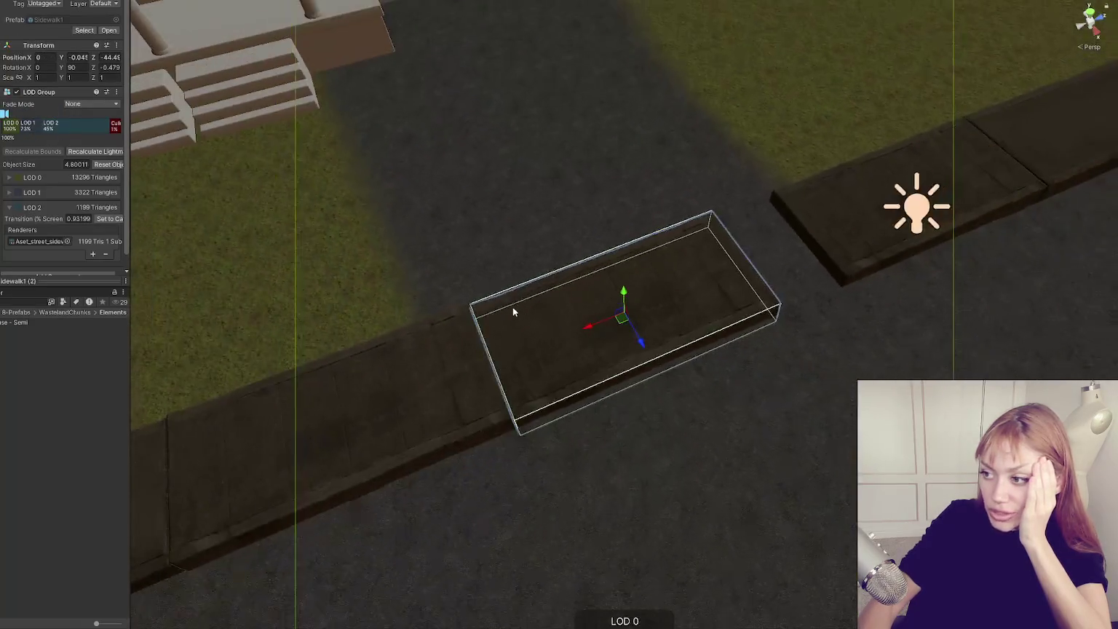
drag(532, 304, 805, 227)
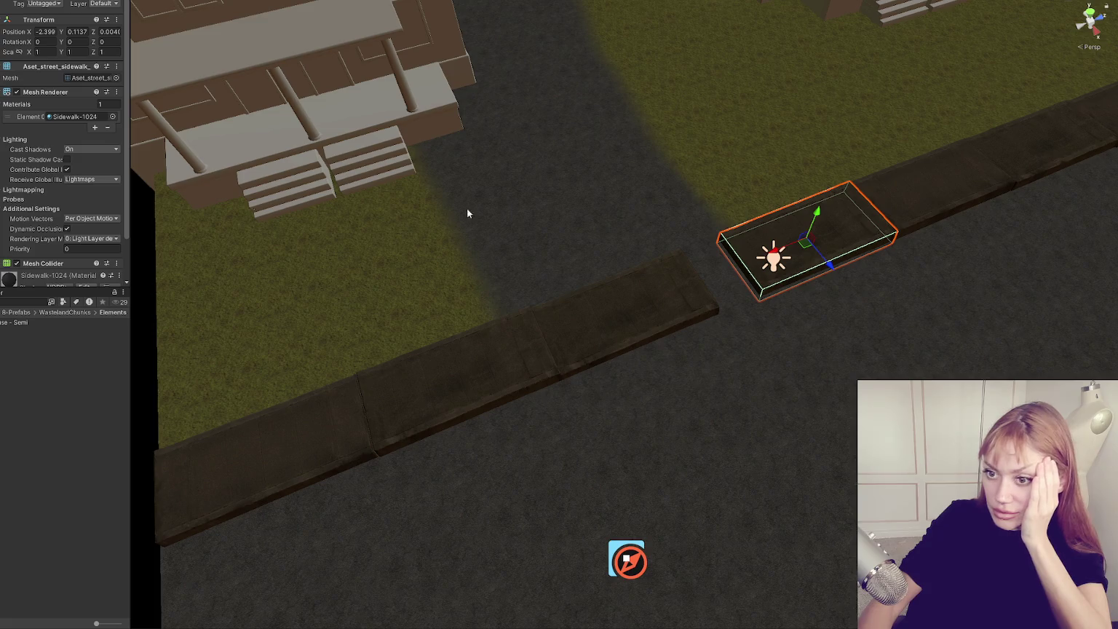
key(f)
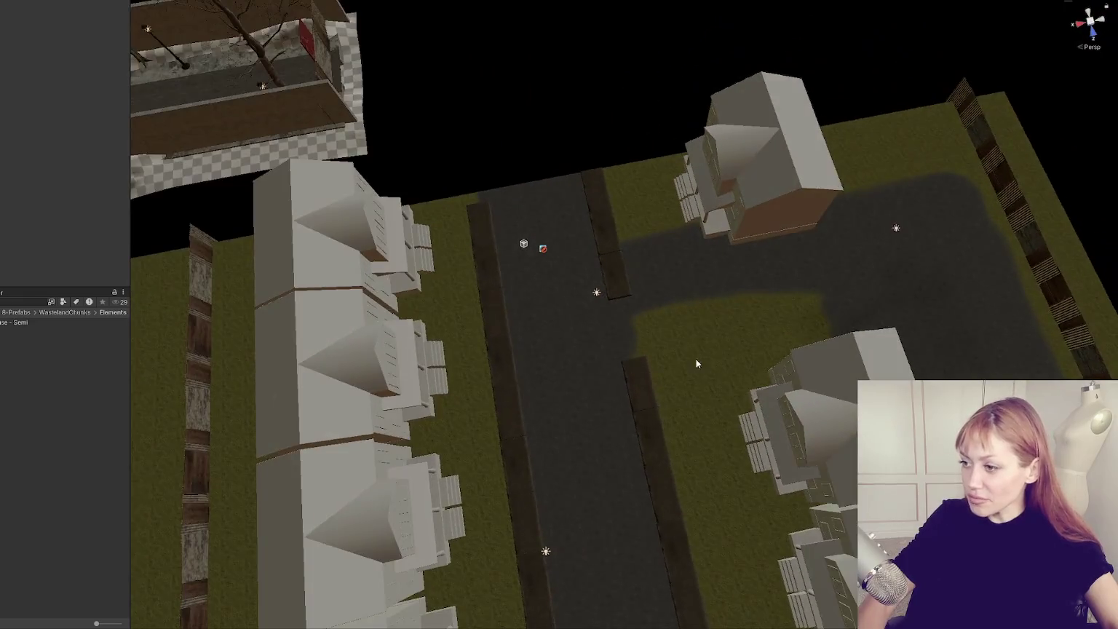
- Select the Terrain and choose the Raise or Lower Terrain paint tool
click(560, 257)
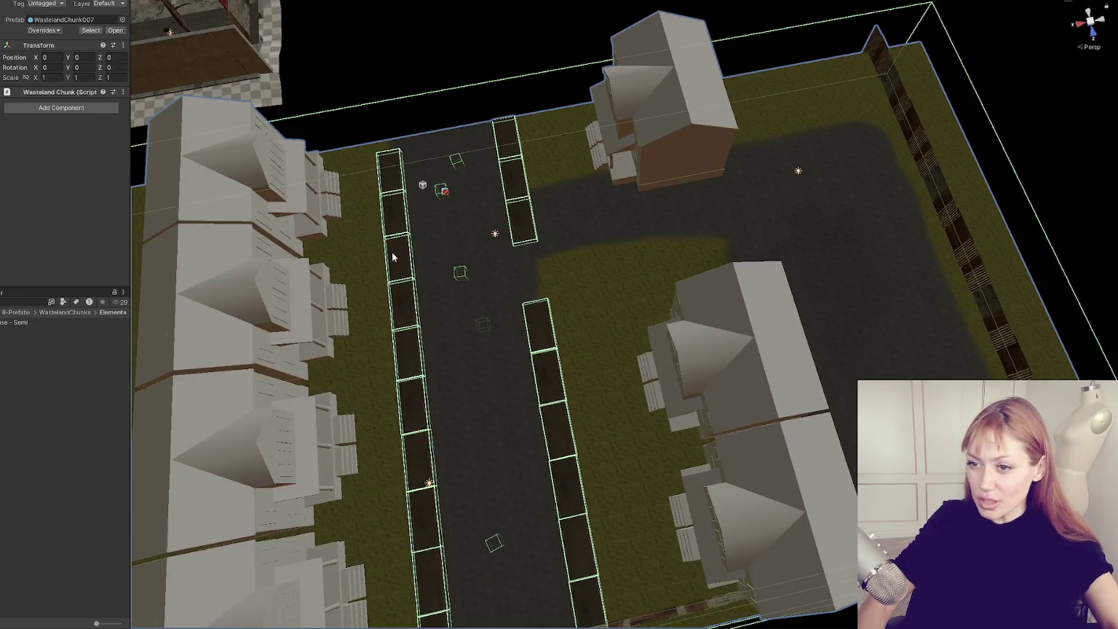
scroll(392, 252, up, 5)
click(322, 230)
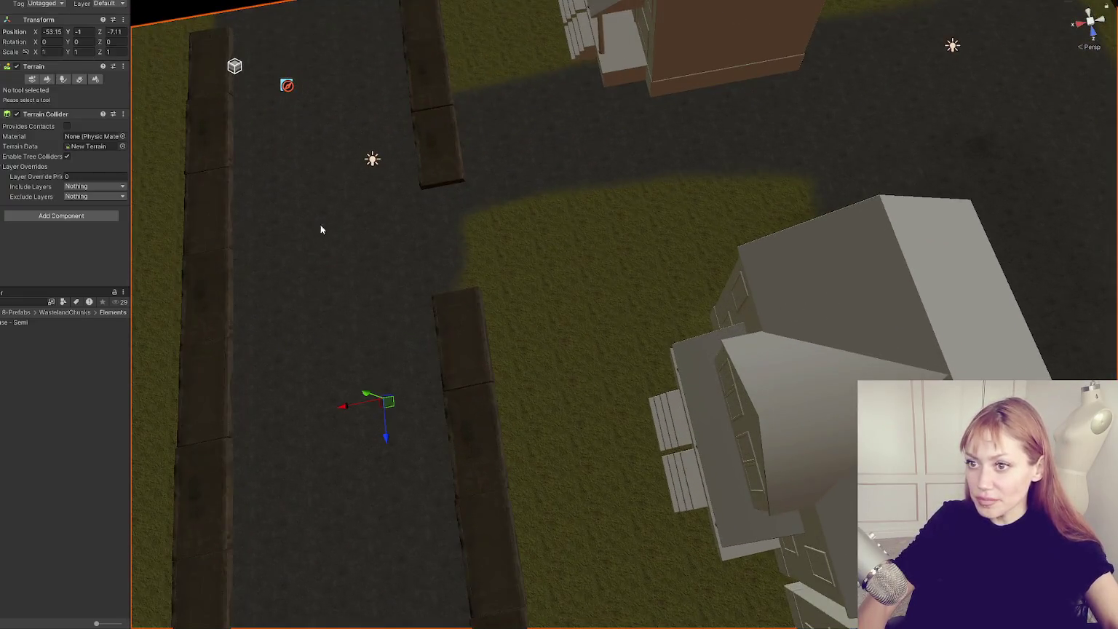
click(32, 80)
click(45, 79)
click(40, 90)
click(29, 102)
- Raise the terrain beside the lower curb and set brush strength to 0.0037
mouse_move(522, 326)
mouse_down()
mouse_move(508, 362)
mouse_move(524, 430)
mouse_move(540, 439)
mouse_up()
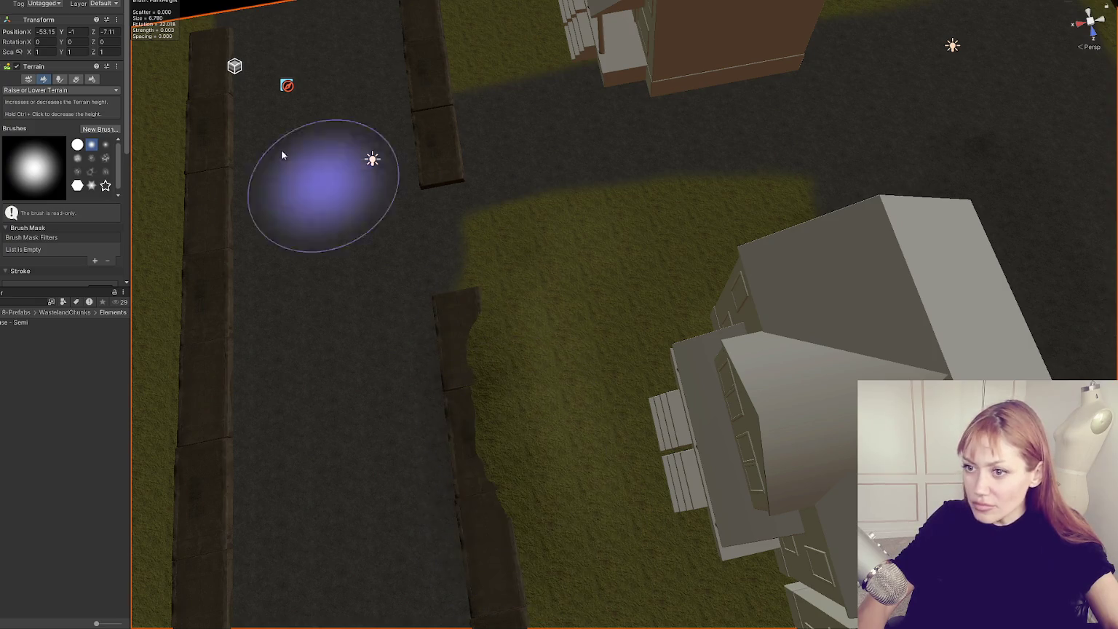
scroll(65, 182, down, 5)
drag(130, 175, 246, 175)
click(104, 181)
click(105, 154)
click(159, 156)
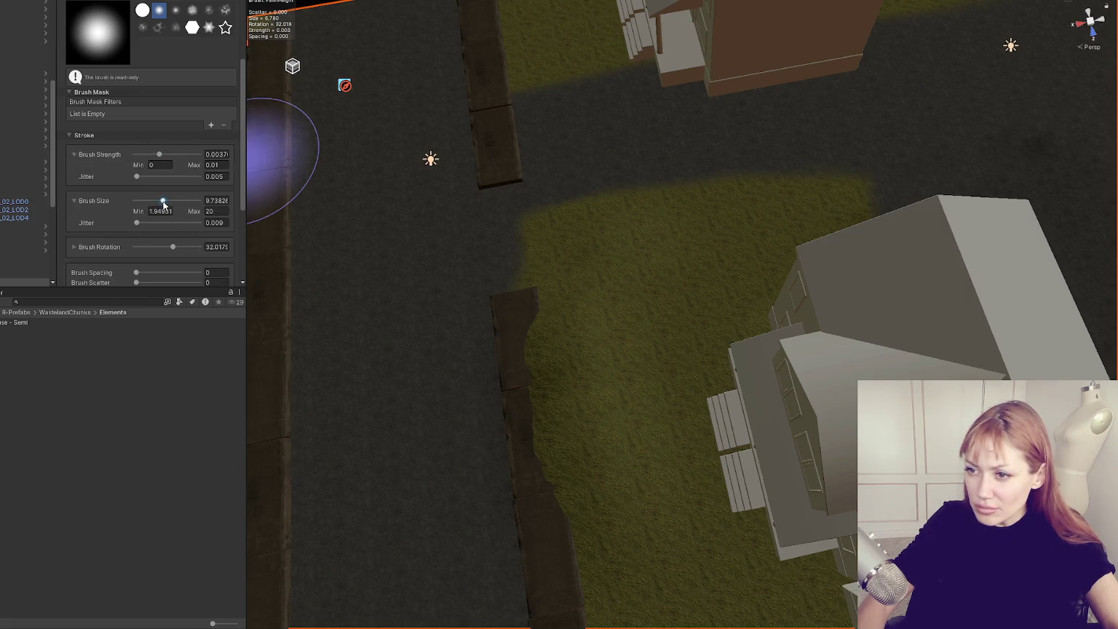
- Look over the houses and lawns, then select only the right-hand semi house
mouse_move(589, 230)
mouse_down()
mouse_move(787, 220)
mouse_move(599, 374)
mouse_up()
scroll(670, 264, up, 3)
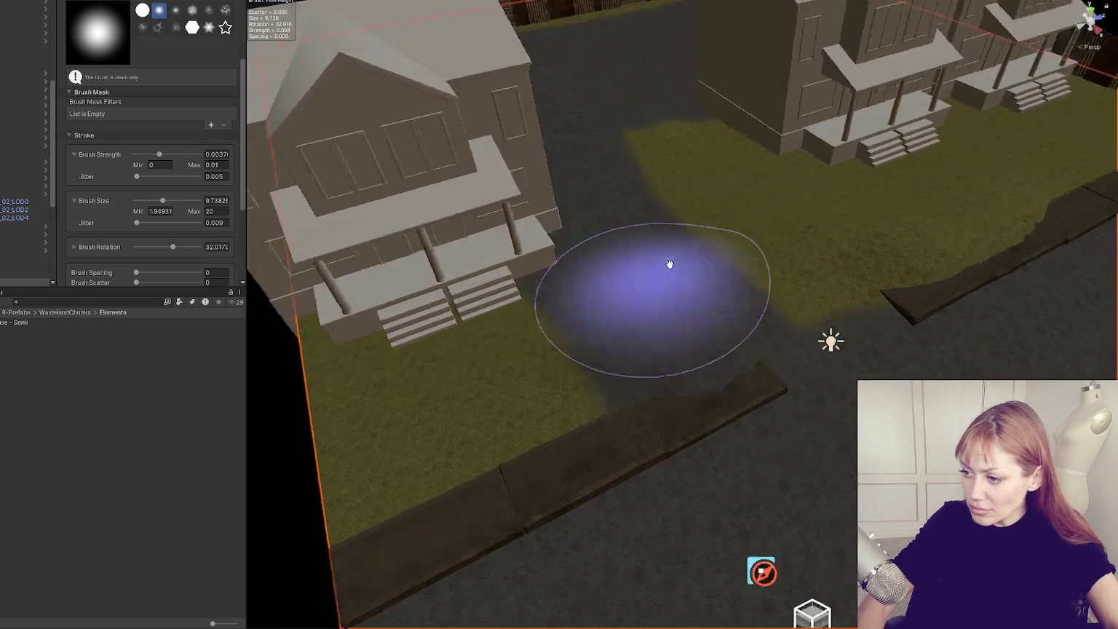
drag(670, 265, 561, 318)
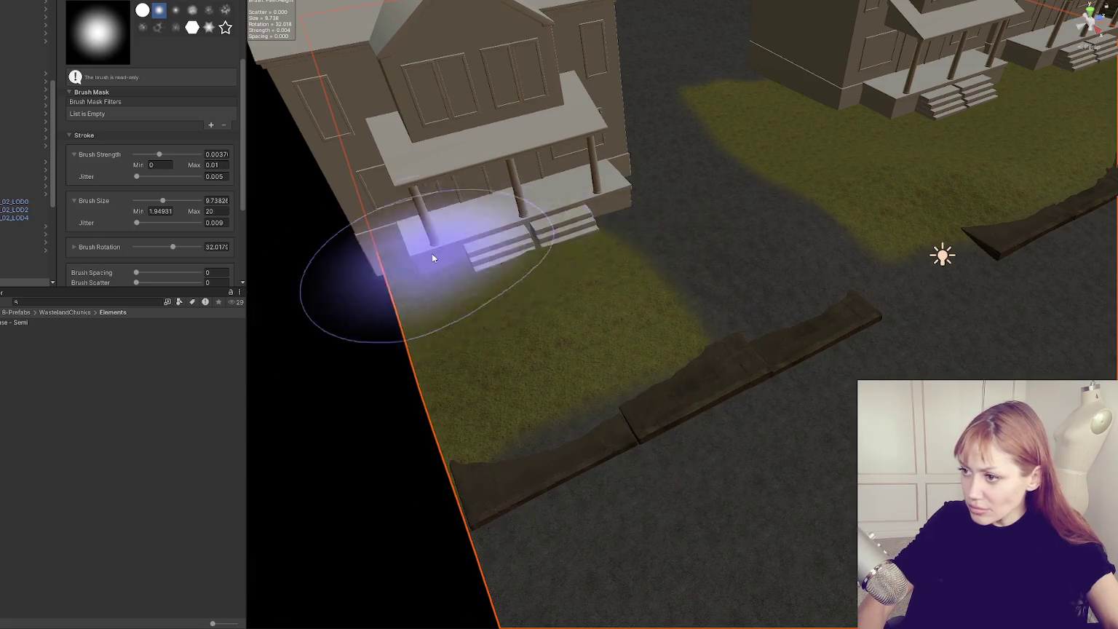
mouse_move(412, 262)
mouse_down()
mouse_move(437, 253)
mouse_move(509, 292)
mouse_up()
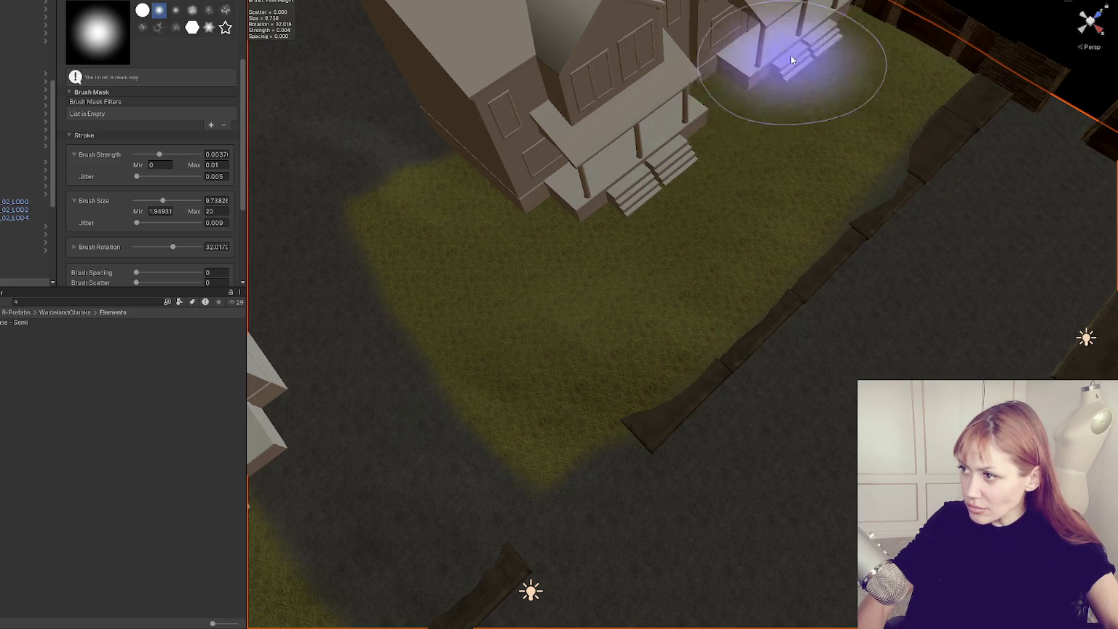
drag(645, 194, 618, 239)
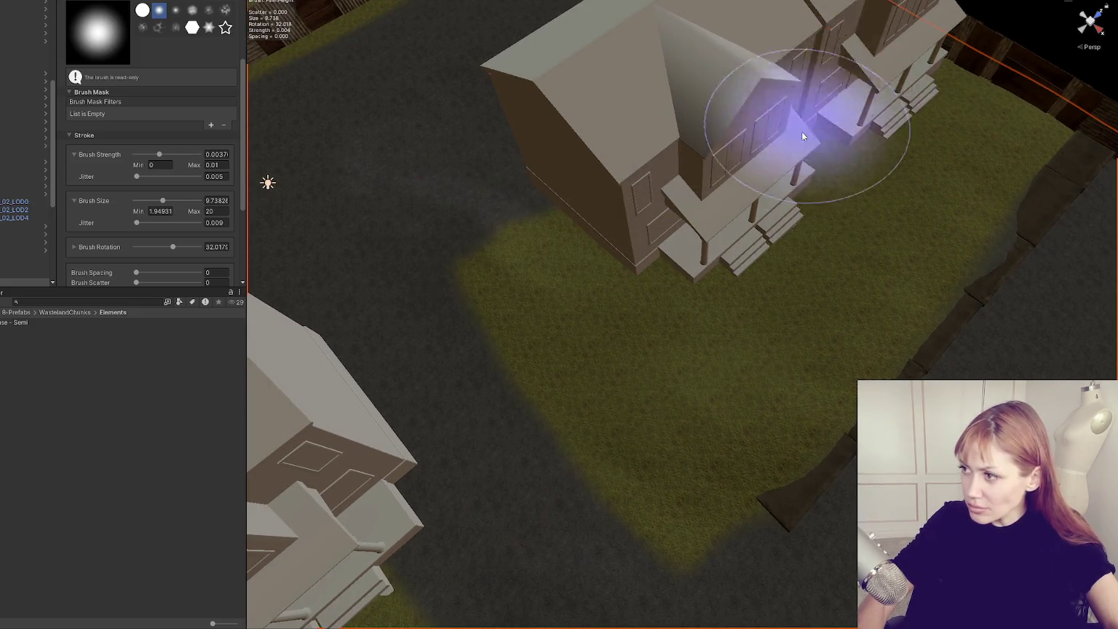
drag(709, 91, 715, 180)
drag(514, 281, 632, 245)
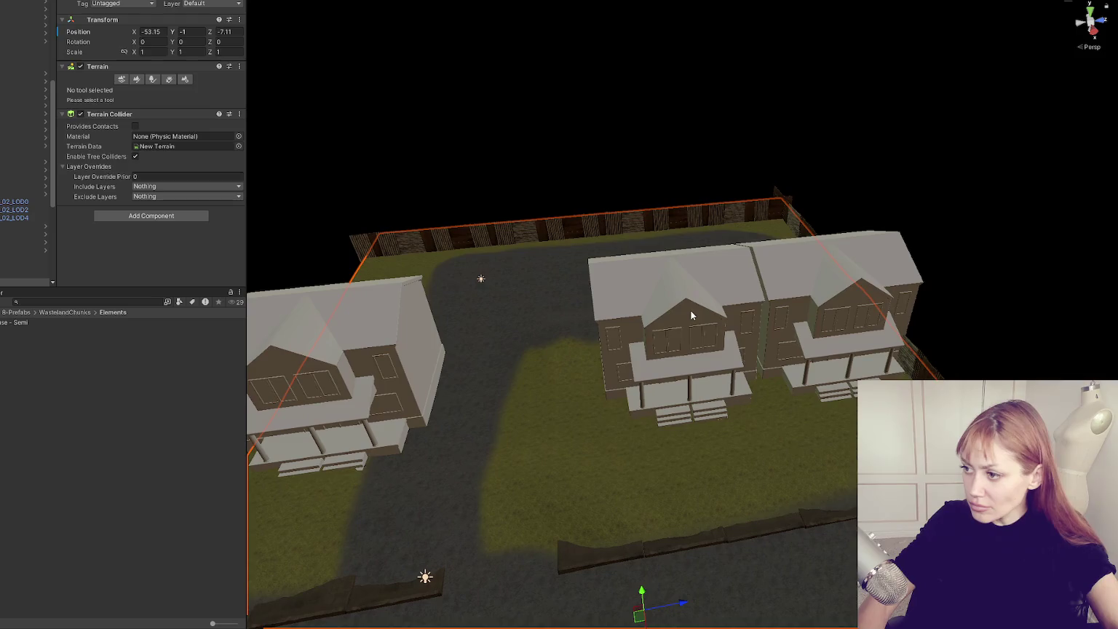
click(691, 314)
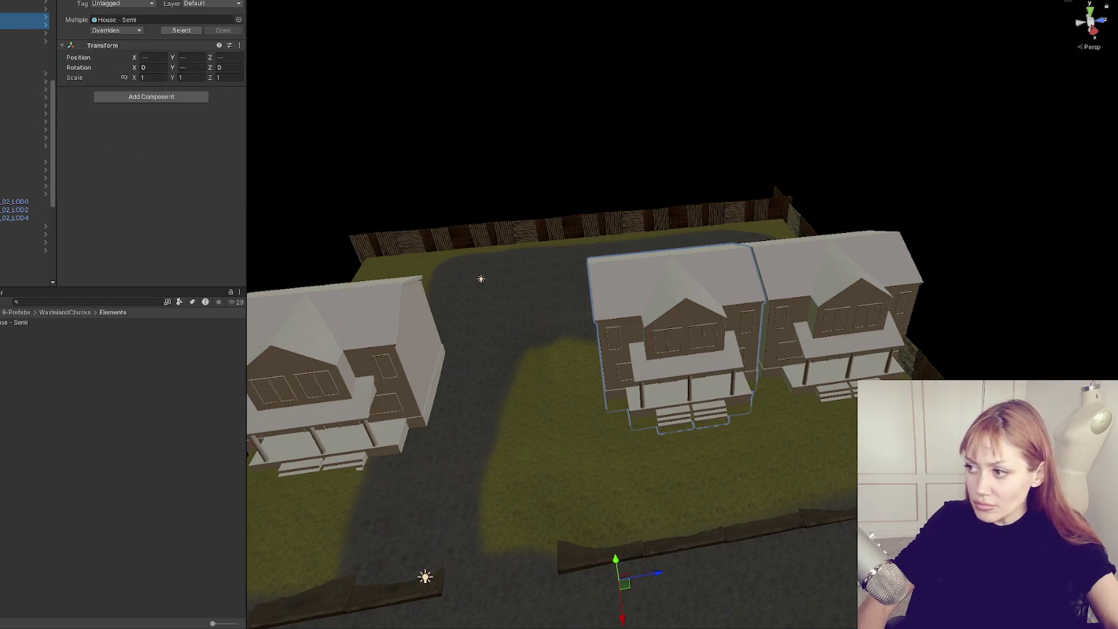
click(22, 33)
click(22, 41)
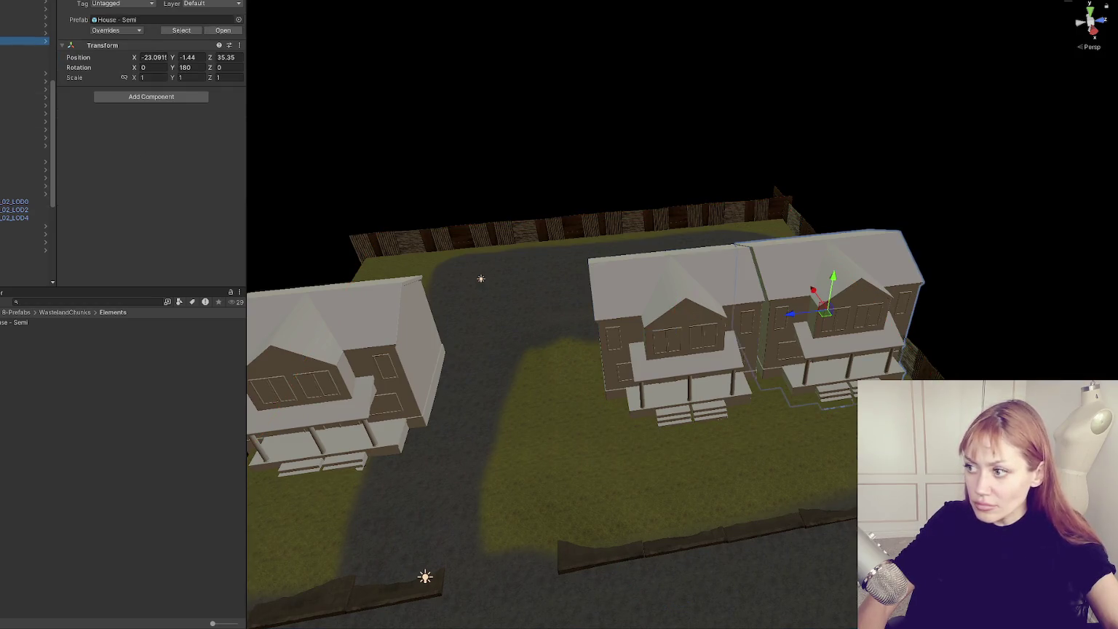